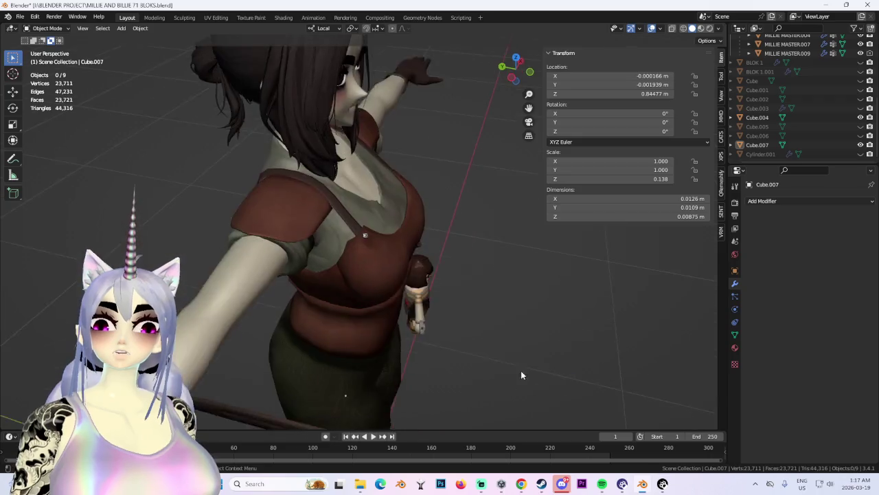
Select the diamond pin Cube.007, enter Edit Mode and rotate its geometry.
{"action": "scroll", "coordinate": [310, 247], "scroll_direction": "up", "scroll_amount": 3}
{"action": "scroll", "coordinate": [309, 252], "scroll_direction": "up", "scroll_amount": 2}
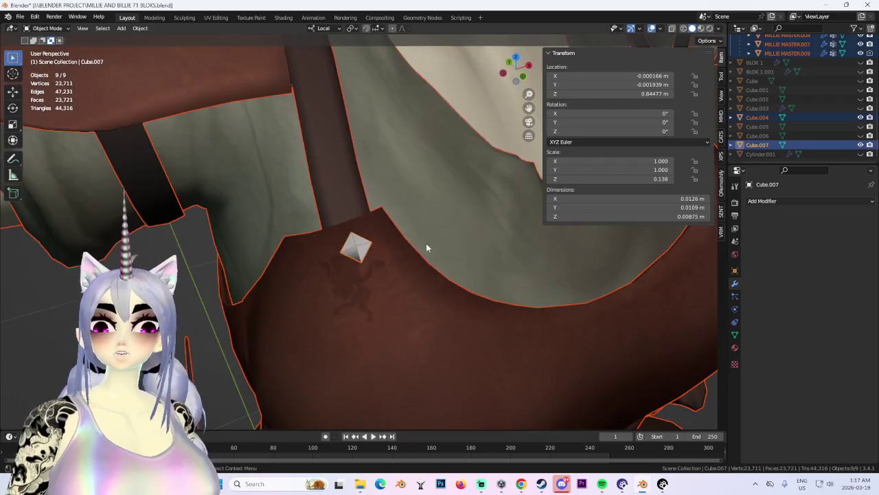
{"action": "left_click", "coordinate": [424, 240]}
{"action": "middle_click_drag", "start_coordinate": [424, 240], "coordinate": [448, 247]}
{"action": "left_click", "coordinate": [48, 28]}
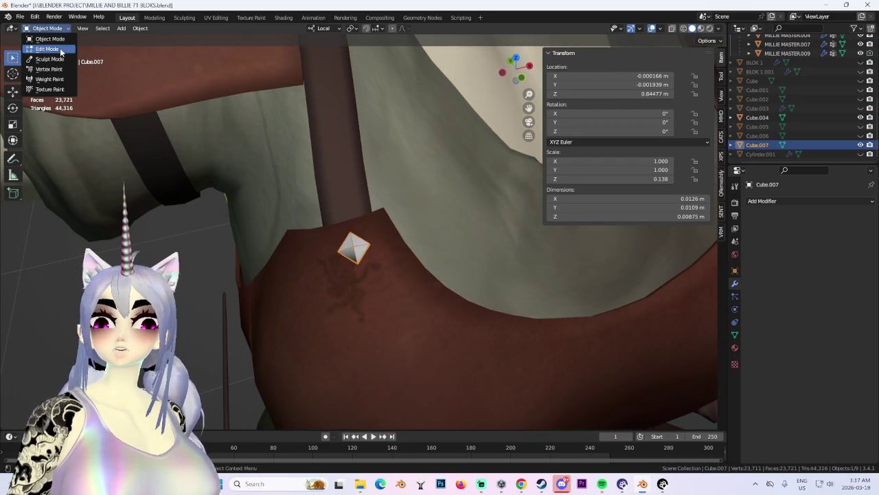
{"action": "left_click", "coordinate": [52, 48]}
{"action": "key", "text": "r"}
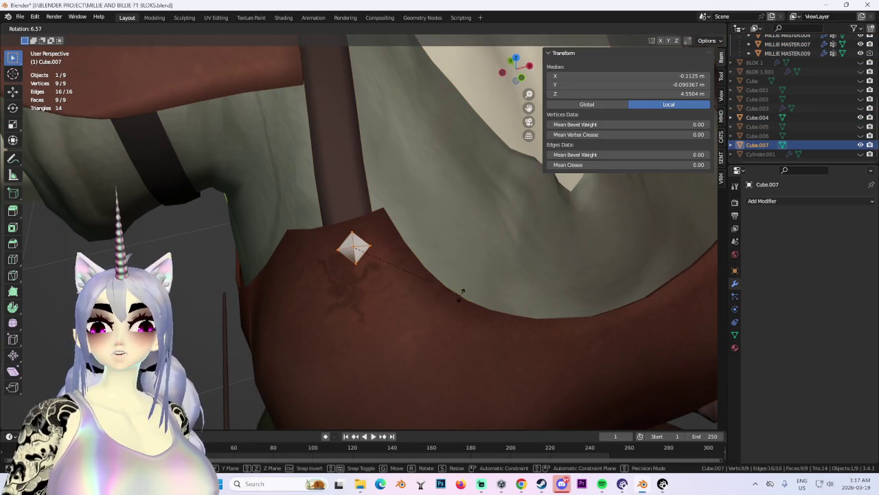
{"action": "left_click", "coordinate": [461, 293]}
Move the pin along its local X axis and rotate it again to sit on the strap.
{"action": "key", "text": "g"}
{"action": "key", "text": "x"}
{"action": "key", "text": "x"}
{"action": "left_click", "coordinate": [458, 293]}
{"action": "mouse_move", "coordinate": [457, 292]}
{"action": "middle_mouse_down"}
{"action": "mouse_move", "coordinate": [447, 255]}
{"action": "mouse_move", "coordinate": [369, 277]}
{"action": "mouse_move", "coordinate": [430, 263]}
{"action": "mouse_move", "coordinate": [460, 294]}
{"action": "mouse_move", "coordinate": [412, 331]}
{"action": "middle_mouse_up"}
{"action": "key", "text": "r"}
{"action": "left_click", "coordinate": [426, 255]}
Clear the selection, orbit to a level front view of the upper body, and show Cylinder.001.
{"action": "scroll", "coordinate": [428, 265], "scroll_direction": "up", "scroll_amount": 3}
{"action": "scroll", "coordinate": [412, 331], "scroll_direction": "down", "scroll_amount": 3}
{"action": "scroll", "coordinate": [355, 324], "scroll_direction": "down", "scroll_amount": 2}
{"action": "scroll", "coordinate": [375, 320], "scroll_direction": "down", "scroll_amount": 3}
{"action": "left_click", "coordinate": [577, 343]}
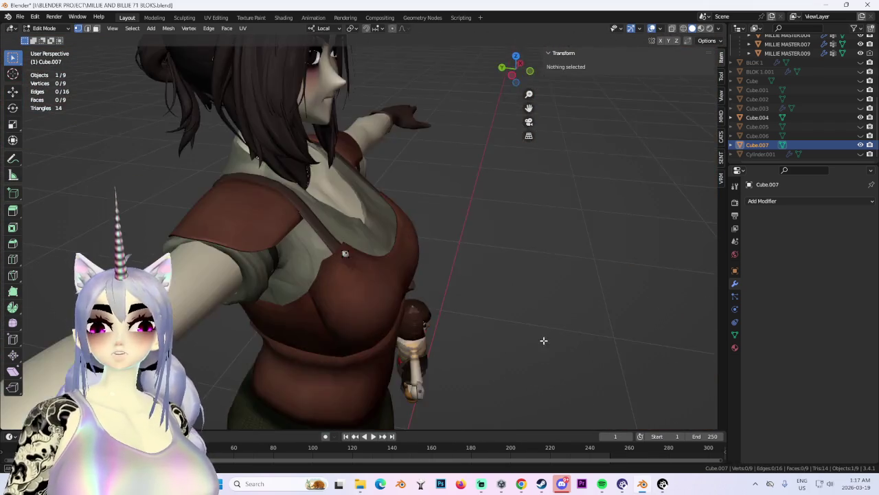
{"action": "middle_click_drag", "start_coordinate": [543, 340], "coordinate": [443, 341]}
{"action": "scroll", "coordinate": [428, 281], "scroll_direction": "down", "scroll_amount": 3}
{"action": "mouse_move", "coordinate": [428, 281]}
{"action": "middle_mouse_down"}
{"action": "mouse_move", "coordinate": [405, 261]}
{"action": "mouse_move", "coordinate": [402, 270]}
{"action": "mouse_move", "coordinate": [412, 261]}
{"action": "middle_mouse_up"}
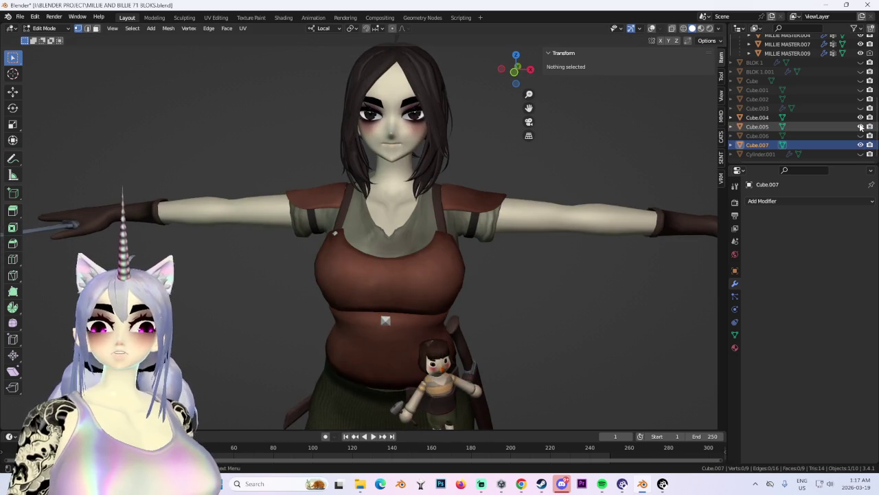
{"action": "left_click", "coordinate": [860, 154]}
Return to Object Mode, inspect Cube.003's X-axis Mirror modifier, then hide Cube.003 again.
{"action": "left_click", "coordinate": [861, 154]}
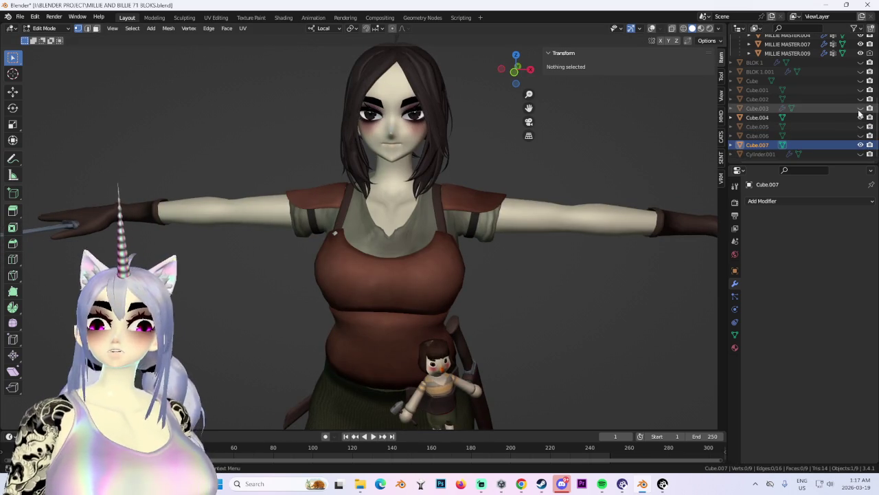
{"action": "left_click", "coordinate": [861, 108]}
{"action": "mouse_move", "coordinate": [439, 206]}
{"action": "middle_mouse_down"}
{"action": "mouse_move", "coordinate": [485, 204]}
{"action": "mouse_move", "coordinate": [465, 178]}
{"action": "mouse_move", "coordinate": [420, 278]}
{"action": "middle_mouse_up"}
{"action": "left_click", "coordinate": [51, 28]}
{"action": "left_click", "coordinate": [42, 36]}
{"action": "left_click", "coordinate": [757, 108]}
{"action": "left_click", "coordinate": [861, 107]}
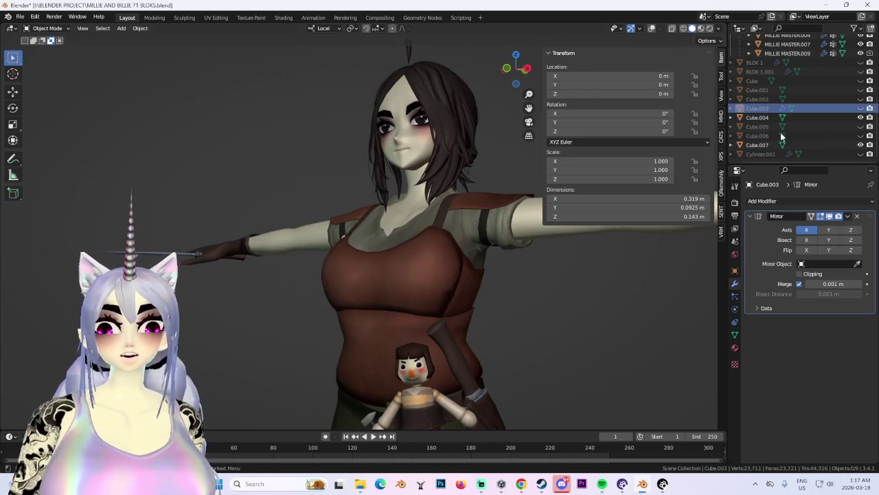
Orbit around to the character's back and then to a side view.
{"action": "mouse_move", "coordinate": [414, 297]}
{"action": "middle_mouse_down"}
{"action": "mouse_move", "coordinate": [495, 290]}
{"action": "mouse_move", "coordinate": [425, 261]}
{"action": "mouse_move", "coordinate": [467, 300]}
{"action": "mouse_move", "coordinate": [418, 298]}
{"action": "mouse_move", "coordinate": [487, 283]}
{"action": "mouse_move", "coordinate": [386, 291]}
{"action": "mouse_move", "coordinate": [439, 297]}
{"action": "mouse_move", "coordinate": [432, 309]}
{"action": "mouse_move", "coordinate": [388, 308]}
{"action": "mouse_move", "coordinate": [427, 308]}
{"action": "mouse_move", "coordinate": [320, 327]}
{"action": "mouse_move", "coordinate": [407, 305]}
{"action": "middle_mouse_up"}
{"action": "scroll", "coordinate": [427, 308], "scroll_direction": "down", "scroll_amount": 3}
{"action": "scroll", "coordinate": [360, 311], "scroll_direction": "up", "scroll_amount": 4}
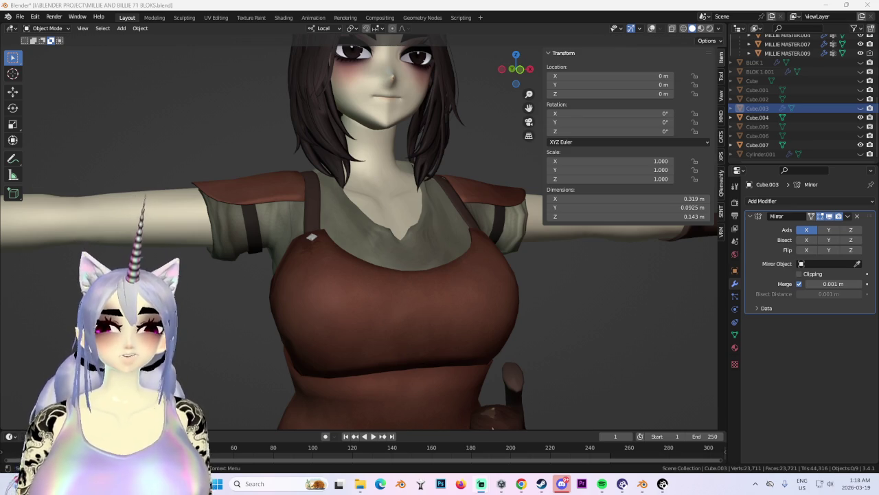
{"action": "mouse_move", "coordinate": [516, 69]}
{"action": "left_mouse_down"}
{"action": "mouse_move", "coordinate": [373, 300]}
{"action": "mouse_move", "coordinate": [412, 335]}
{"action": "mouse_move", "coordinate": [360, 335]}
{"action": "left_mouse_up"}
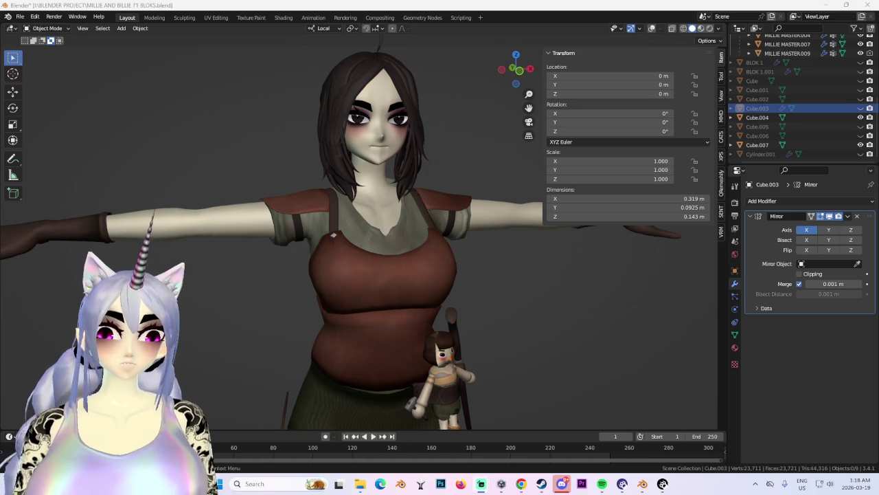
Set up a front orthographic view of the character's chest.
{"action": "middle_click_drag", "start_coordinate": [443, 244], "coordinate": [386, 255]}
{"action": "left_click", "coordinate": [509, 72]}
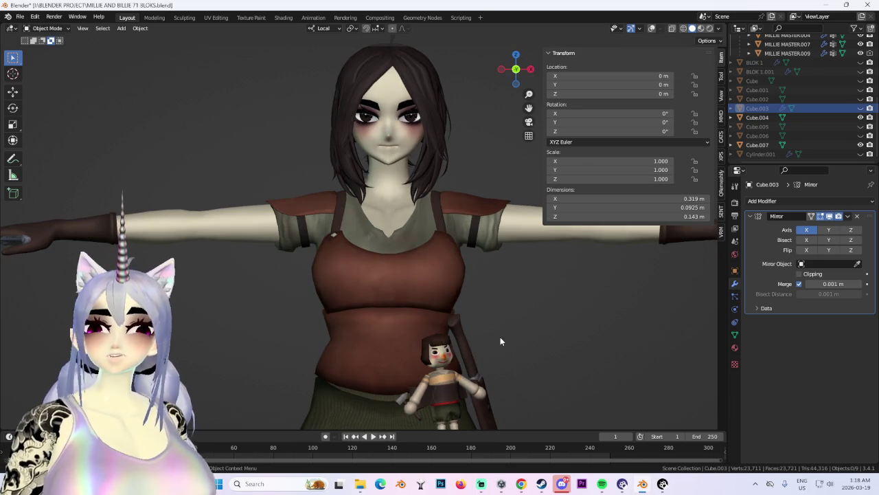
{"action": "scroll", "coordinate": [426, 320], "scroll_direction": "up", "scroll_amount": 3}
{"action": "mouse_move", "coordinate": [357, 304]}
{"action": "middle_mouse_down"}
{"action": "mouse_move", "coordinate": [341, 280]}
{"action": "mouse_move", "coordinate": [439, 207]}
{"action": "middle_mouse_up"}
{"action": "left_click", "coordinate": [372, 281]}
{"action": "left_click", "coordinate": [513, 81]}
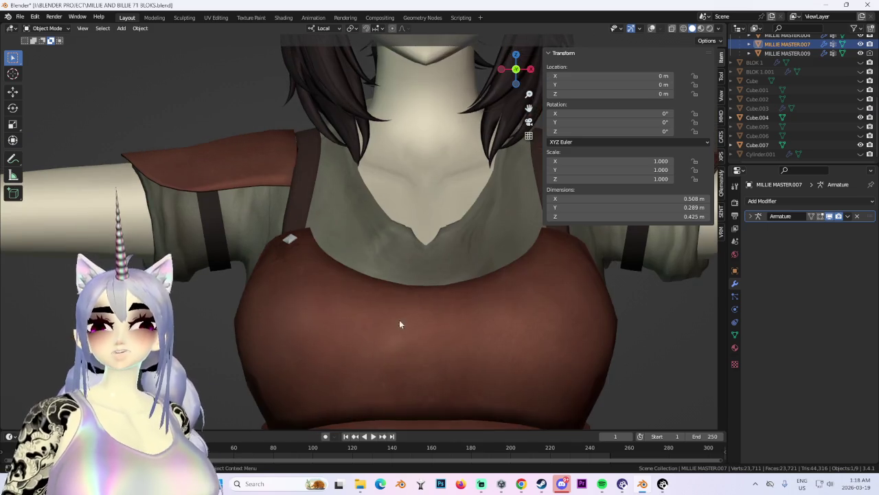
{"action": "scroll", "coordinate": [414, 304], "scroll_direction": "down", "scroll_amount": 2}
{"action": "scroll", "coordinate": [378, 288], "scroll_direction": "up", "scroll_amount": 5}
{"action": "key", "text": "shift+alt+z"}
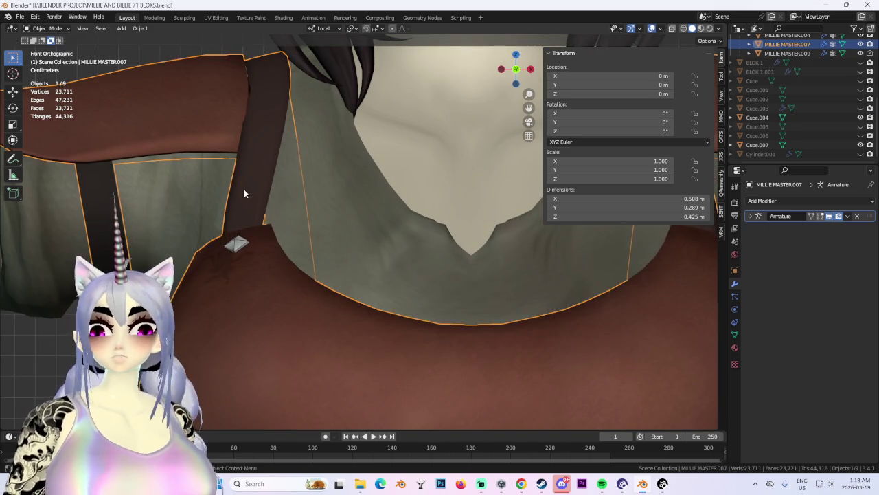
Give the diamond pin Cube.007 an X-axis Mirror modifier so it appears on both straps.
{"action": "left_click", "coordinate": [237, 248]}
{"action": "scroll", "coordinate": [343, 248], "scroll_direction": "down", "scroll_amount": 2}
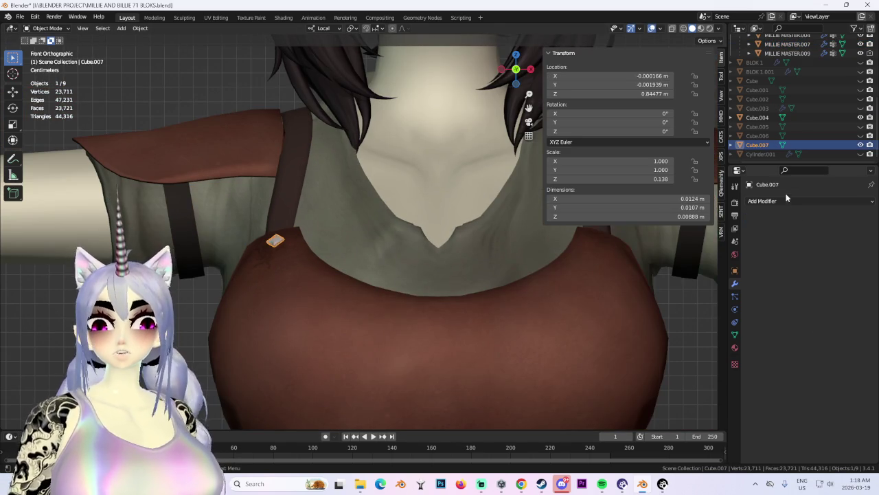
{"action": "left_click", "coordinate": [762, 201]}
{"action": "left_click", "coordinate": [707, 311]}
{"action": "scroll", "coordinate": [375, 291], "scroll_direction": "down", "scroll_amount": 2}
{"action": "scroll", "coordinate": [509, 295], "scroll_direction": "down", "scroll_amount": 1}
{"action": "scroll", "coordinate": [509, 299], "scroll_direction": "down", "scroll_amount": 2, "text": "ctrl"}
{"action": "left_click", "coordinate": [509, 299]}
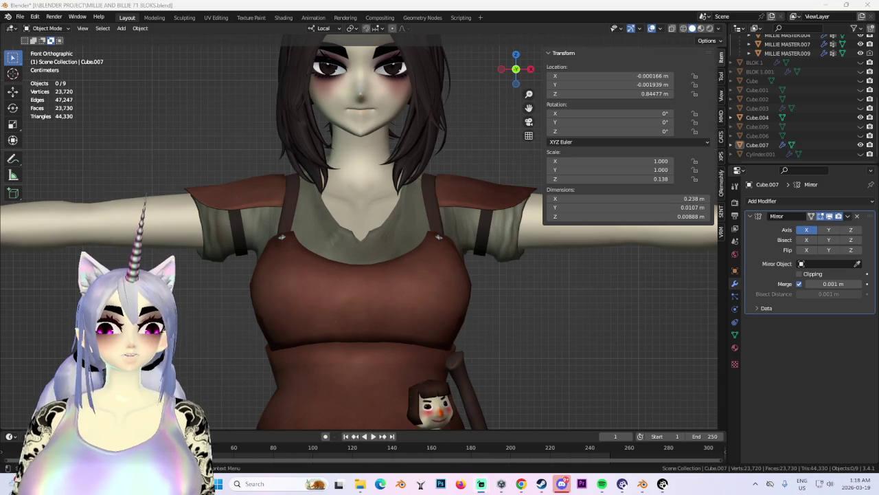
Briefly show Cube.006 to check it against the face and doll, then hide it.
{"action": "mouse_move", "coordinate": [575, 267]}
{"action": "middle_mouse_down"}
{"action": "mouse_move", "coordinate": [547, 312]}
{"action": "mouse_move", "coordinate": [452, 298]}
{"action": "middle_mouse_up"}
{"action": "scroll", "coordinate": [453, 299], "scroll_direction": "up", "scroll_amount": 3}
{"action": "left_click", "coordinate": [861, 135]}
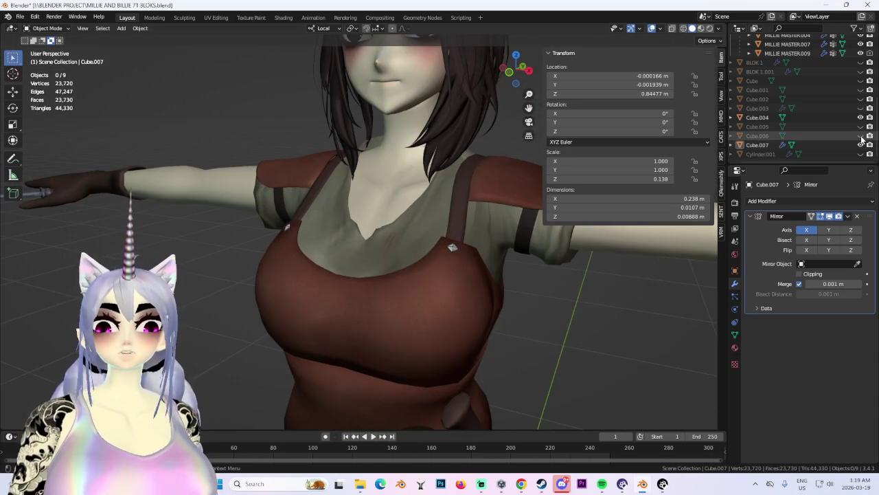
{"action": "scroll", "coordinate": [428, 250], "scroll_direction": "down", "scroll_amount": 2}
{"action": "scroll", "coordinate": [432, 263], "scroll_direction": "down", "scroll_amount": 3}
{"action": "mouse_move", "coordinate": [430, 266]}
{"action": "middle_mouse_down"}
{"action": "mouse_move", "coordinate": [475, 281]}
{"action": "mouse_move", "coordinate": [496, 272]}
{"action": "mouse_move", "coordinate": [412, 300]}
{"action": "mouse_move", "coordinate": [481, 280]}
{"action": "mouse_move", "coordinate": [420, 283]}
{"action": "middle_mouse_up"}
{"action": "left_click", "coordinate": [860, 135]}
Select the character's top, then reselect the pin object Cube.007.
{"action": "scroll", "coordinate": [477, 279], "scroll_direction": "up", "scroll_amount": 2}
{"action": "scroll", "coordinate": [481, 279], "scroll_direction": "down", "scroll_amount": 3}
{"action": "scroll", "coordinate": [412, 268], "scroll_direction": "up", "scroll_amount": 1}
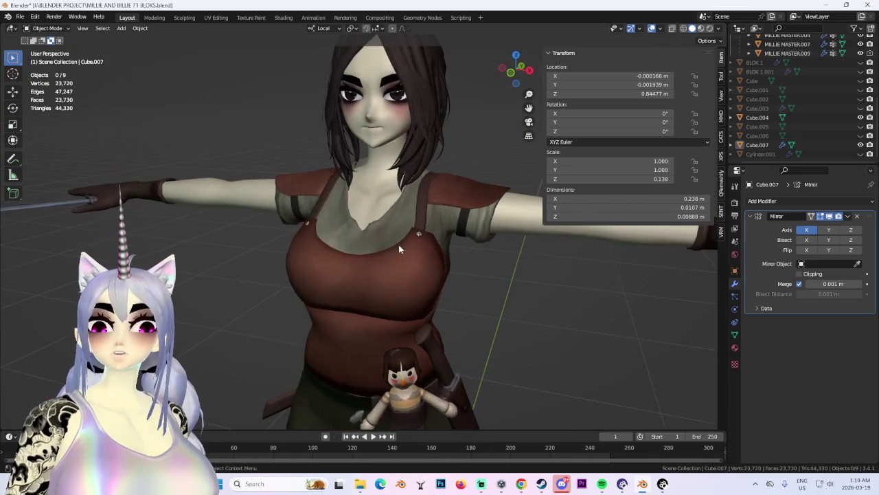
{"action": "left_click", "coordinate": [418, 235]}
{"action": "scroll", "coordinate": [417, 236], "scroll_direction": "up", "scroll_amount": 2}
{"action": "left_click", "coordinate": [491, 231]}
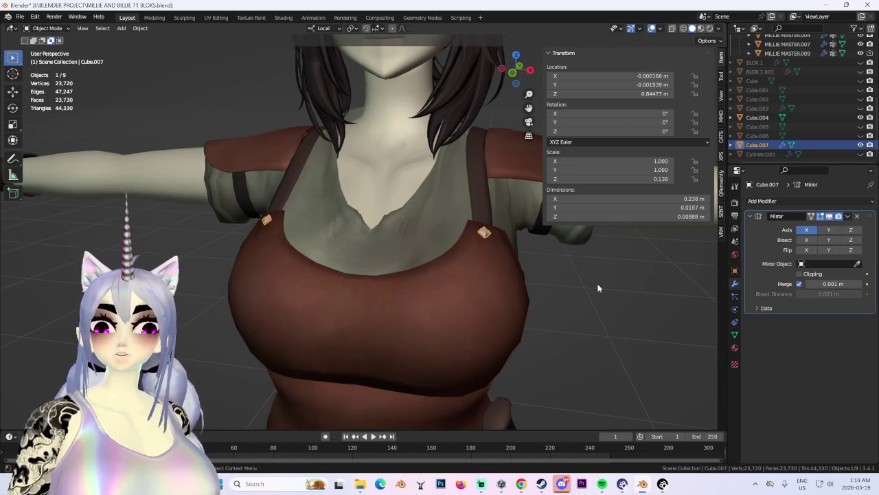
Rename Cube.007 to ARMOR_PINS, then change it to BREASTPLATE_PINS.
{"action": "double_click", "coordinate": [766, 145]}
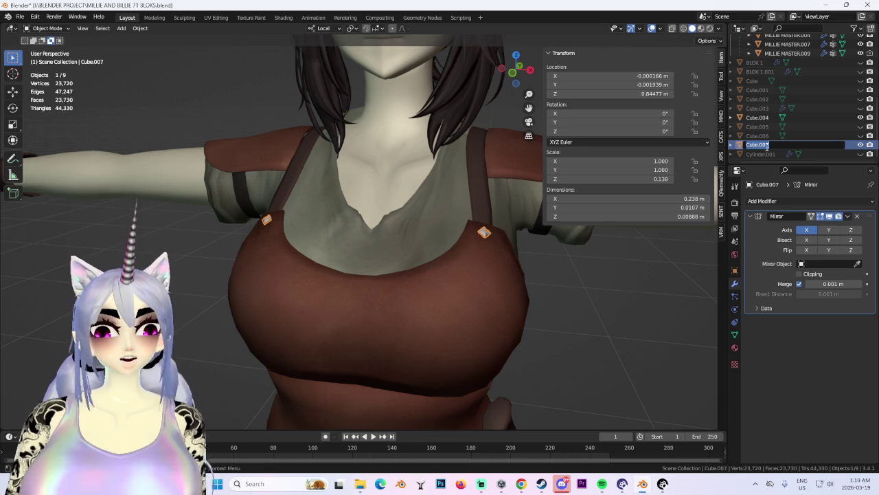
{"action": "type", "text": "ARMOR PINS"}
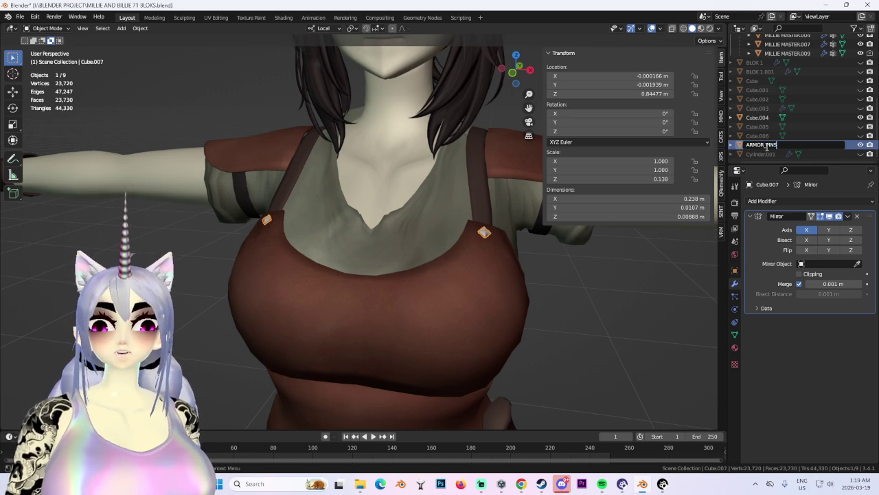
{"action": "key", "text": "Return"}
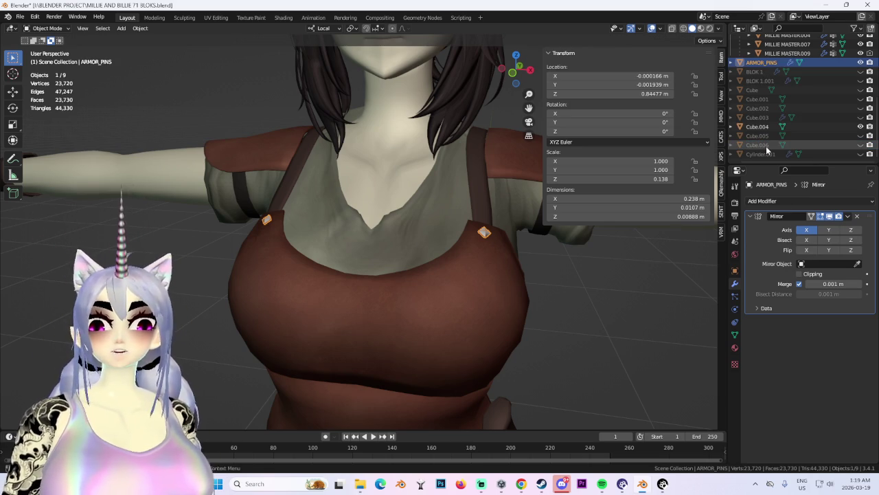
{"action": "scroll", "coordinate": [776, 63], "scroll_direction": "up", "scroll_amount": 2}
{"action": "double_click", "coordinate": [763, 93]}
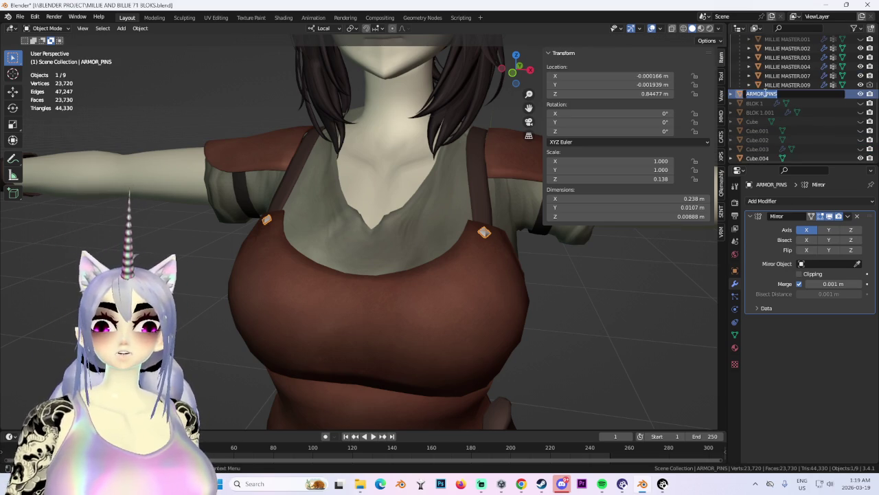
{"action": "key", "text": "BackSpace"}
{"action": "key", "text": "BackSpace"}
{"action": "key", "text": "BackSpace"}
{"action": "type", "text": "BREASTPLATE"}
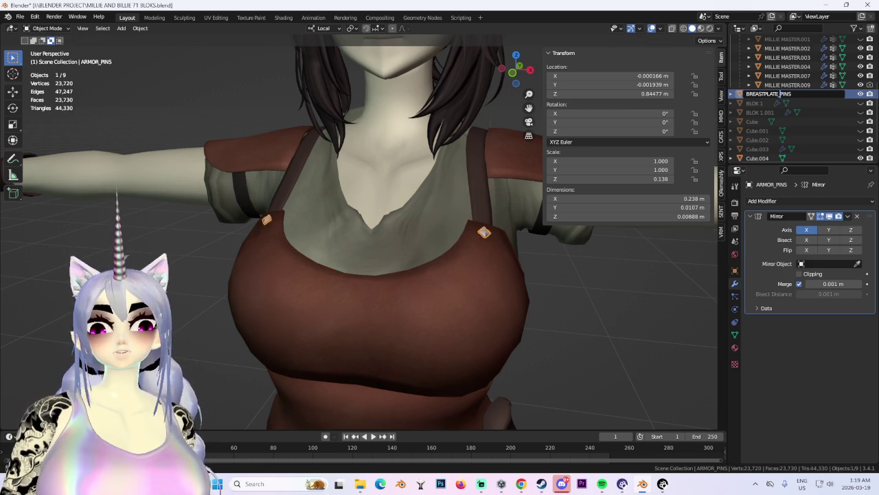
{"action": "key", "text": "Return"}
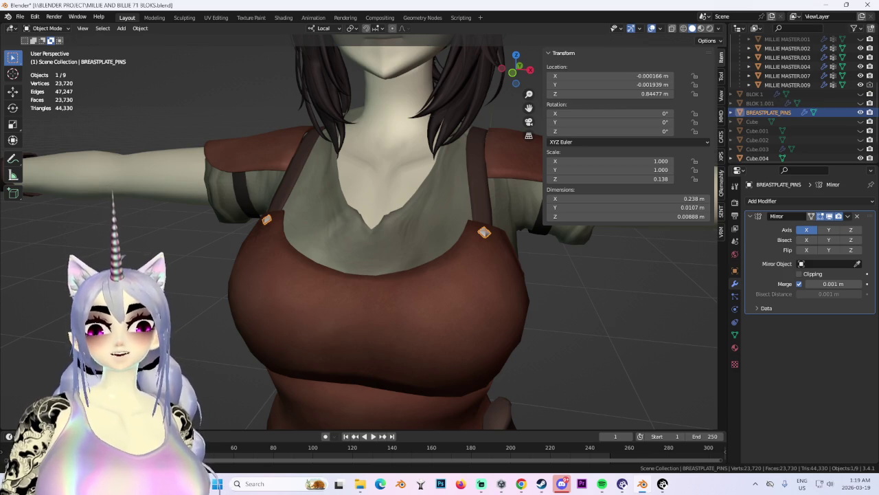
{"action": "scroll", "coordinate": [449, 218], "scroll_direction": "down", "scroll_amount": 2}
{"action": "scroll", "coordinate": [449, 217], "scroll_direction": "down", "scroll_amount": 1}
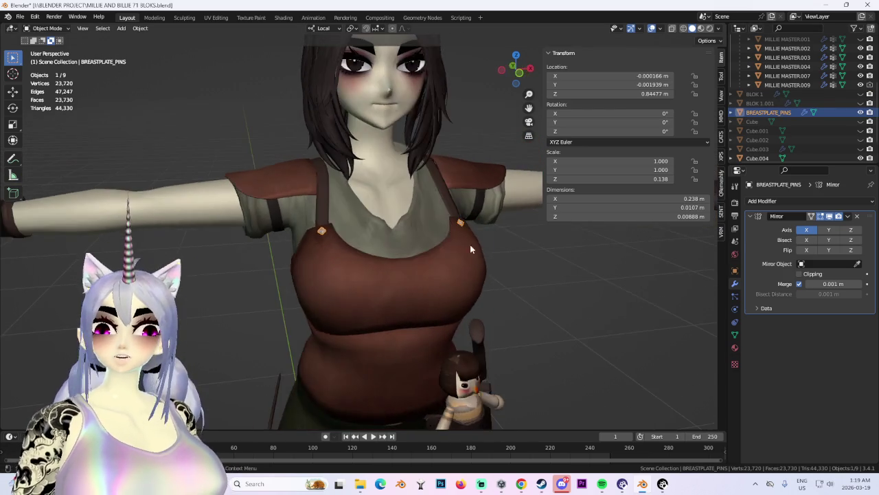
{"action": "left_click", "coordinate": [508, 269]}
{"action": "middle_click_drag", "start_coordinate": [507, 269], "coordinate": [493, 215]}
{"action": "mouse_move", "coordinate": [349, 217]}
{"action": "middle_mouse_down"}
{"action": "mouse_move", "coordinate": [392, 200]}
{"action": "mouse_move", "coordinate": [345, 198]}
{"action": "middle_mouse_up"}
{"action": "mouse_move", "coordinate": [351, 263]}
{"action": "middle_mouse_down"}
{"action": "mouse_move", "coordinate": [426, 239]}
{"action": "mouse_move", "coordinate": [358, 241]}
{"action": "middle_mouse_up"}
{"action": "left_click", "coordinate": [861, 94]}
{"action": "scroll", "coordinate": [797, 103], "scroll_direction": "up", "scroll_amount": 3}
{"action": "mouse_move", "coordinate": [426, 227]}
{"action": "middle_mouse_down"}
{"action": "mouse_move", "coordinate": [457, 289]}
{"action": "mouse_move", "coordinate": [511, 277]}
{"action": "mouse_move", "coordinate": [457, 251]}
{"action": "mouse_move", "coordinate": [389, 314]}
{"action": "middle_mouse_up"}
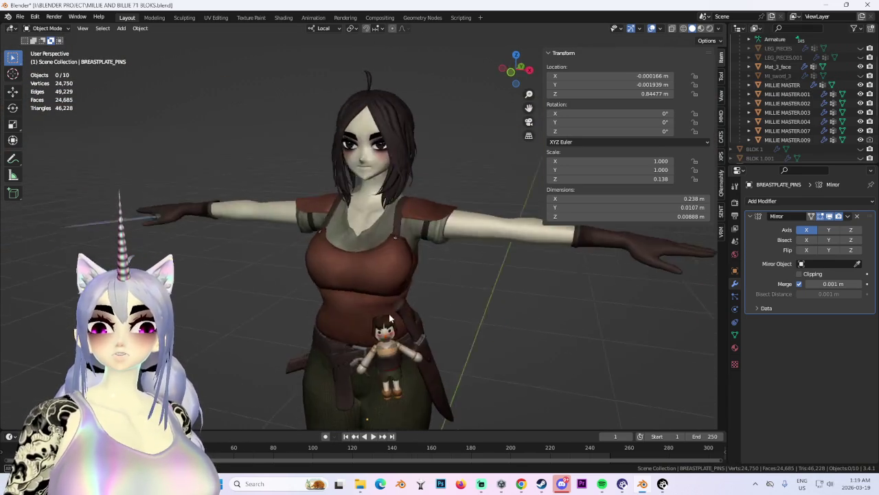
{"action": "scroll", "coordinate": [390, 315], "scroll_direction": "up", "scroll_amount": 2}
{"action": "left_click", "coordinate": [395, 293]}
{"action": "scroll", "coordinate": [309, 317], "scroll_direction": "up", "scroll_amount": 2}
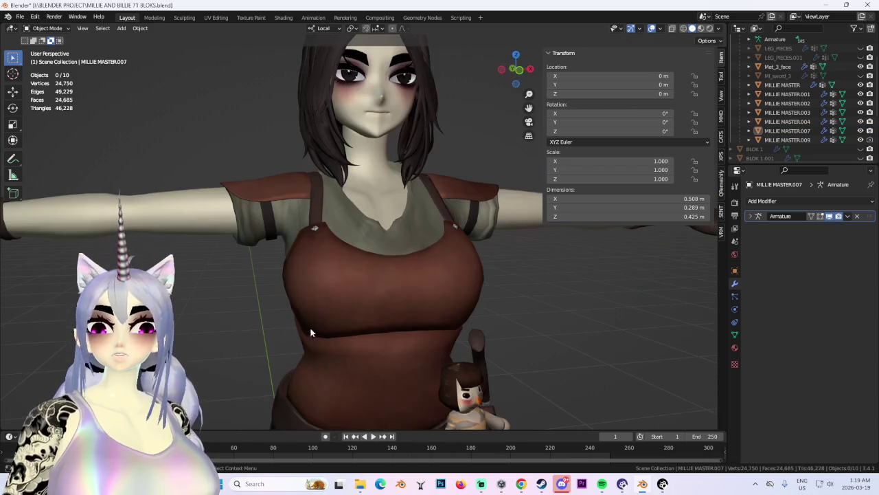
{"action": "middle_click_drag", "start_coordinate": [381, 290], "coordinate": [373, 298]}
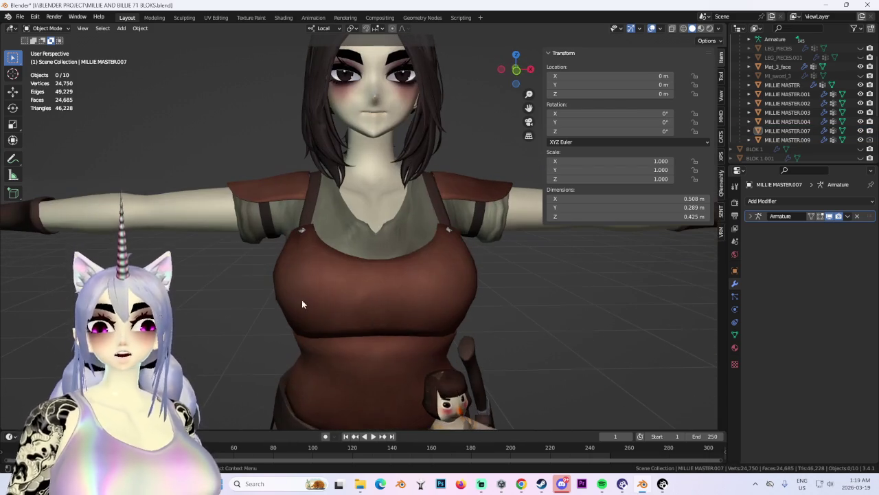
{"action": "scroll", "coordinate": [844, 131], "scroll_direction": "down", "scroll_amount": 1}
{"action": "left_click", "coordinate": [870, 131]}
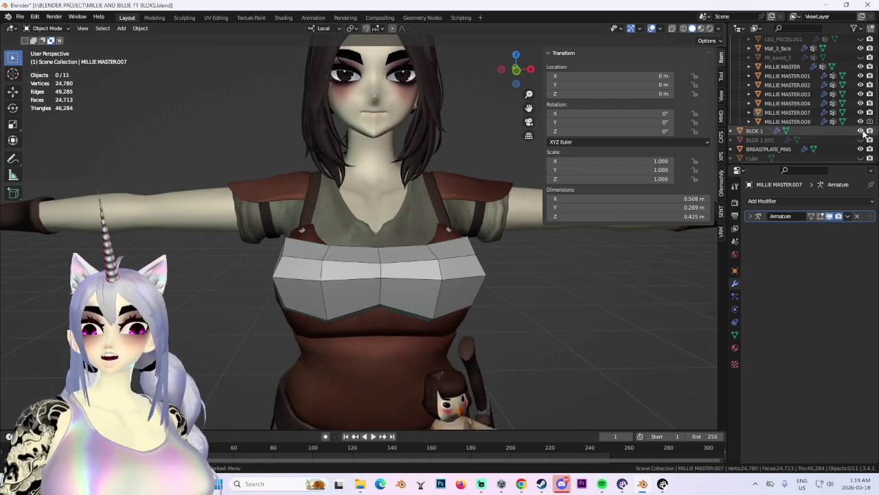
{"action": "left_click", "coordinate": [870, 131]}
{"action": "left_click", "coordinate": [869, 139]}
{"action": "left_click", "coordinate": [869, 140]}
{"action": "middle_click_drag", "start_coordinate": [439, 267], "coordinate": [397, 262]}
{"action": "scroll", "coordinate": [397, 262], "scroll_direction": "down", "scroll_amount": 4}
{"action": "mouse_move", "coordinate": [475, 259]}
{"action": "middle_mouse_down"}
{"action": "mouse_move", "coordinate": [400, 264]}
{"action": "mouse_move", "coordinate": [451, 251]}
{"action": "mouse_move", "coordinate": [418, 214]}
{"action": "mouse_move", "coordinate": [440, 254]}
{"action": "mouse_move", "coordinate": [502, 255]}
{"action": "mouse_move", "coordinate": [446, 245]}
{"action": "mouse_move", "coordinate": [360, 174]}
{"action": "middle_mouse_up"}
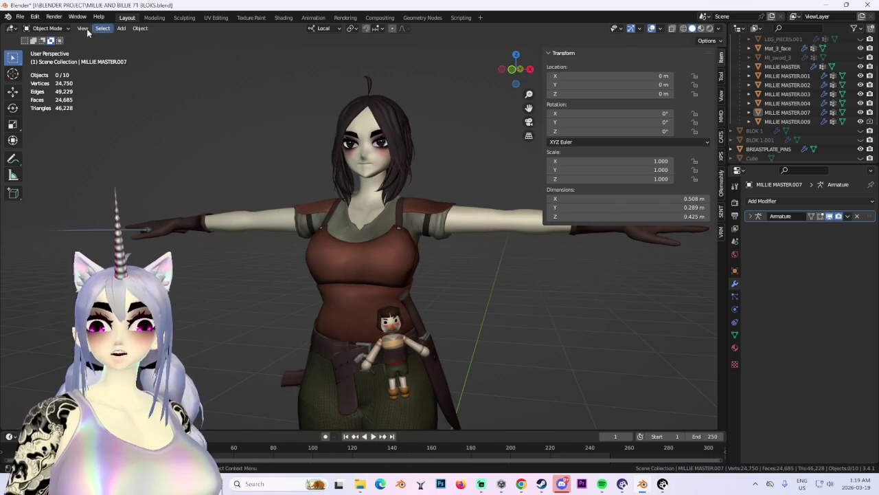
{"action": "left_click", "coordinate": [140, 28]}
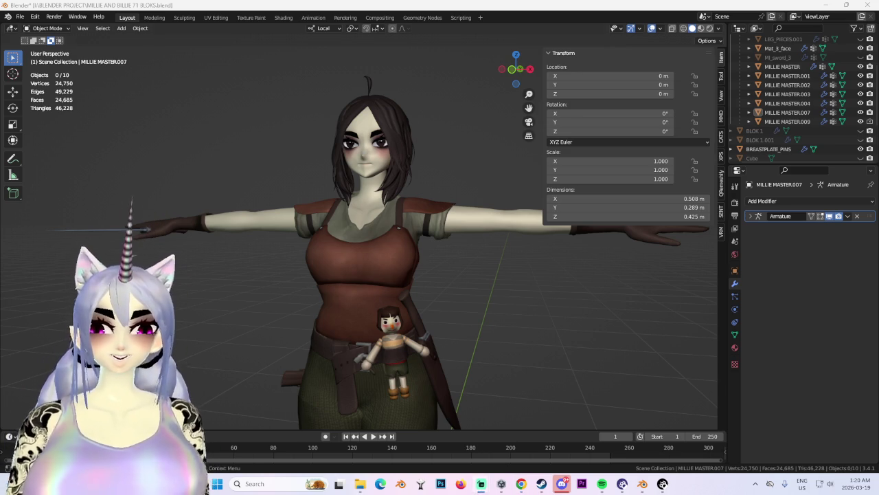
{"action": "middle_click_drag", "start_coordinate": [453, 261], "coordinate": [522, 277]}
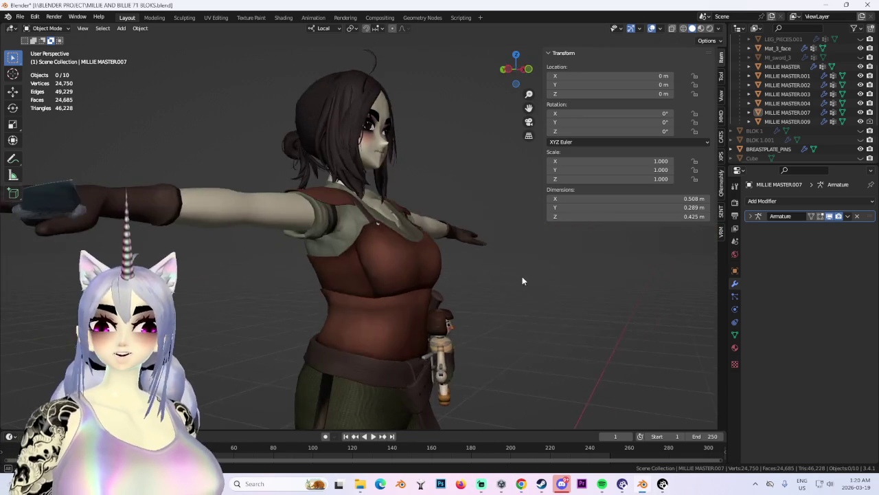
{"action": "scroll", "coordinate": [425, 272], "scroll_direction": "up", "scroll_amount": 3}
{"action": "scroll", "coordinate": [412, 272], "scroll_direction": "up", "scroll_amount": 2}
{"action": "left_click", "coordinate": [395, 270]}
{"action": "scroll", "coordinate": [332, 275], "scroll_direction": "up", "scroll_amount": 3}
{"action": "scroll", "coordinate": [412, 281], "scroll_direction": "down", "scroll_amount": 7}
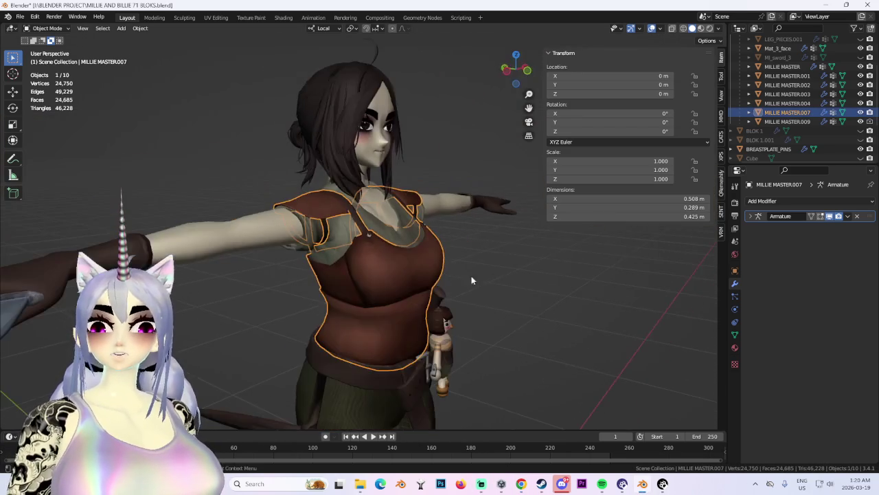
{"action": "left_click", "coordinate": [527, 71]}
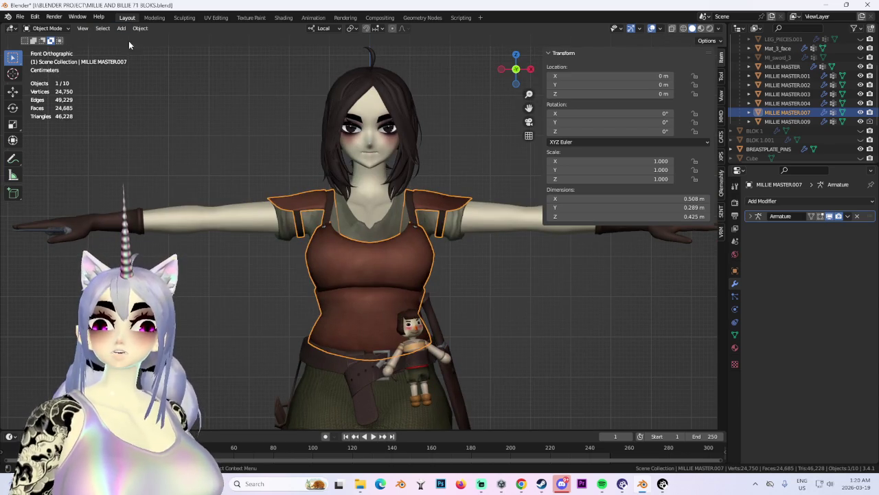
{"action": "left_click", "coordinate": [184, 98]}
{"action": "scroll", "coordinate": [401, 148], "scroll_direction": "up", "scroll_amount": 4}
{"action": "mouse_move", "coordinate": [402, 148]}
{"action": "middle_mouse_down"}
{"action": "mouse_move", "coordinate": [413, 261]}
{"action": "mouse_move", "coordinate": [324, 192]}
{"action": "middle_mouse_up"}
Add a new cube at the origin and view it from the front.
{"action": "left_click", "coordinate": [121, 28]}
{"action": "mouse_move", "coordinate": [134, 38]}
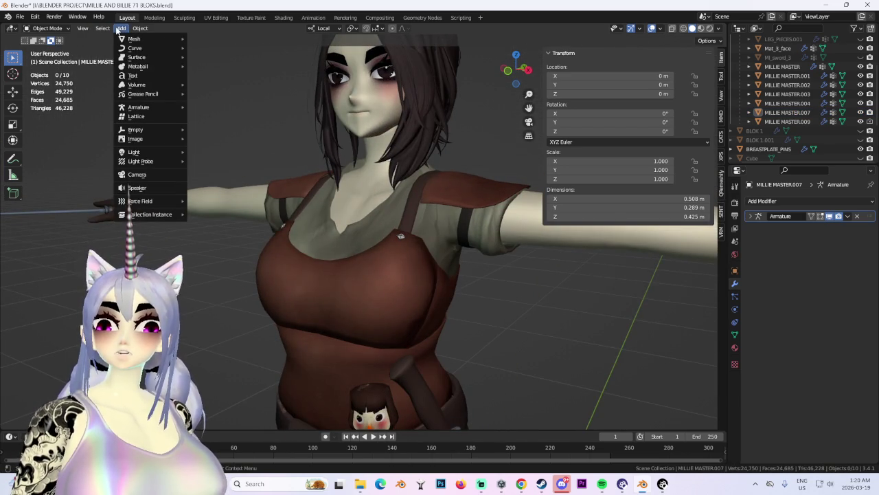
{"action": "left_click", "coordinate": [207, 47]}
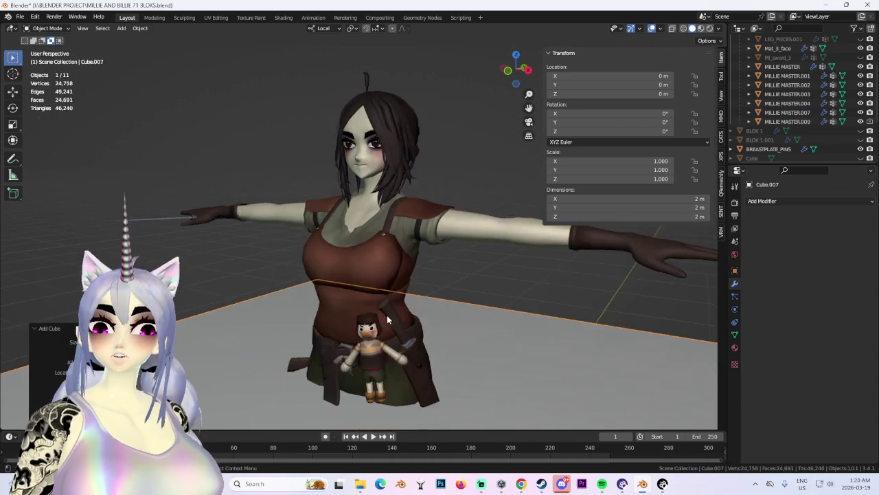
{"action": "mouse_move", "coordinate": [386, 251]}
{"action": "middle_mouse_down"}
{"action": "mouse_move", "coordinate": [415, 306]}
{"action": "mouse_move", "coordinate": [390, 198]}
{"action": "middle_mouse_up"}
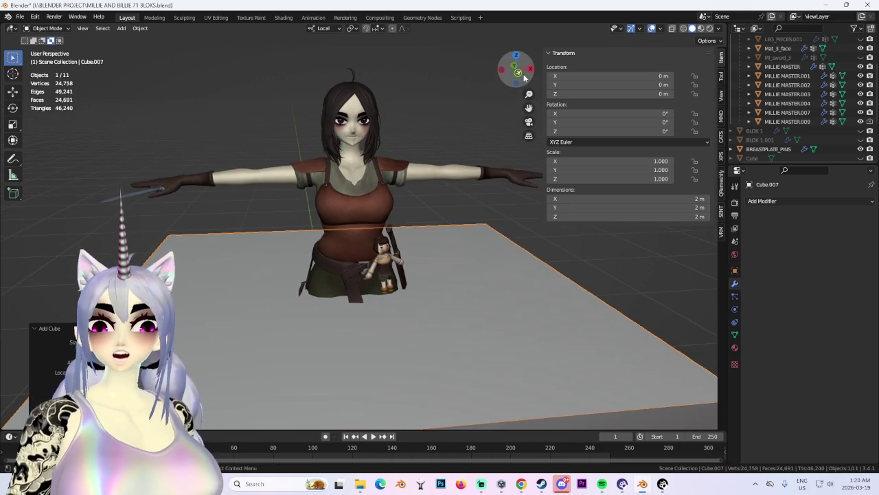
{"action": "key", "text": "KP_1"}
{"action": "key", "text": "g"}
{"action": "key", "text": "z"}
{"action": "left_click", "coordinate": [436, 417]}
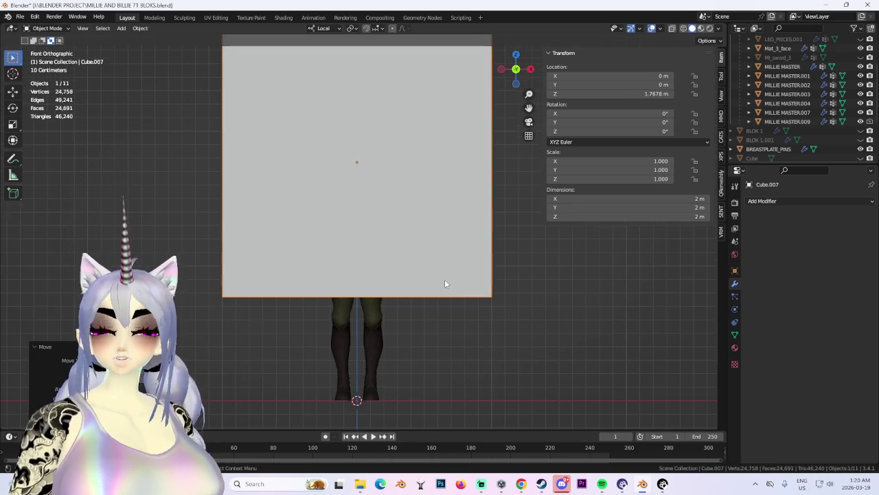
{"action": "key", "text": "ctrl+z"}
{"action": "scroll", "coordinate": [441, 294], "scroll_direction": "down", "scroll_amount": 3}
{"action": "scroll", "coordinate": [441, 294], "scroll_direction": "up", "scroll_amount": 3}
{"action": "scroll", "coordinate": [441, 294], "scroll_direction": "down", "scroll_amount": 3}
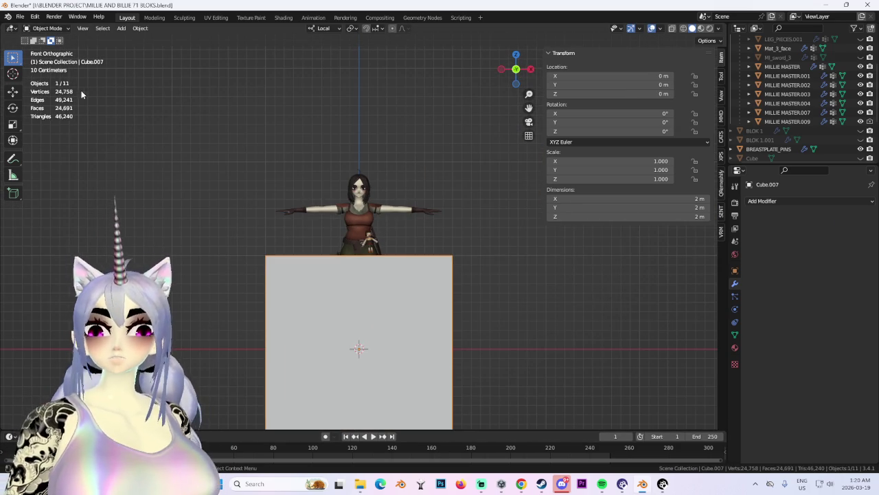
In Edit Mode, cut a vertical edge loop through the cube's middle.
{"action": "left_click", "coordinate": [47, 28]}
{"action": "left_click", "coordinate": [40, 50]}
{"action": "scroll", "coordinate": [366, 356], "scroll_direction": "down", "scroll_amount": 2}
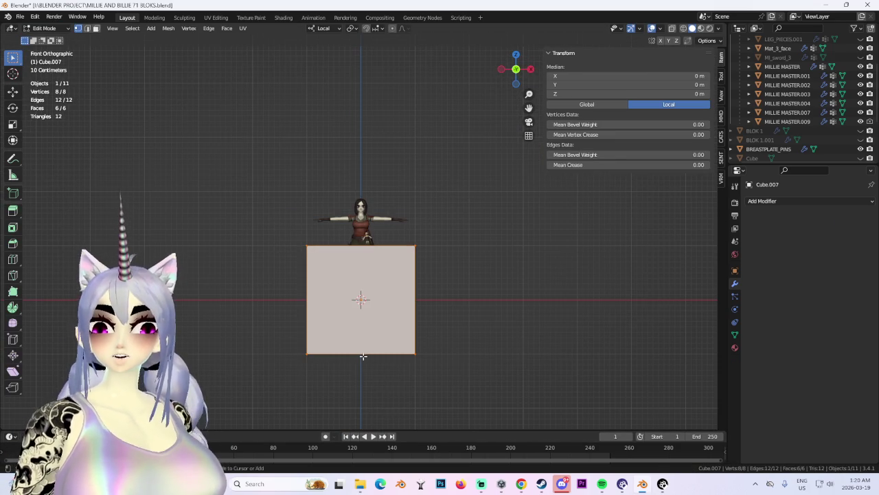
{"action": "key", "text": "ctrl+r"}
{"action": "left_click", "coordinate": [361, 351]}
{"action": "middle_click_drag", "start_coordinate": [360, 352], "coordinate": [528, 238]}
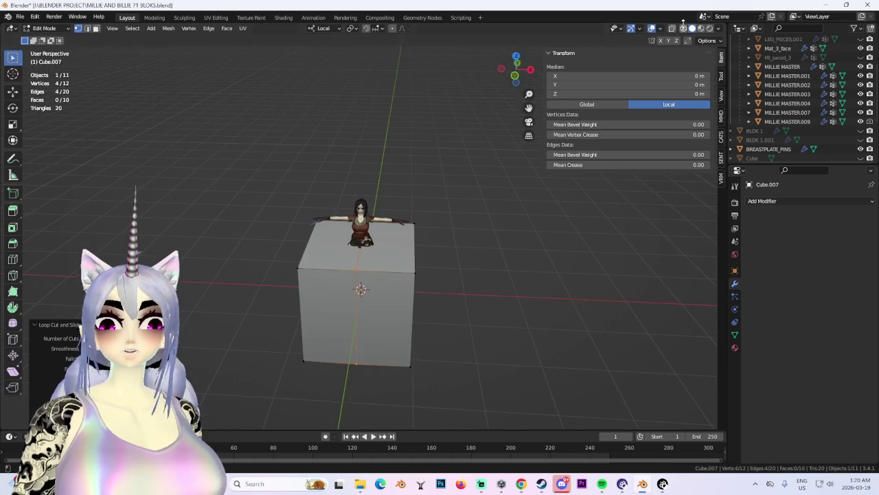
Delete the cube's left-half vertices in X-ray and add a Mirror modifier.
{"action": "key", "text": "alt+z"}
{"action": "left_click_drag", "start_coordinate": [217, 135], "coordinate": [360, 429]}
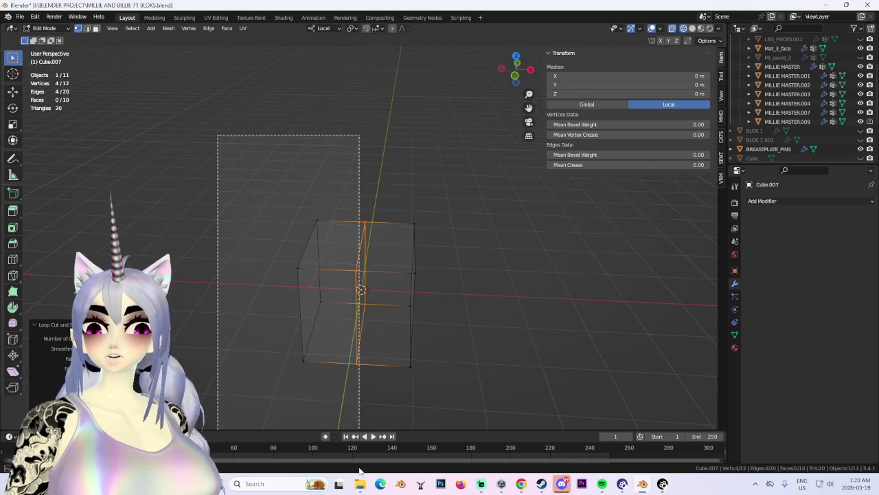
{"action": "key", "text": "x"}
{"action": "key", "text": "x"}
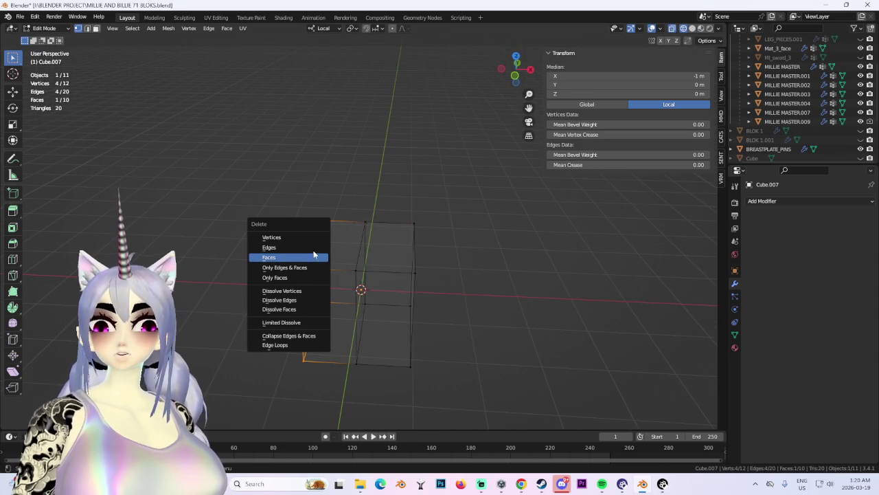
{"action": "left_click", "coordinate": [312, 236]}
{"action": "middle_click_drag", "start_coordinate": [312, 236], "coordinate": [345, 235]}
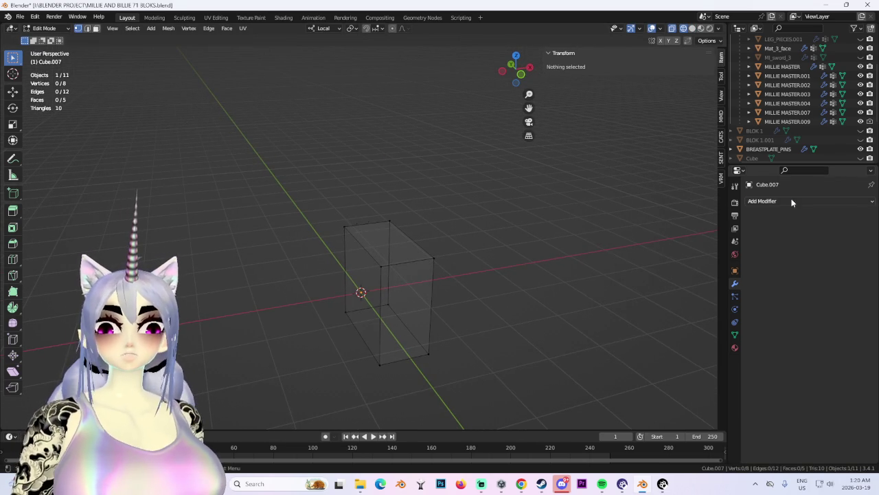
{"action": "left_click", "coordinate": [793, 201]}
{"action": "left_click", "coordinate": [690, 307]}
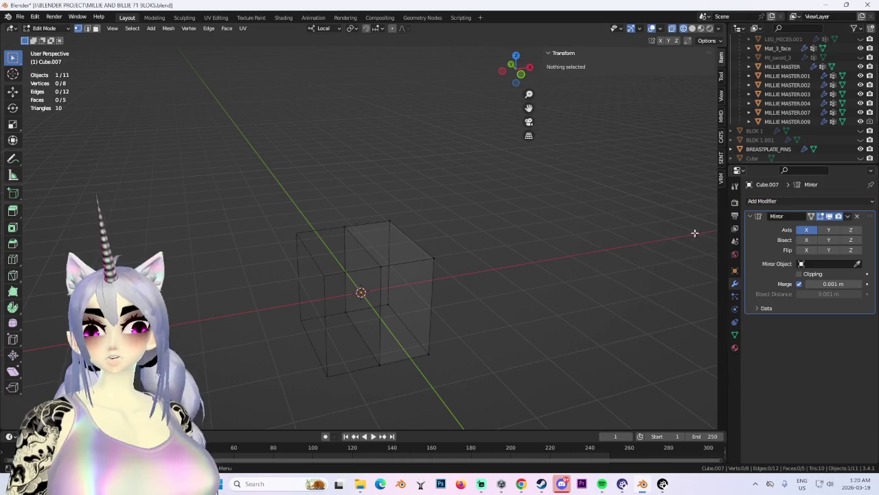
In Solid shading, scale the whole cube along Y to flatten it, then check from the right.
{"action": "left_click", "coordinate": [511, 61]}
{"action": "left_click", "coordinate": [699, 31]}
{"action": "middle_click_drag", "start_coordinate": [477, 310], "coordinate": [465, 325]}
{"action": "key", "text": "a"}
{"action": "scroll", "coordinate": [465, 326], "scroll_direction": "up", "scroll_amount": 3}
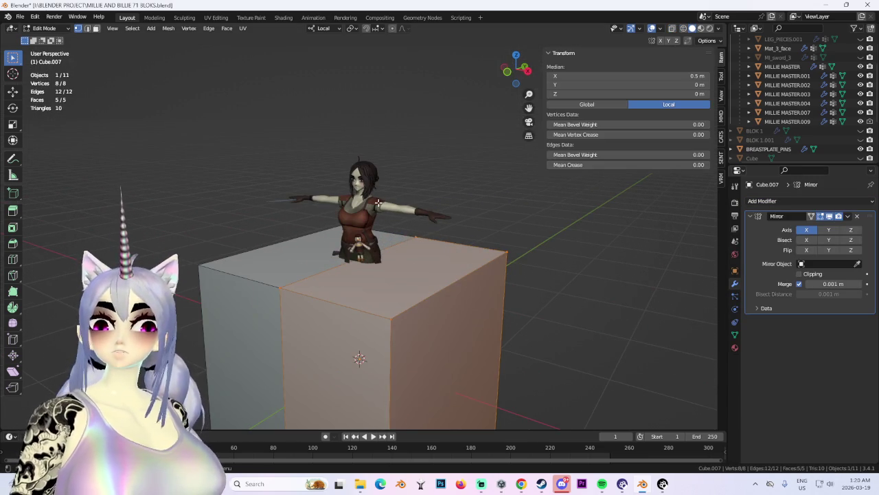
{"action": "middle_click_drag", "start_coordinate": [405, 275], "coordinate": [436, 272]}
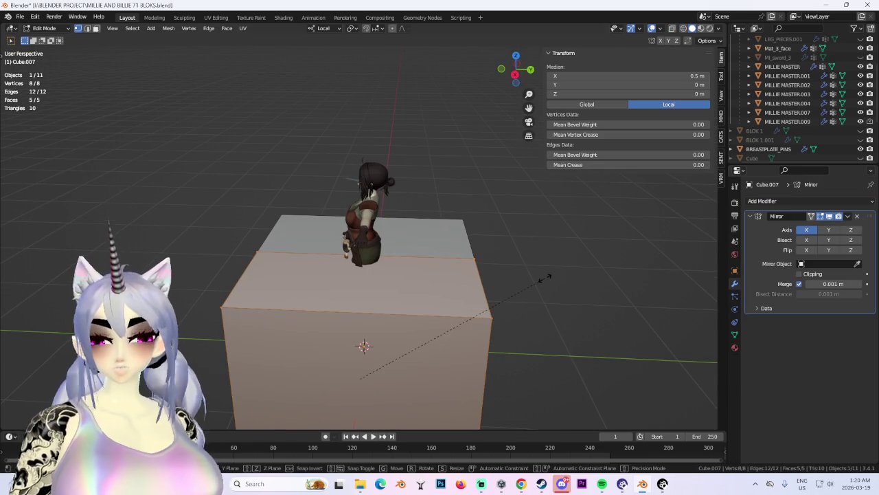
{"action": "key", "text": "s"}
{"action": "key", "text": "y"}
{"action": "left_click", "coordinate": [392, 339]}
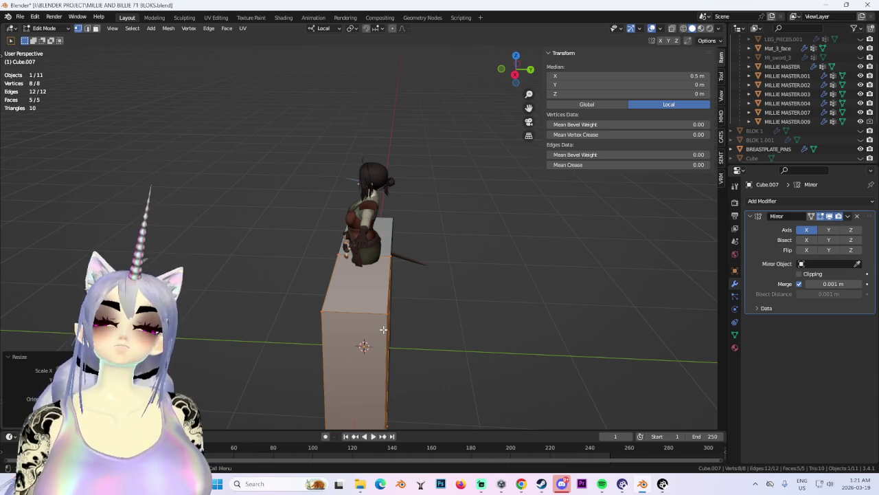
{"action": "left_click", "coordinate": [516, 74]}
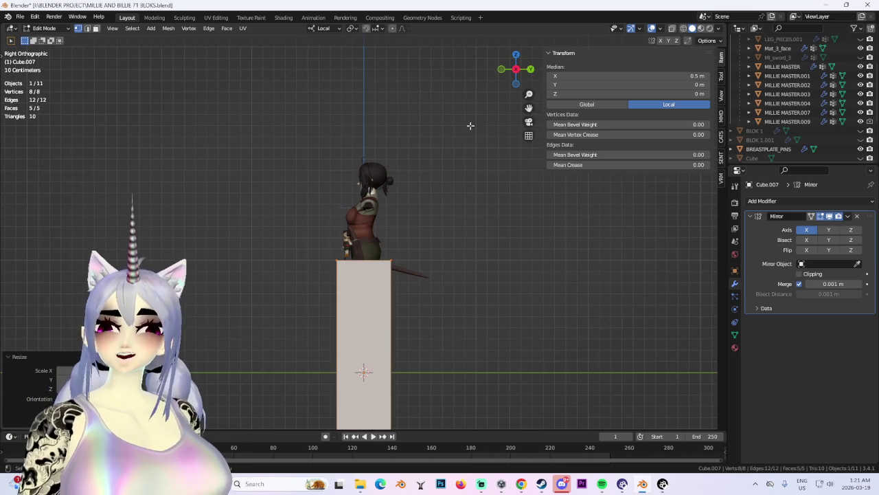
Switch to a front view and hide the cube to reveal the character.
{"action": "left_click", "coordinate": [502, 70]}
{"action": "scroll", "coordinate": [536, 263], "scroll_direction": "up", "scroll_amount": 2}
{"action": "scroll", "coordinate": [535, 263], "scroll_direction": "down", "scroll_amount": 1}
{"action": "scroll", "coordinate": [536, 263], "scroll_direction": "down", "scroll_amount": 2}
{"action": "scroll", "coordinate": [813, 158], "scroll_direction": "down", "scroll_amount": 2}
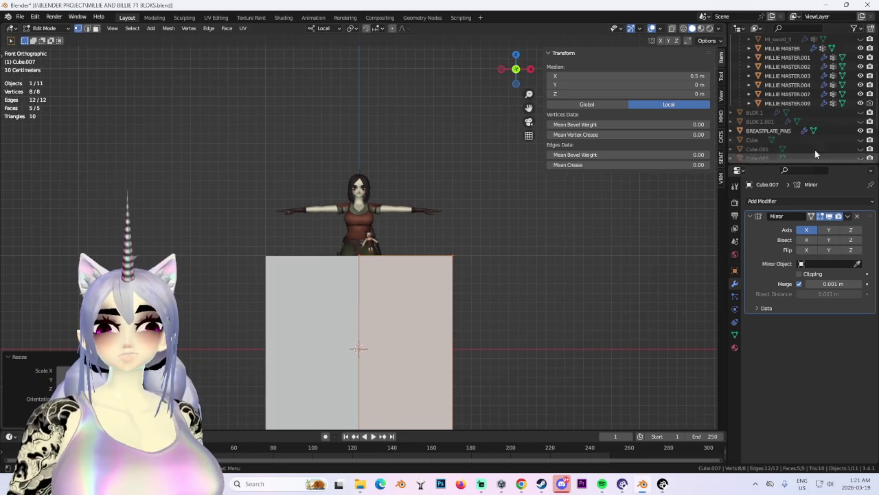
{"action": "scroll", "coordinate": [812, 162], "scroll_direction": "down", "scroll_amount": 2}
{"action": "left_click", "coordinate": [861, 149]}
{"action": "middle_click_drag", "start_coordinate": [384, 248], "coordinate": [421, 259]}
{"action": "scroll", "coordinate": [376, 235], "scroll_direction": "up", "scroll_amount": 5}
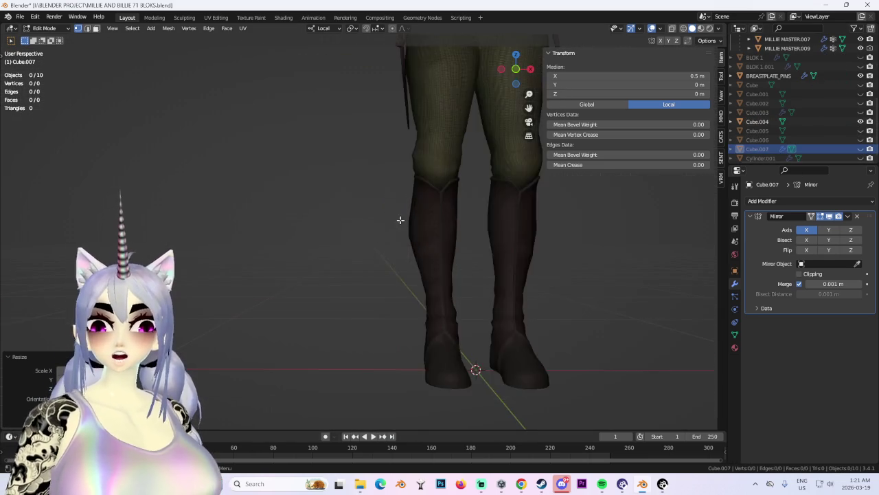
{"action": "scroll", "coordinate": [375, 235], "scroll_direction": "down", "scroll_amount": 3}
{"action": "scroll", "coordinate": [337, 243], "scroll_direction": "down", "scroll_amount": 1}
Inspect the character's body, then return to front view with the cube visible again.
{"action": "mouse_move", "coordinate": [323, 243]}
{"action": "middle_mouse_down"}
{"action": "mouse_move", "coordinate": [314, 257]}
{"action": "mouse_move", "coordinate": [410, 263]}
{"action": "mouse_move", "coordinate": [446, 318]}
{"action": "mouse_move", "coordinate": [336, 311]}
{"action": "mouse_move", "coordinate": [543, 302]}
{"action": "mouse_move", "coordinate": [331, 330]}
{"action": "mouse_move", "coordinate": [401, 220]}
{"action": "mouse_move", "coordinate": [370, 363]}
{"action": "mouse_move", "coordinate": [416, 347]}
{"action": "mouse_move", "coordinate": [426, 355]}
{"action": "middle_mouse_up"}
{"action": "scroll", "coordinate": [403, 318], "scroll_direction": "up", "scroll_amount": 3}
{"action": "scroll", "coordinate": [390, 305], "scroll_direction": "up", "scroll_amount": 2}
{"action": "scroll", "coordinate": [400, 220], "scroll_direction": "down", "scroll_amount": 2}
{"action": "scroll", "coordinate": [407, 342], "scroll_direction": "up", "scroll_amount": 1}
{"action": "scroll", "coordinate": [407, 342], "scroll_direction": "up", "scroll_amount": 1}
{"action": "scroll", "coordinate": [372, 387], "scroll_direction": "up", "scroll_amount": 2}
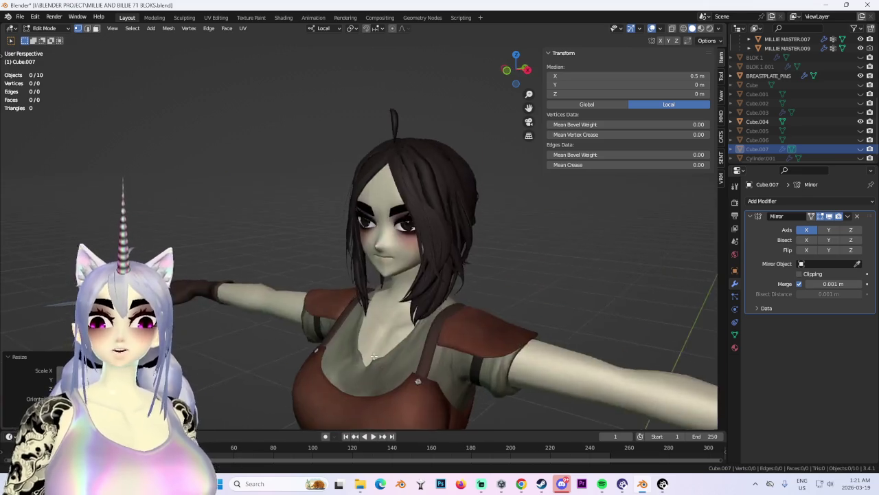
{"action": "key", "text": "KP_1"}
{"action": "scroll", "coordinate": [373, 387], "scroll_direction": "down", "scroll_amount": 1}
{"action": "scroll", "coordinate": [413, 275], "scroll_direction": "down", "scroll_amount": 1}
{"action": "left_click", "coordinate": [861, 149]}
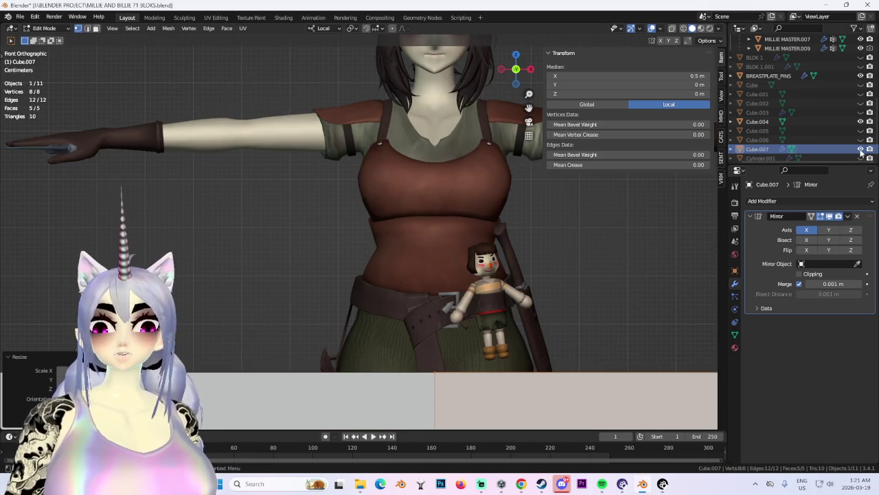
{"action": "scroll", "coordinate": [618, 261], "scroll_direction": "down", "scroll_amount": 3}
{"action": "scroll", "coordinate": [618, 261], "scroll_direction": "up", "scroll_amount": 4}
{"action": "scroll", "coordinate": [643, 249], "scroll_direction": "down", "scroll_amount": 2}
Flatten the cube, raise it to chest height (Z 1.4041 m), then box-select its right half in X-ray.
{"action": "key", "text": "s"}
{"action": "key", "text": "z"}
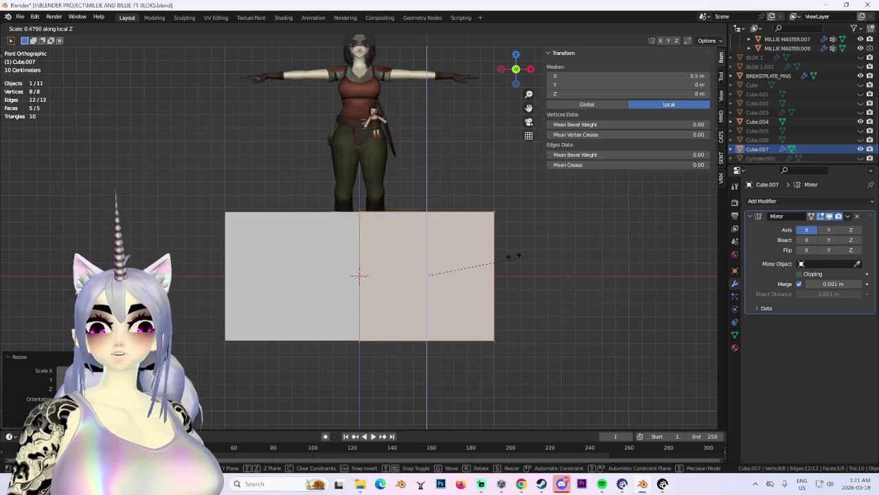
{"action": "left_click", "coordinate": [488, 257]}
{"action": "key", "text": "g"}
{"action": "key", "text": "z"}
{"action": "left_click", "coordinate": [535, 60]}
{"action": "middle_click_drag", "start_coordinate": [535, 60], "coordinate": [520, 211], "text": "shift"}
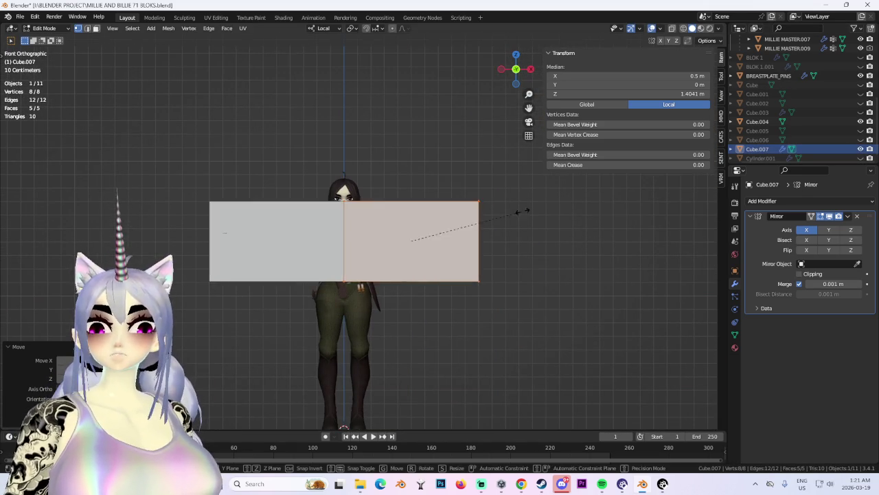
{"action": "key", "text": "Escape"}
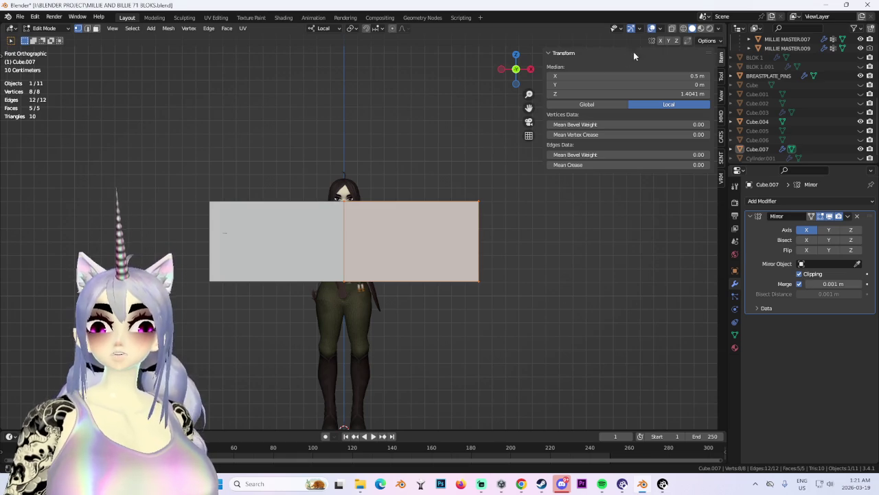
{"action": "left_click", "coordinate": [684, 29]}
{"action": "left_click_drag", "start_coordinate": [432, 122], "coordinate": [533, 361]}
Pull the cube's right side inward along X and check the overlay and shading settings.
{"action": "key", "text": "g"}
{"action": "key", "text": "x"}
{"action": "left_click", "coordinate": [459, 355]}
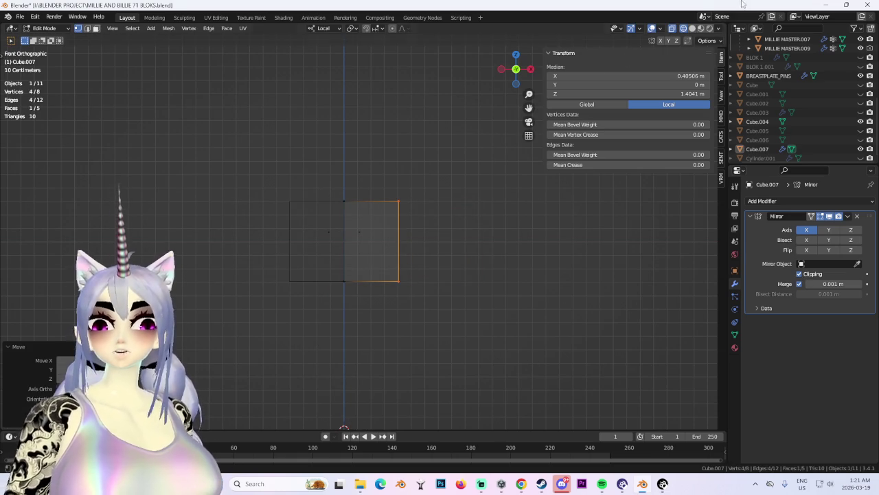
{"action": "left_click", "coordinate": [660, 30]}
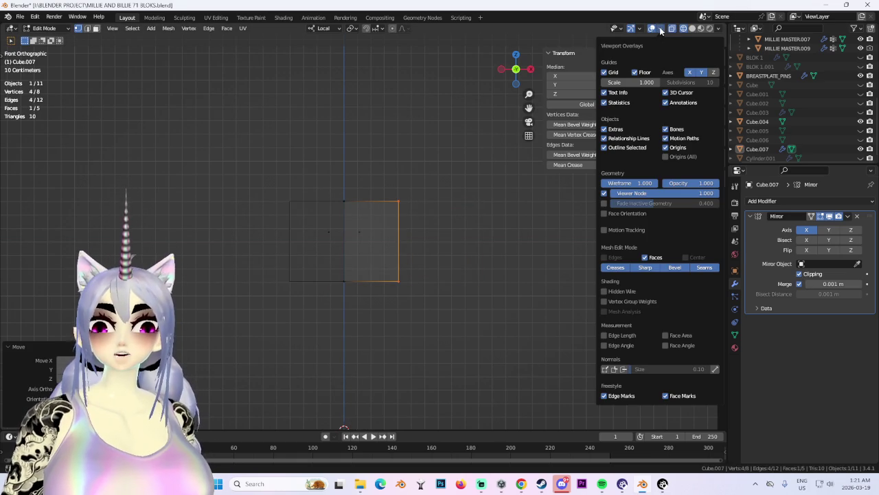
{"action": "left_click", "coordinate": [660, 30]}
{"action": "left_click", "coordinate": [719, 29]}
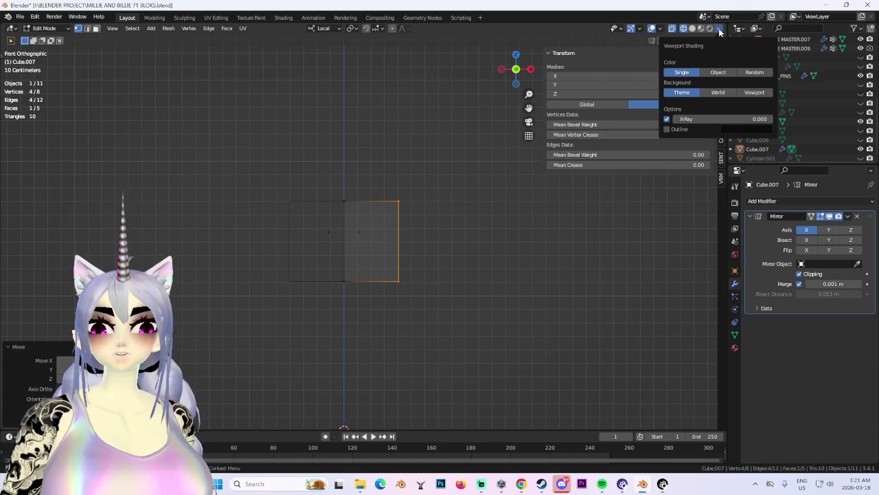
{"action": "left_click", "coordinate": [719, 29]}
{"action": "mouse_move", "coordinate": [426, 158]}
{"action": "middle_mouse_down"}
{"action": "mouse_move", "coordinate": [395, 130]}
{"action": "mouse_move", "coordinate": [671, 99]}
{"action": "middle_mouse_up"}
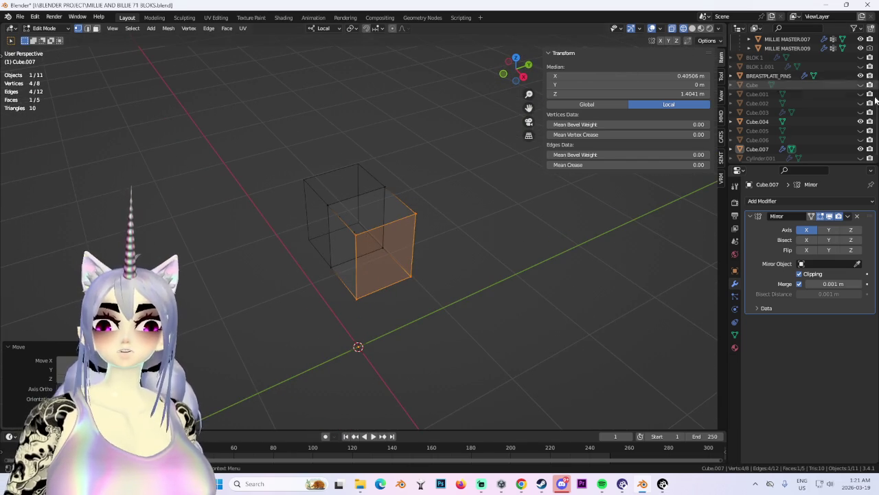
Review the overlay and object visibility settings, then return to Solid shading.
{"action": "left_click", "coordinate": [659, 29]}
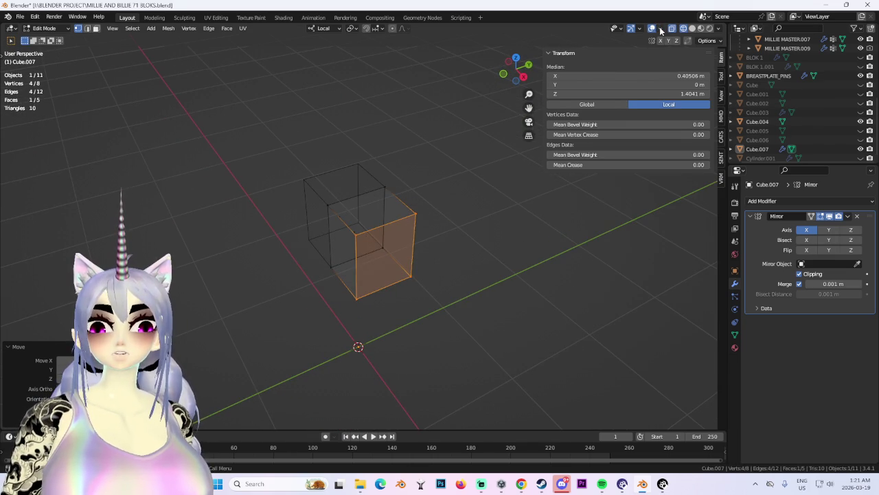
{"action": "left_click", "coordinate": [639, 29]}
{"action": "left_click", "coordinate": [638, 31]}
{"action": "left_click", "coordinate": [639, 31]}
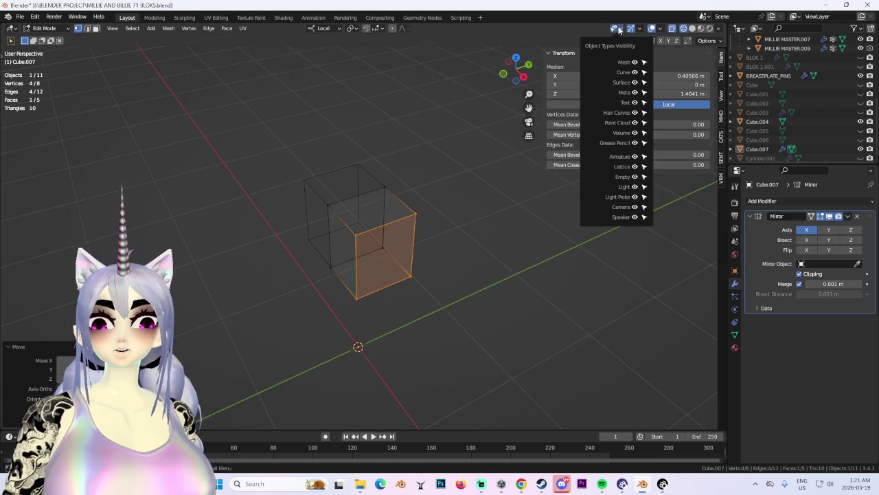
{"action": "left_click", "coordinate": [691, 28]}
Resize the selected side so the outer edge sits at X 0.405 m.
{"action": "mouse_move", "coordinate": [467, 206]}
{"action": "middle_mouse_down"}
{"action": "mouse_move", "coordinate": [537, 204]}
{"action": "mouse_move", "coordinate": [512, 192]}
{"action": "middle_mouse_up"}
{"action": "key", "text": "s"}
{"action": "left_click", "coordinate": [428, 231]}
{"action": "middle_click_drag", "start_coordinate": [495, 233], "coordinate": [504, 235]}
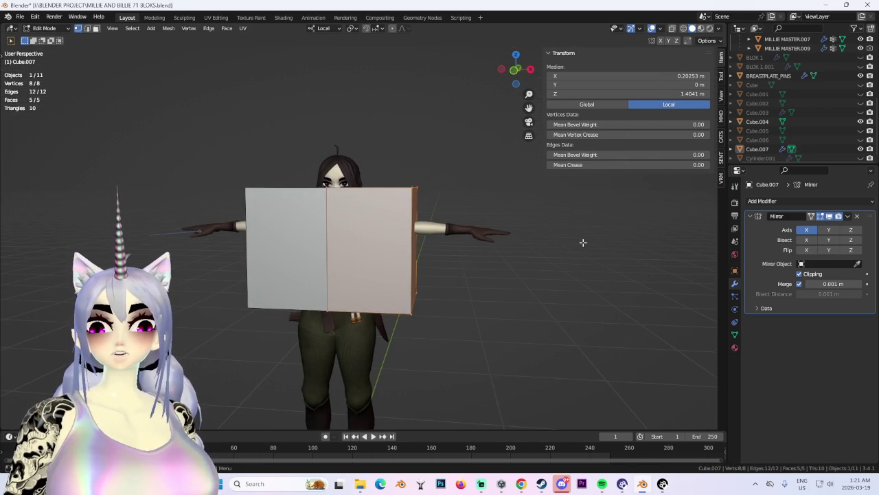
Squash the band vertically and raise it along Z.
{"action": "key", "text": "s"}
{"action": "key", "text": "z"}
{"action": "left_click", "coordinate": [443, 256]}
{"action": "middle_click_drag", "start_coordinate": [443, 255], "coordinate": [487, 253]}
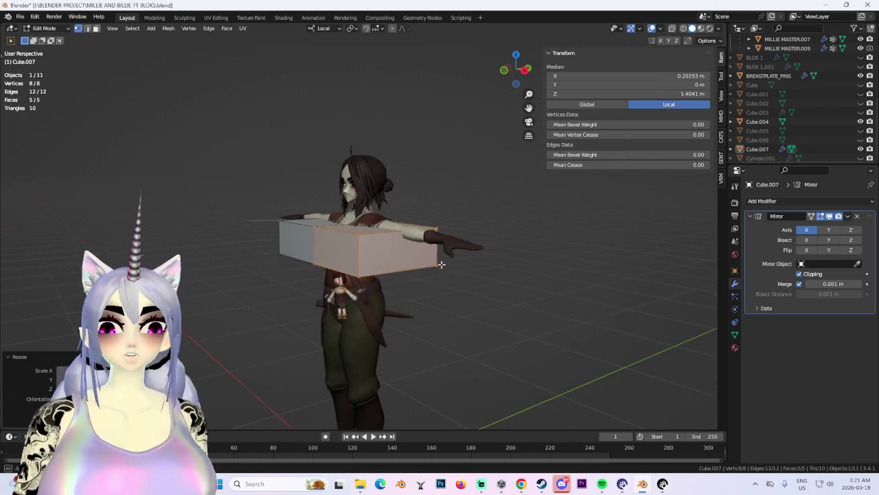
{"action": "key", "text": "g"}
{"action": "key", "text": "z"}
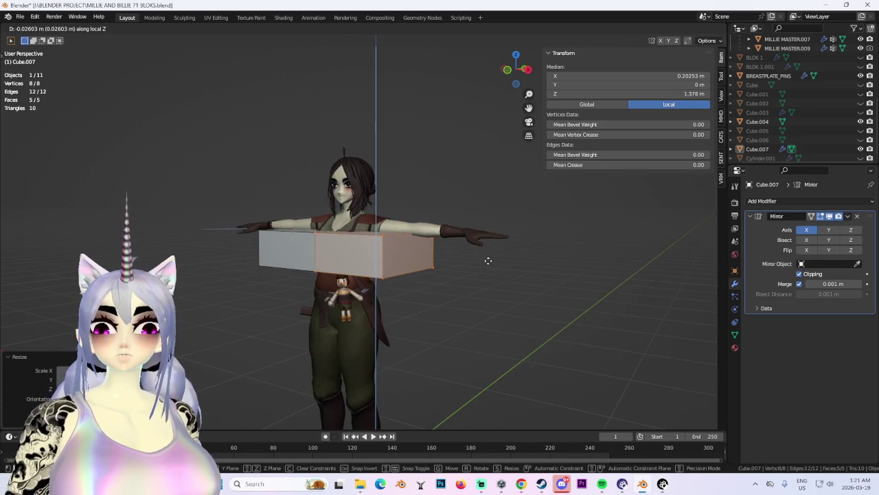
{"action": "left_click", "coordinate": [502, 263]}
{"action": "middle_click_drag", "start_coordinate": [502, 263], "coordinate": [479, 135]}
Move a single face of the box along the Y depth axis.
{"action": "left_click", "coordinate": [412, 249]}
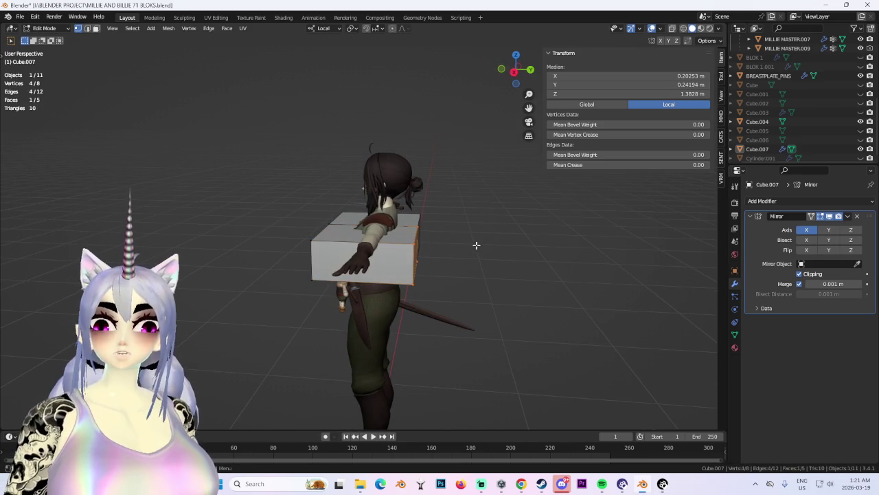
{"action": "key", "text": "g"}
{"action": "key", "text": "y"}
{"action": "left_click", "coordinate": [412, 248]}
{"action": "mouse_move", "coordinate": [412, 249]}
{"action": "middle_mouse_down"}
{"action": "mouse_move", "coordinate": [473, 257]}
{"action": "mouse_move", "coordinate": [448, 198]}
{"action": "middle_mouse_up"}
Select a lower edge of the box and pull it inward along X.
{"action": "left_click", "coordinate": [515, 69]}
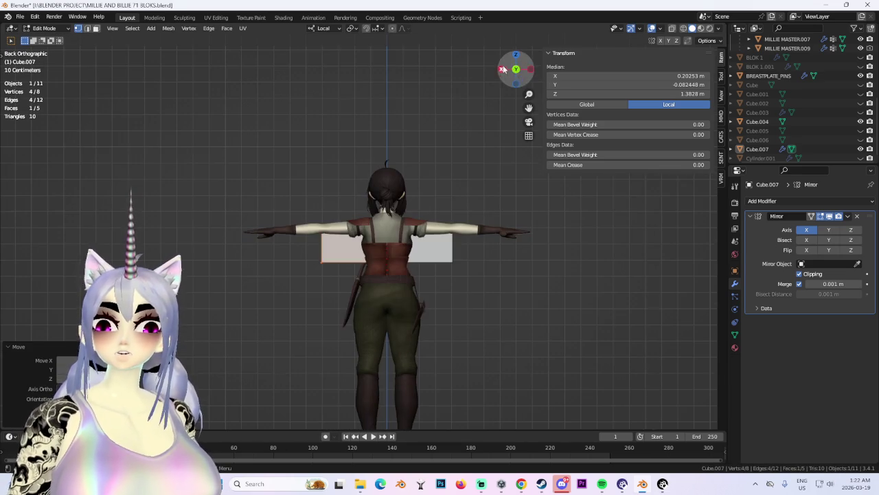
{"action": "key", "text": "alt+a"}
{"action": "left_click", "coordinate": [516, 69]}
{"action": "left_click_drag", "start_coordinate": [387, 251], "coordinate": [542, 335]}
{"action": "middle_click_drag", "start_coordinate": [542, 335], "coordinate": [348, 268]}
{"action": "left_click_drag", "start_coordinate": [349, 268], "coordinate": [529, 373]}
{"action": "key", "text": "g"}
{"action": "key", "text": "x"}
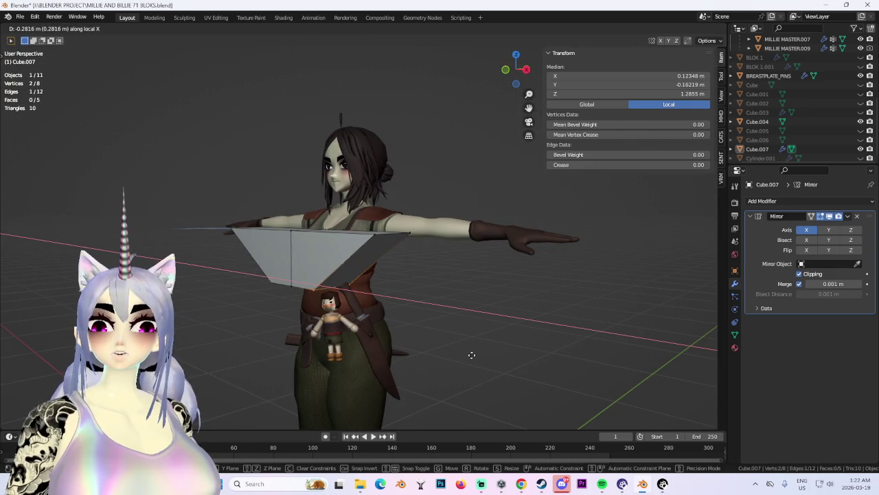
{"action": "left_click", "coordinate": [472, 355]}
Move the selected edge along X to widen the top of the shape.
{"action": "mouse_move", "coordinate": [445, 365]}
{"action": "middle_mouse_down"}
{"action": "mouse_move", "coordinate": [493, 353]}
{"action": "mouse_move", "coordinate": [478, 371]}
{"action": "middle_mouse_up"}
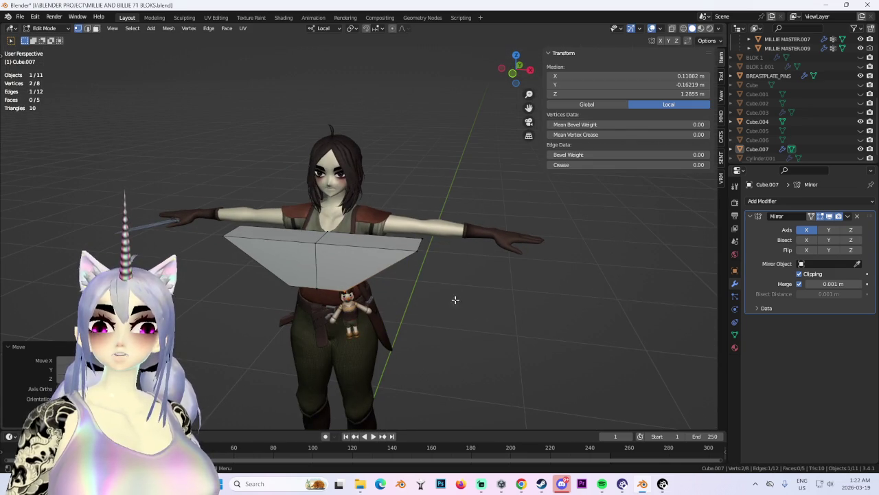
{"action": "key", "text": "g"}
{"action": "key", "text": "x"}
{"action": "left_click", "coordinate": [481, 308]}
{"action": "middle_click_drag", "start_coordinate": [480, 308], "coordinate": [494, 275]}
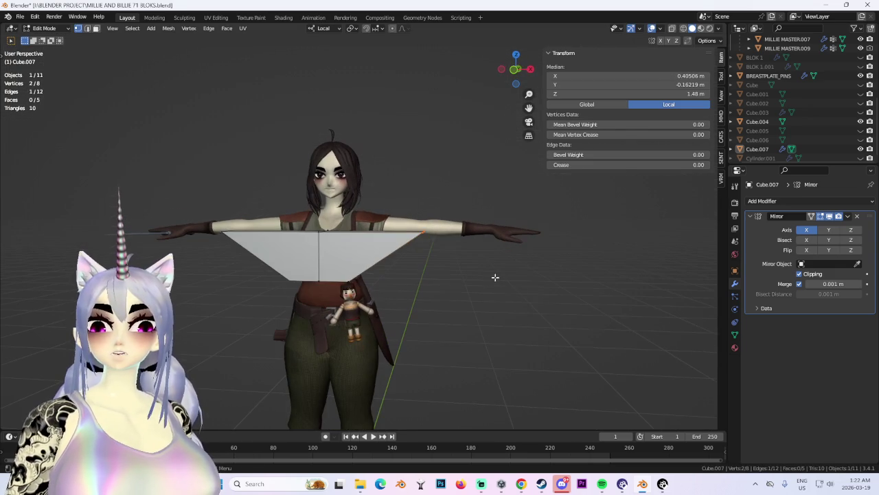
Undo the shrink and reposition the edge along the object's local X axis.
{"action": "key", "text": "s"}
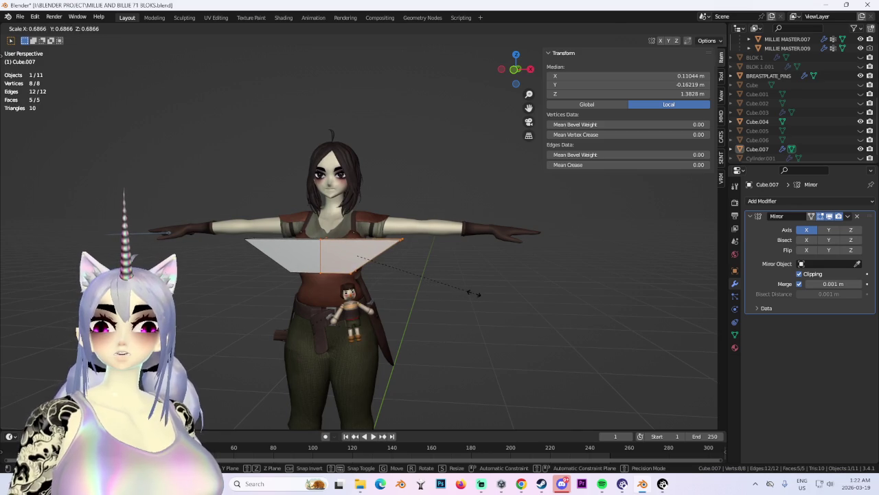
{"action": "key", "text": "Escape"}
{"action": "key", "text": "ctrl+z"}
{"action": "key", "text": "g"}
{"action": "key", "text": "x"}
{"action": "left_click", "coordinate": [455, 268]}
{"action": "mouse_move", "coordinate": [454, 268]}
{"action": "middle_mouse_down"}
{"action": "mouse_move", "coordinate": [353, 261]}
{"action": "mouse_move", "coordinate": [364, 457]}
{"action": "mouse_move", "coordinate": [506, 255]}
{"action": "mouse_move", "coordinate": [439, 259]}
{"action": "middle_mouse_up"}
Select the whole trapezoid band and scale it down to sit across the chest.
{"action": "left_click", "coordinate": [516, 69]}
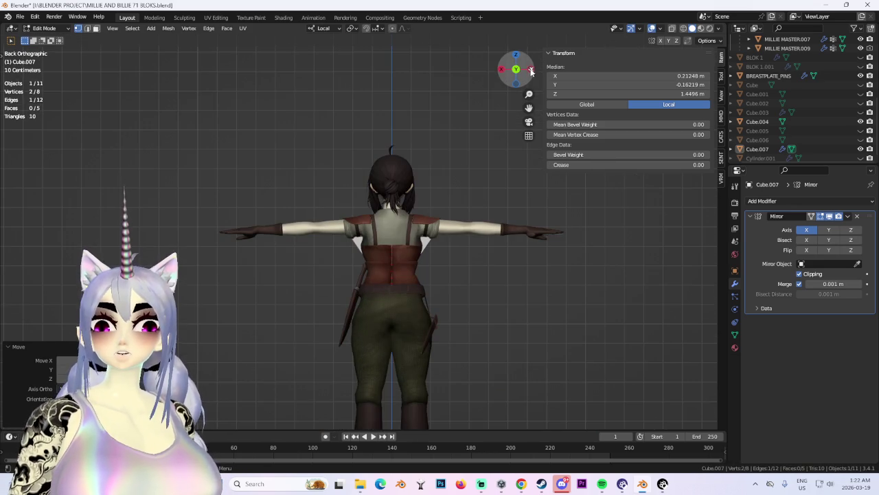
{"action": "left_click", "coordinate": [501, 69]}
{"action": "left_click", "coordinate": [501, 69]}
{"action": "key", "text": "a"}
{"action": "key", "text": "s"}
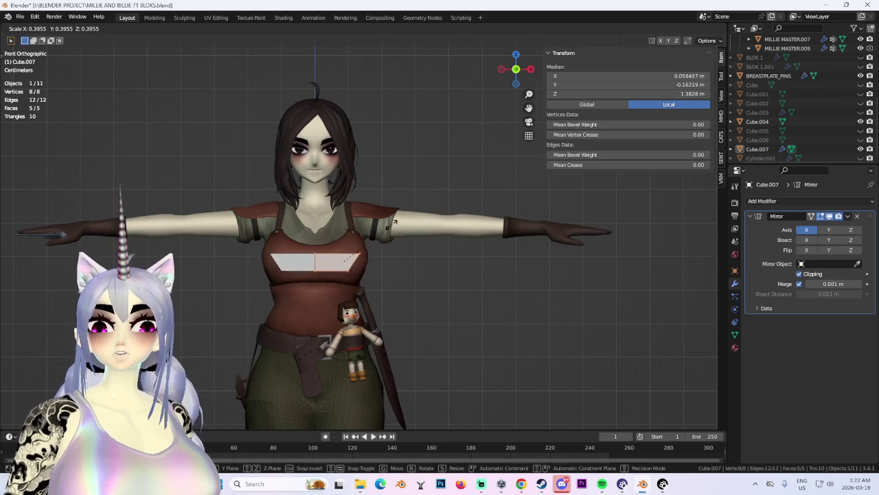
{"action": "left_click", "coordinate": [462, 203]}
{"action": "middle_click_drag", "start_coordinate": [463, 202], "coordinate": [510, 250]}
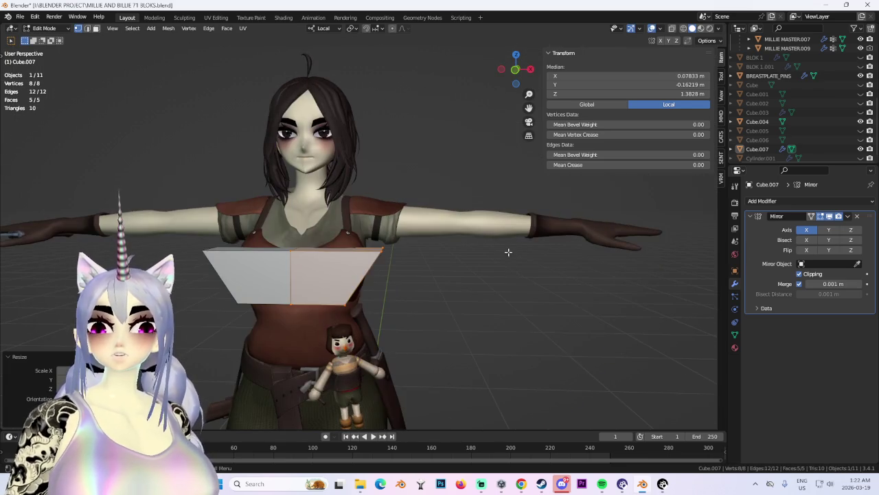
Hide Cube.004 and make the curved Cube mesh visible again.
{"action": "mouse_move", "coordinate": [449, 259]}
{"action": "middle_mouse_down"}
{"action": "mouse_move", "coordinate": [495, 243]}
{"action": "mouse_move", "coordinate": [433, 275]}
{"action": "mouse_move", "coordinate": [526, 268]}
{"action": "mouse_move", "coordinate": [436, 255]}
{"action": "mouse_move", "coordinate": [417, 278]}
{"action": "middle_mouse_up"}
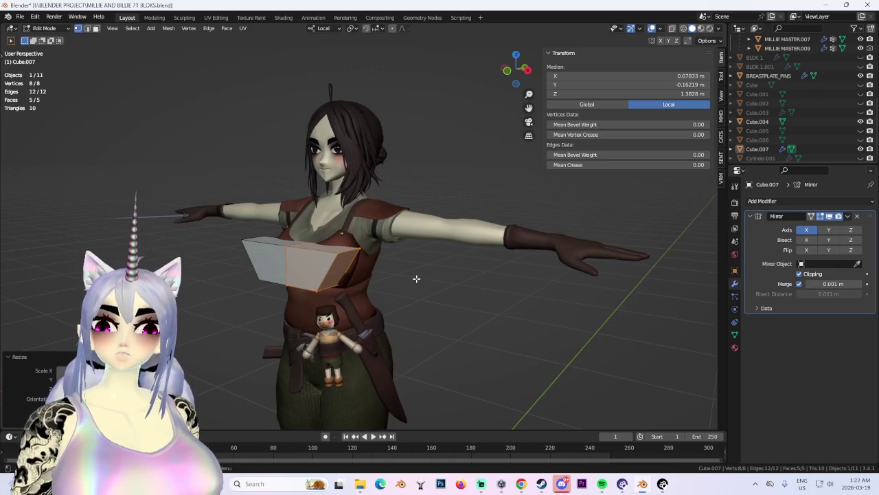
{"action": "left_click", "coordinate": [861, 122]}
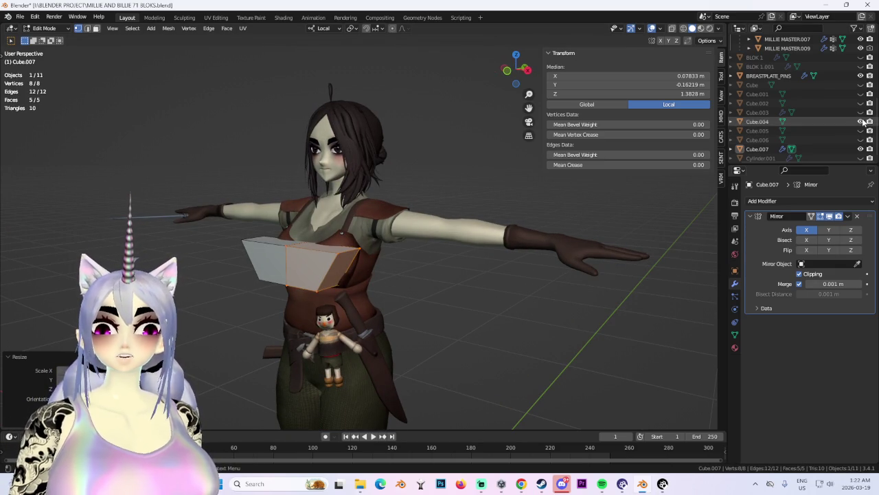
{"action": "left_click", "coordinate": [860, 84]}
{"action": "scroll", "coordinate": [330, 206], "scroll_direction": "up", "scroll_amount": 1}
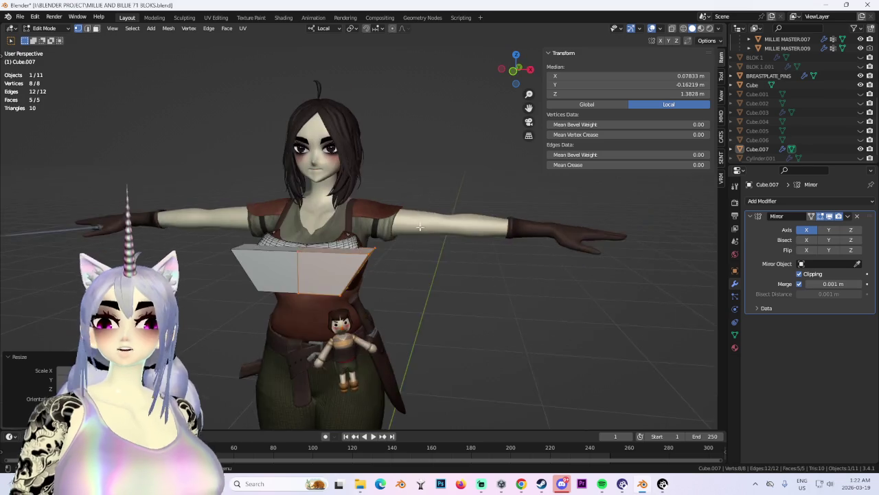
{"action": "scroll", "coordinate": [330, 206], "scroll_direction": "up", "scroll_amount": 2}
In Object Mode, move the curved Cube over the character's arm beside the chest band.
{"action": "left_click", "coordinate": [45, 28]}
{"action": "left_click", "coordinate": [41, 38]}
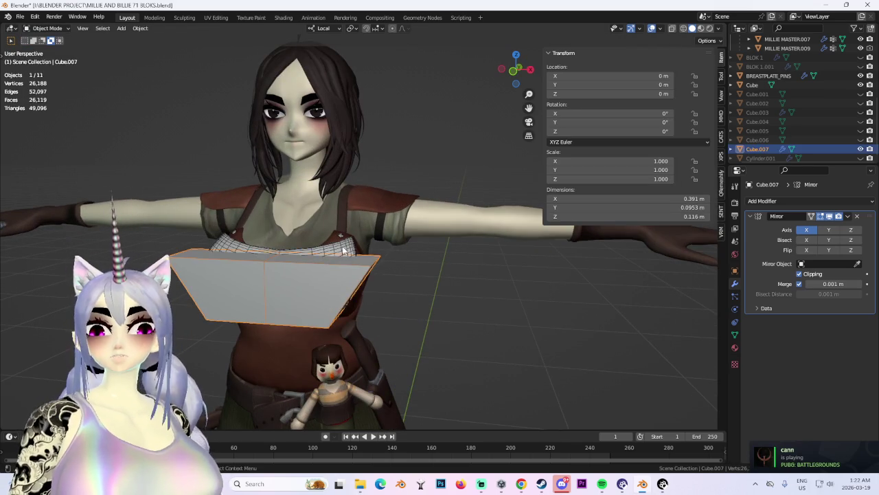
{"action": "left_click_drag", "start_coordinate": [328, 274], "coordinate": [492, 282]}
{"action": "mouse_move", "coordinate": [492, 282]}
{"action": "middle_mouse_down"}
{"action": "mouse_move", "coordinate": [467, 299]}
{"action": "mouse_move", "coordinate": [207, 278]}
{"action": "mouse_move", "coordinate": [227, 298]}
{"action": "mouse_move", "coordinate": [308, 289]}
{"action": "mouse_move", "coordinate": [287, 303]}
{"action": "middle_mouse_up"}
{"action": "scroll", "coordinate": [326, 292], "scroll_direction": "down", "scroll_amount": 2}
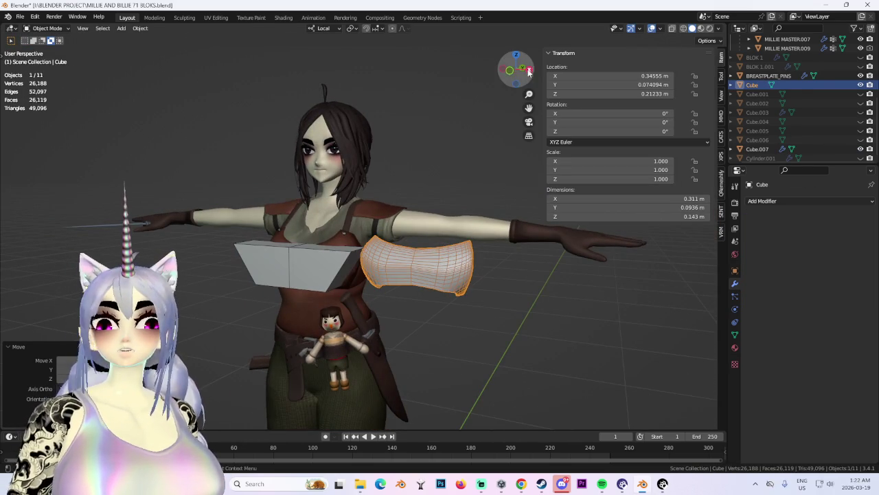
{"action": "key", "text": "KP_1"}
Select the chest band Cube.007 and enter Edit Mode on it.
{"action": "left_click", "coordinate": [56, 30]}
{"action": "left_click", "coordinate": [43, 49]}
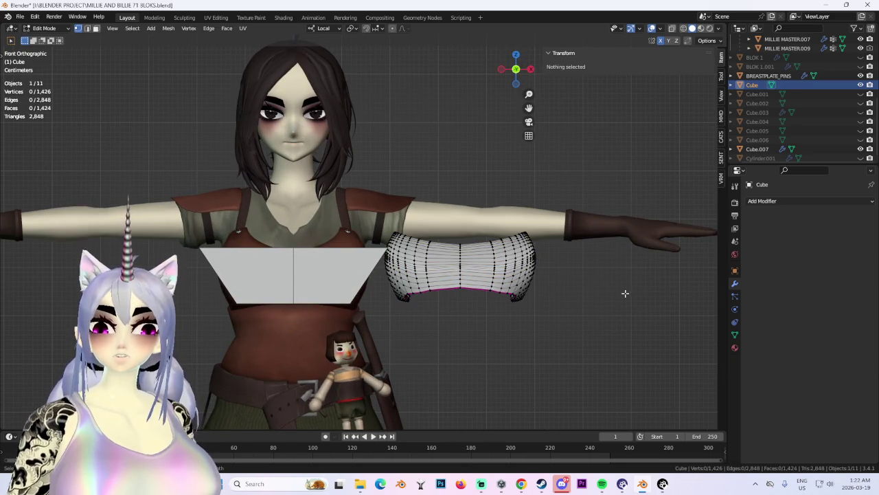
{"action": "left_click", "coordinate": [44, 29]}
{"action": "left_click", "coordinate": [41, 40]}
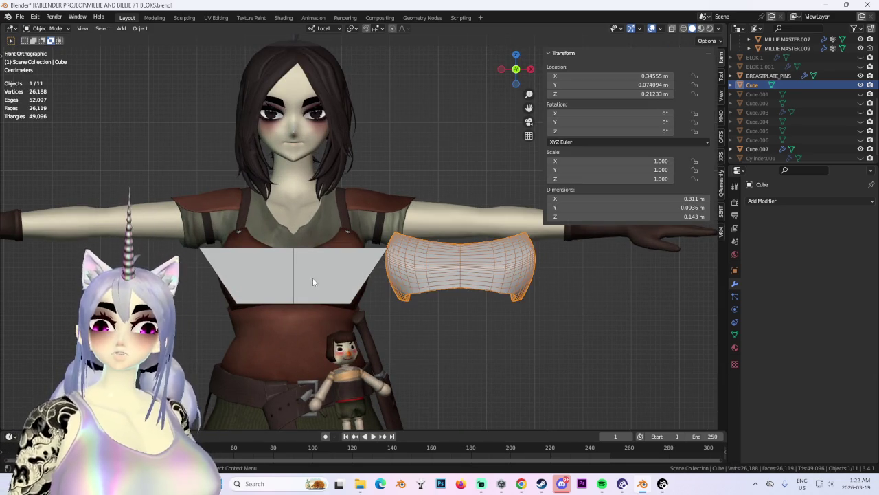
{"action": "left_click", "coordinate": [313, 282]}
{"action": "left_click", "coordinate": [44, 28]}
{"action": "left_click", "coordinate": [41, 50]}
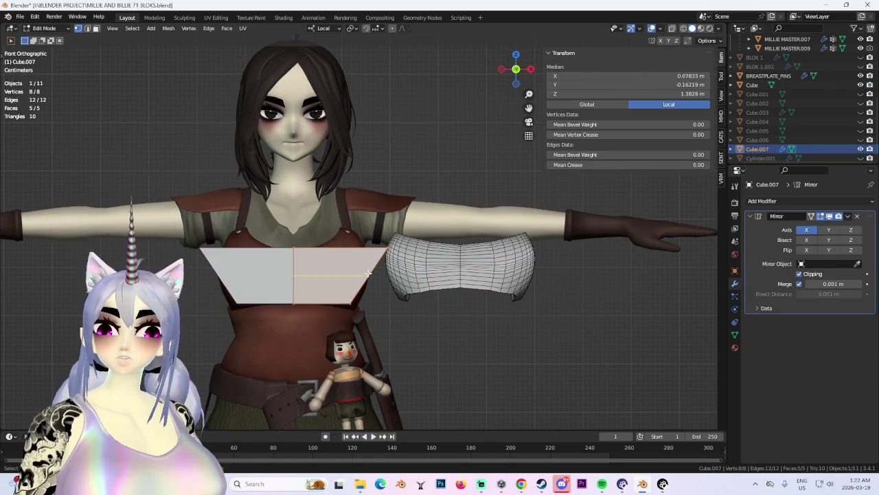
Confirm a horizontal loop cut across Cube.007 and pull its top outer edge inward.
{"action": "left_click", "coordinate": [367, 274]}
{"action": "middle_click_drag", "start_coordinate": [368, 273], "coordinate": [457, 307]}
{"action": "scroll", "coordinate": [479, 289], "scroll_direction": "up", "scroll_amount": 2}
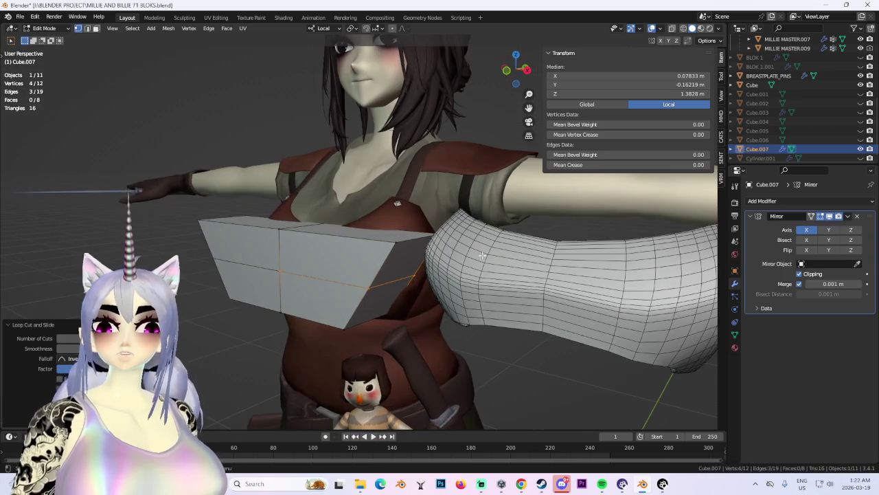
{"action": "middle_click_drag", "start_coordinate": [505, 82], "coordinate": [481, 248]}
{"action": "left_click", "coordinate": [453, 244]}
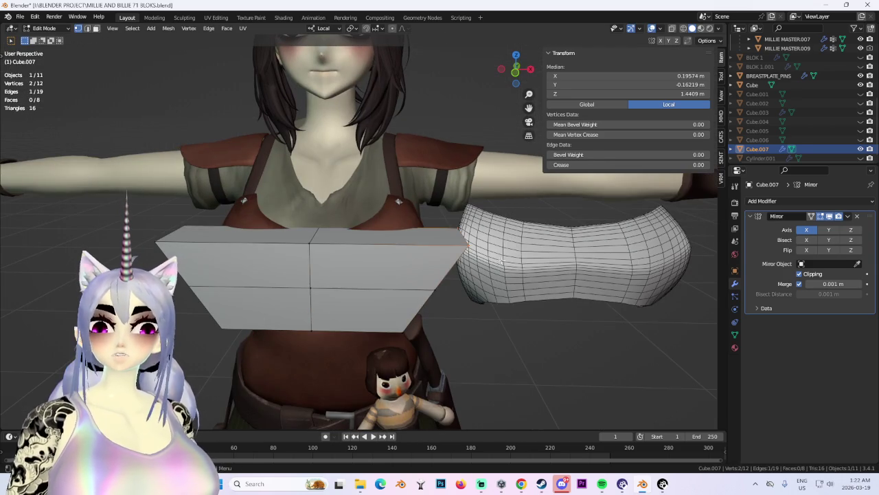
{"action": "key", "text": "g"}
{"action": "left_click", "coordinate": [481, 257]}
{"action": "mouse_move", "coordinate": [481, 258]}
{"action": "middle_mouse_down"}
{"action": "mouse_move", "coordinate": [435, 251]}
{"action": "mouse_move", "coordinate": [392, 295]}
{"action": "mouse_move", "coordinate": [480, 276]}
{"action": "mouse_move", "coordinate": [426, 275]}
{"action": "mouse_move", "coordinate": [440, 257]}
{"action": "middle_mouse_up"}
{"action": "scroll", "coordinate": [398, 296], "scroll_direction": "down", "scroll_amount": 2}
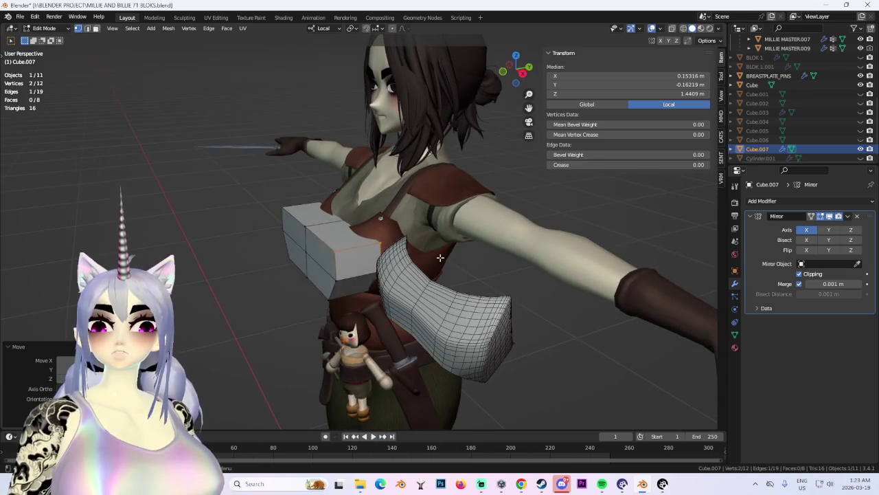
Thin the whole band along its depth axis and move it closer to the body.
{"action": "key", "text": "a"}
{"action": "key", "text": "s"}
{"action": "key", "text": "y"}
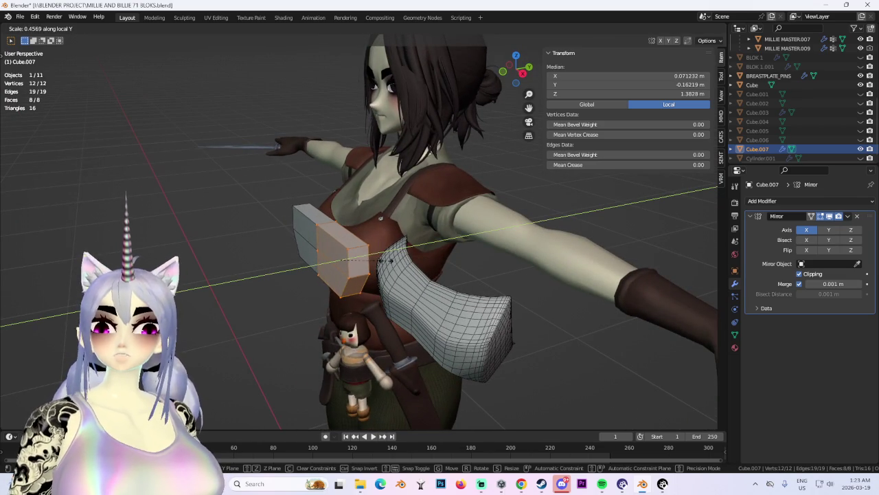
{"action": "left_click", "coordinate": [357, 262]}
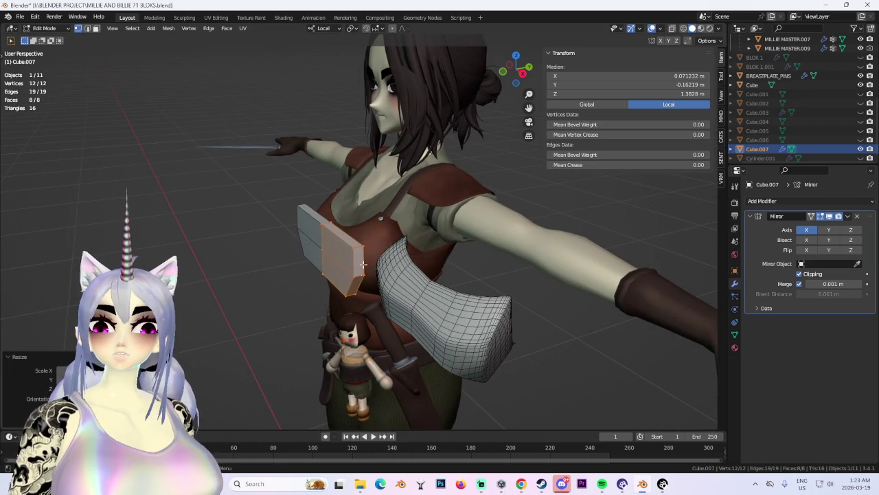
{"action": "middle_click_drag", "start_coordinate": [357, 263], "coordinate": [320, 323]}
{"action": "key", "text": "g"}
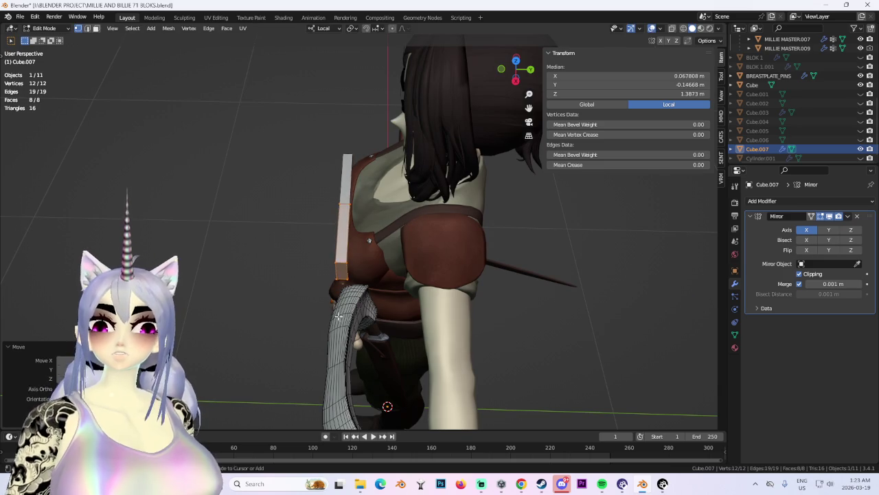
{"action": "left_click", "coordinate": [386, 264]}
{"action": "mouse_move", "coordinate": [386, 264]}
{"action": "middle_mouse_down"}
{"action": "mouse_move", "coordinate": [439, 268]}
{"action": "mouse_move", "coordinate": [354, 262]}
{"action": "middle_mouse_up"}
{"action": "scroll", "coordinate": [446, 271], "scroll_direction": "down", "scroll_amount": 2}
{"action": "scroll", "coordinate": [454, 273], "scroll_direction": "up", "scroll_amount": 3}
{"action": "scroll", "coordinate": [357, 262], "scroll_direction": "up", "scroll_amount": 2}
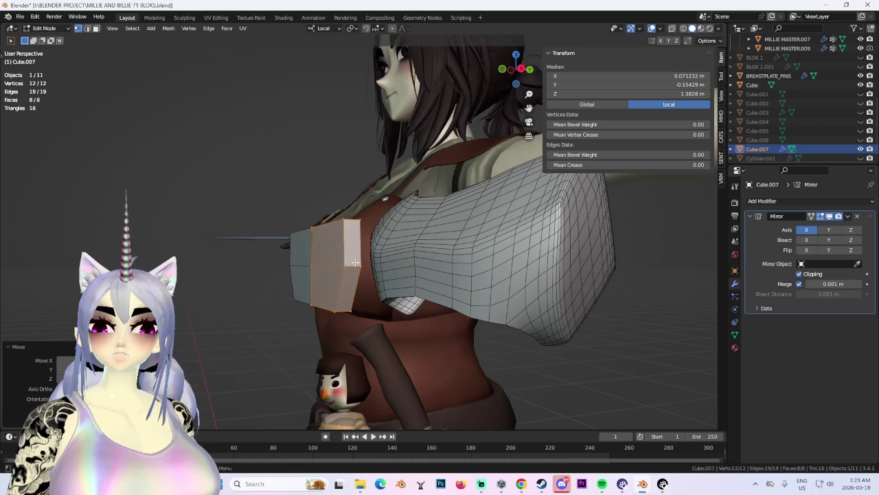
Pull two outer-side vertices back along Y, then place a new loop cut through the band.
{"action": "left_click", "coordinate": [298, 265]}
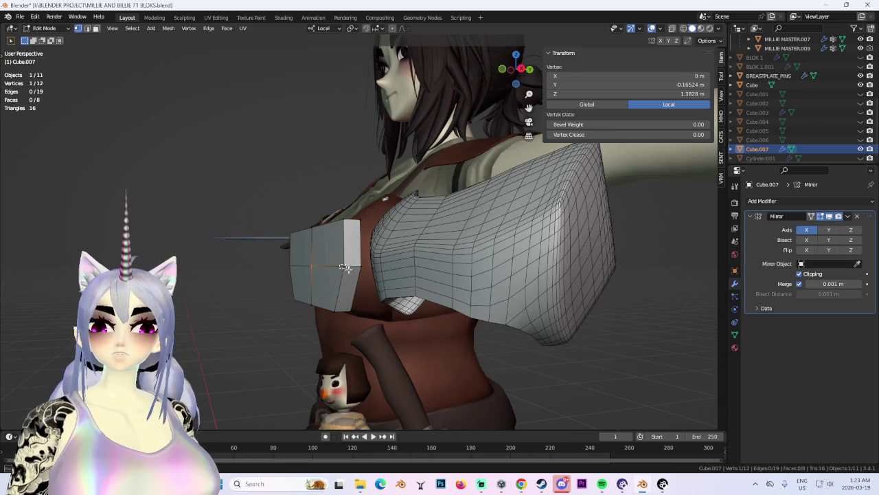
{"action": "left_click", "coordinate": [344, 266], "text": "shift"}
{"action": "key", "text": "g"}
{"action": "key", "text": "y"}
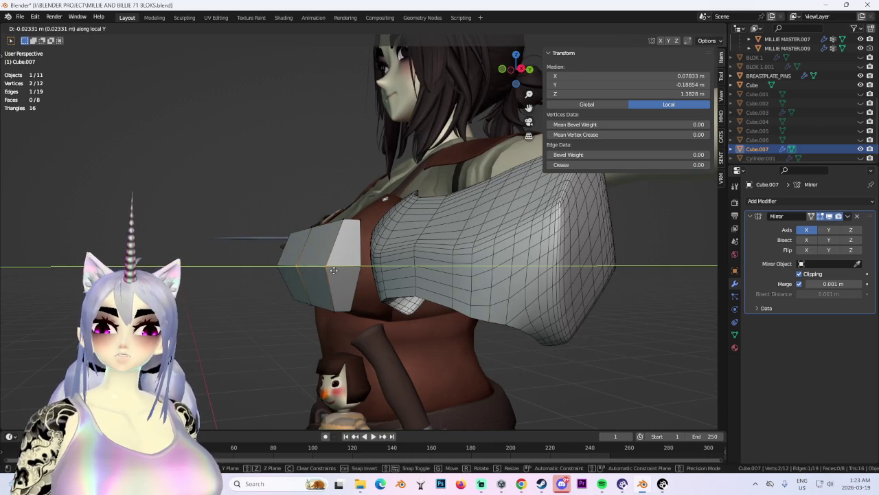
{"action": "left_click", "coordinate": [333, 270]}
{"action": "mouse_move", "coordinate": [333, 270]}
{"action": "middle_mouse_down"}
{"action": "mouse_move", "coordinate": [377, 276]}
{"action": "mouse_move", "coordinate": [390, 243]}
{"action": "mouse_move", "coordinate": [388, 261]}
{"action": "mouse_move", "coordinate": [403, 275]}
{"action": "middle_mouse_up"}
{"action": "left_click", "coordinate": [412, 270]}
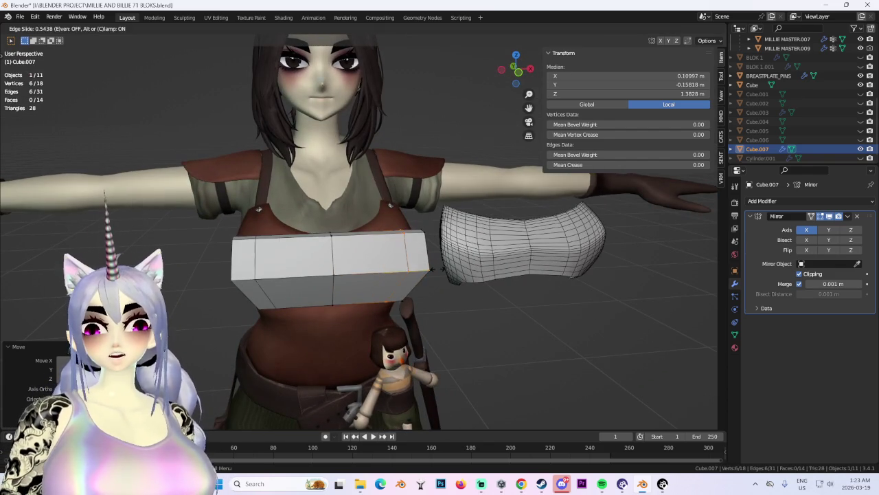
Place the new edge loop and push the band's middle faces forward along Y.
{"action": "left_click", "coordinate": [443, 270]}
{"action": "mouse_move", "coordinate": [443, 270]}
{"action": "middle_mouse_down"}
{"action": "mouse_move", "coordinate": [422, 231]}
{"action": "mouse_move", "coordinate": [388, 247]}
{"action": "middle_mouse_up"}
{"action": "key", "text": "alt+a"}
{"action": "left_click", "coordinate": [418, 223]}
{"action": "mouse_move", "coordinate": [402, 278]}
{"action": "middle_mouse_down"}
{"action": "mouse_move", "coordinate": [356, 266]}
{"action": "mouse_move", "coordinate": [357, 280]}
{"action": "middle_mouse_up"}
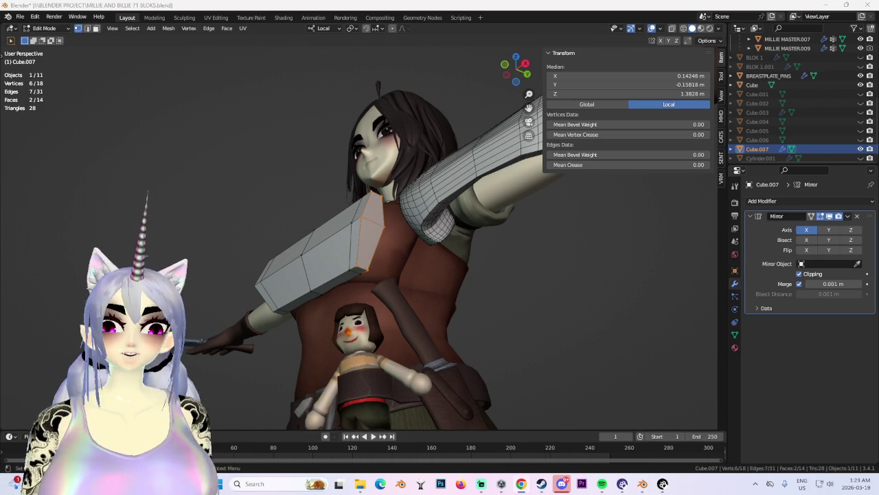
{"action": "mouse_move", "coordinate": [504, 227]}
{"action": "middle_mouse_down"}
{"action": "mouse_move", "coordinate": [306, 252]}
{"action": "mouse_move", "coordinate": [351, 209]}
{"action": "mouse_move", "coordinate": [348, 216]}
{"action": "middle_mouse_up"}
{"action": "key", "text": "g"}
{"action": "key", "text": "y"}
{"action": "left_click", "coordinate": [484, 238]}
Box-select a vertical vertex loop in X-ray and shift it 0.017 m along X.
{"action": "key", "text": "alt+z"}
{"action": "left_click", "coordinate": [306, 252]}
{"action": "mouse_move", "coordinate": [347, 197]}
{"action": "left_mouse_down"}
{"action": "mouse_move", "coordinate": [381, 323]}
{"action": "mouse_move", "coordinate": [393, 325]}
{"action": "left_mouse_up"}
{"action": "left_click", "coordinate": [692, 28]}
{"action": "middle_click_drag", "start_coordinate": [384, 206], "coordinate": [351, 196]}
{"action": "key", "text": "g"}
{"action": "key", "text": "x"}
{"action": "key", "text": "x"}
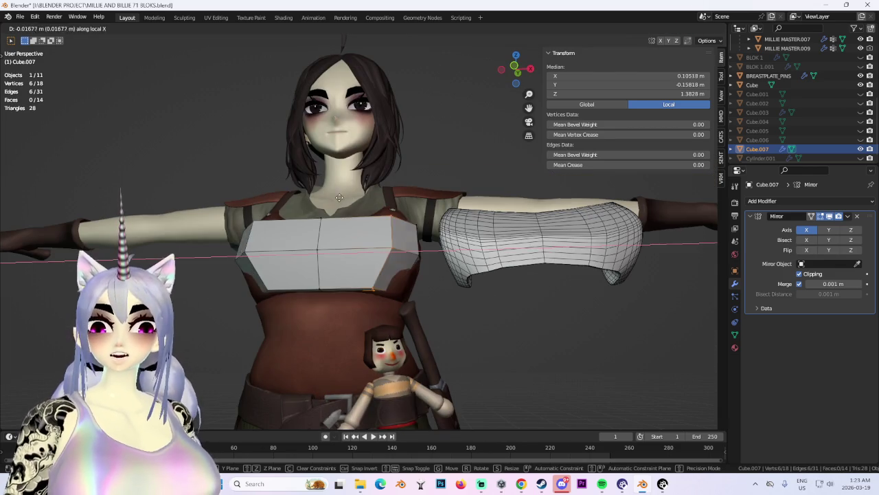
{"action": "left_click", "coordinate": [361, 209]}
{"action": "middle_click_drag", "start_coordinate": [363, 220], "coordinate": [307, 229]}
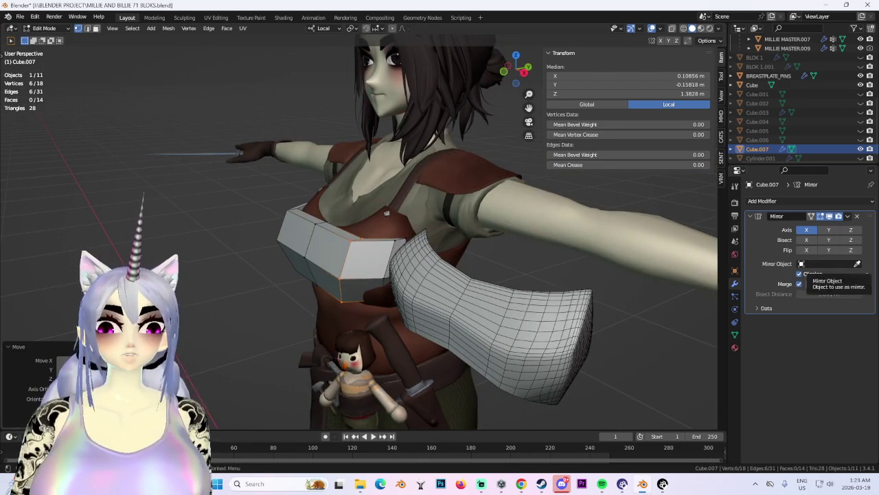
{"action": "middle_click_drag", "start_coordinate": [644, 292], "coordinate": [680, 220]}
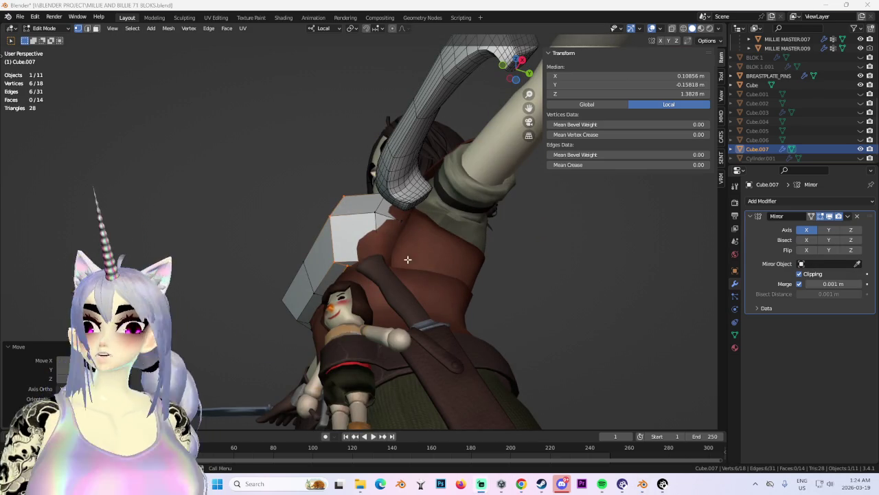
{"action": "middle_click_drag", "start_coordinate": [522, 206], "coordinate": [727, 13]}
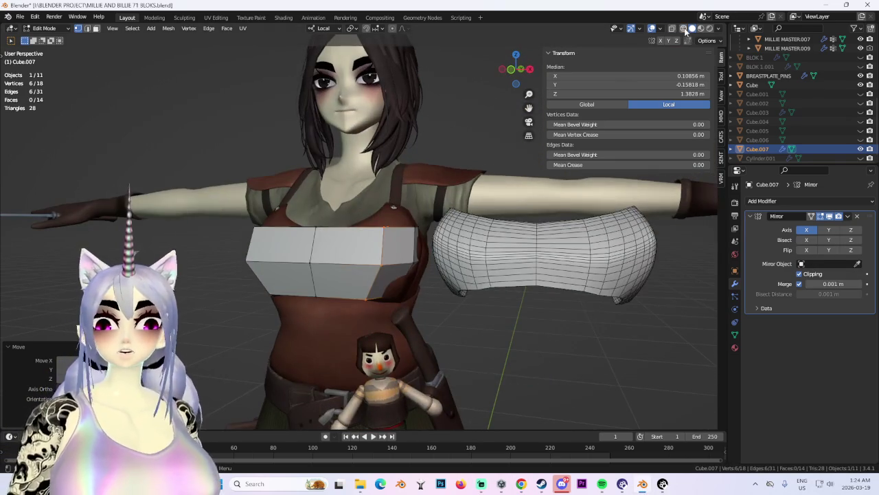
Nudge a selected chest-band vertex along local Y.
{"action": "left_click", "coordinate": [683, 28]}
{"action": "middle_click_drag", "start_coordinate": [361, 311], "coordinate": [389, 286]}
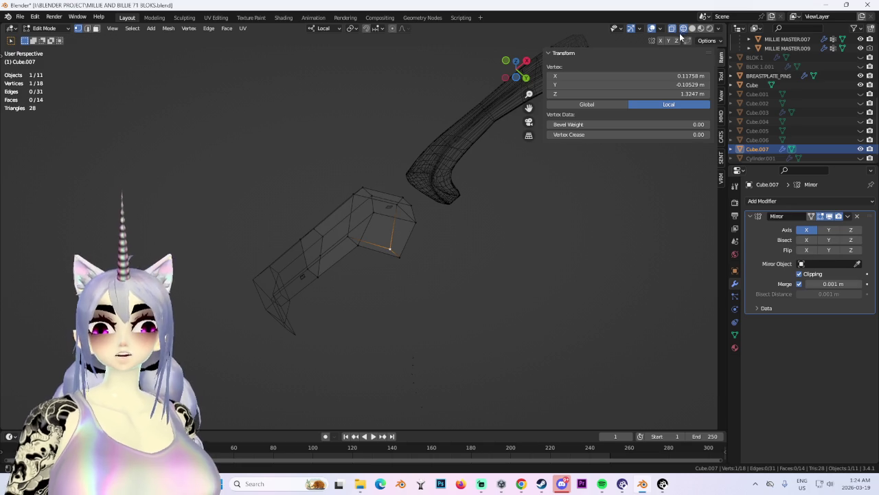
{"action": "left_click", "coordinate": [692, 29]}
{"action": "key", "text": "g"}
{"action": "left_click", "coordinate": [435, 180]}
{"action": "mouse_move", "coordinate": [436, 180]}
{"action": "middle_mouse_down"}
{"action": "mouse_move", "coordinate": [436, 223]}
{"action": "mouse_move", "coordinate": [484, 263]}
{"action": "mouse_move", "coordinate": [407, 215]}
{"action": "mouse_move", "coordinate": [369, 257]}
{"action": "mouse_move", "coordinate": [466, 293]}
{"action": "mouse_move", "coordinate": [490, 81]}
{"action": "middle_mouse_up"}
{"action": "left_click", "coordinate": [434, 209]}
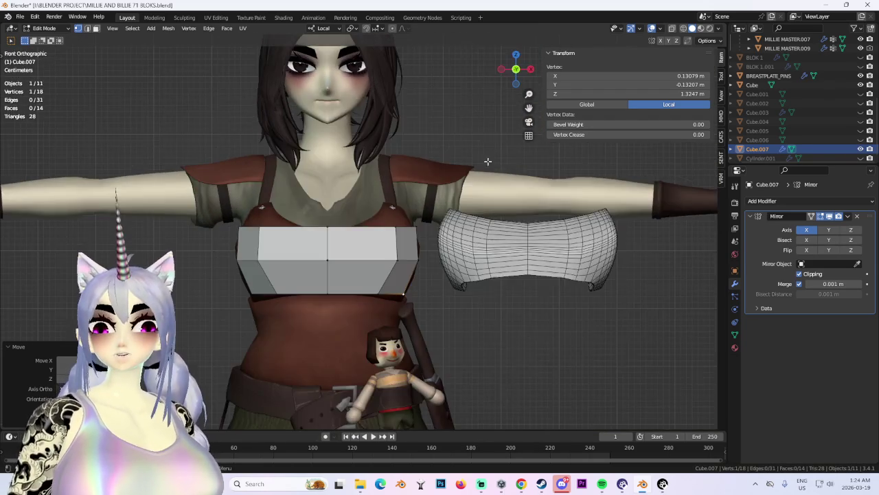
Move a chest-band edge along X toward the centre.
{"action": "scroll", "coordinate": [489, 81], "scroll_direction": "up", "scroll_amount": 1}
{"action": "scroll", "coordinate": [406, 284], "scroll_direction": "up", "scroll_amount": 2}
{"action": "scroll", "coordinate": [440, 274], "scroll_direction": "up", "scroll_amount": 2}
{"action": "mouse_move", "coordinate": [440, 274]}
{"action": "middle_mouse_down"}
{"action": "mouse_move", "coordinate": [460, 245]}
{"action": "mouse_move", "coordinate": [358, 255]}
{"action": "mouse_move", "coordinate": [486, 294]}
{"action": "mouse_move", "coordinate": [350, 248]}
{"action": "mouse_move", "coordinate": [342, 272]}
{"action": "middle_mouse_up"}
{"action": "left_click", "coordinate": [450, 260], "text": "shift"}
{"action": "scroll", "coordinate": [456, 245], "scroll_direction": "down", "scroll_amount": 3}
{"action": "key", "text": "g"}
{"action": "key", "text": "x"}
{"action": "left_click", "coordinate": [447, 248]}
Select band vertices, then shift one band face along local Z.
{"action": "left_click", "coordinate": [358, 255]}
{"action": "scroll", "coordinate": [367, 275], "scroll_direction": "down", "scroll_amount": 2}
{"action": "left_click", "coordinate": [486, 294], "text": "ctrl"}
{"action": "scroll", "coordinate": [412, 268], "scroll_direction": "up", "scroll_amount": 2}
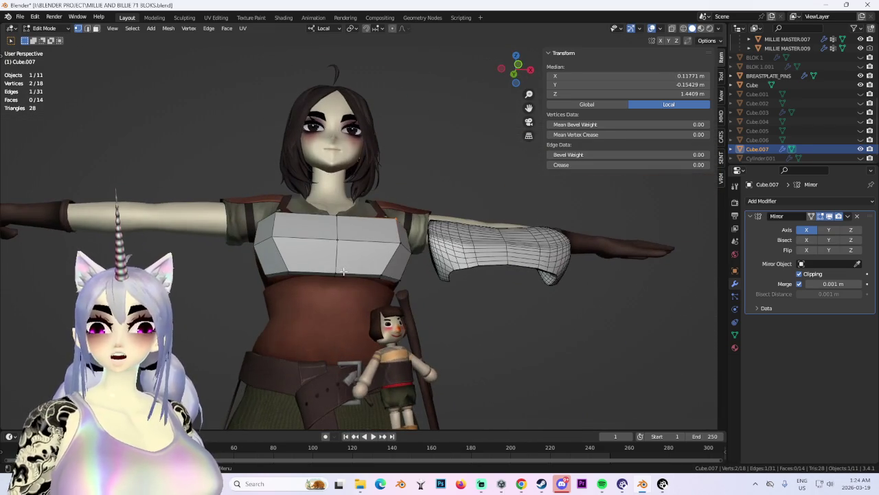
{"action": "mouse_move", "coordinate": [392, 290]}
{"action": "middle_mouse_down"}
{"action": "mouse_move", "coordinate": [316, 269]}
{"action": "mouse_move", "coordinate": [478, 285]}
{"action": "middle_mouse_up"}
{"action": "left_click", "coordinate": [358, 292]}
{"action": "key", "text": "g"}
{"action": "key", "text": "z"}
{"action": "left_click", "coordinate": [357, 284]}
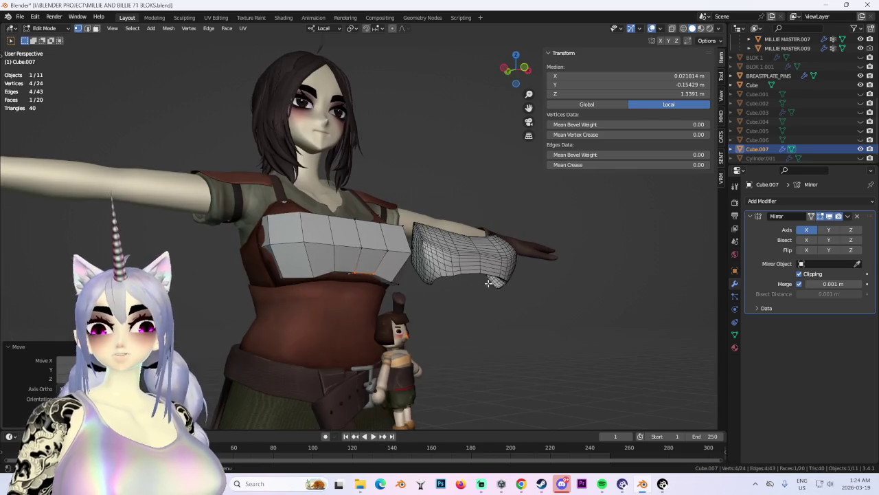
In front wireframe view, drag a hem vertex along Z into a point, then deselect all.
{"action": "left_click", "coordinate": [525, 69]}
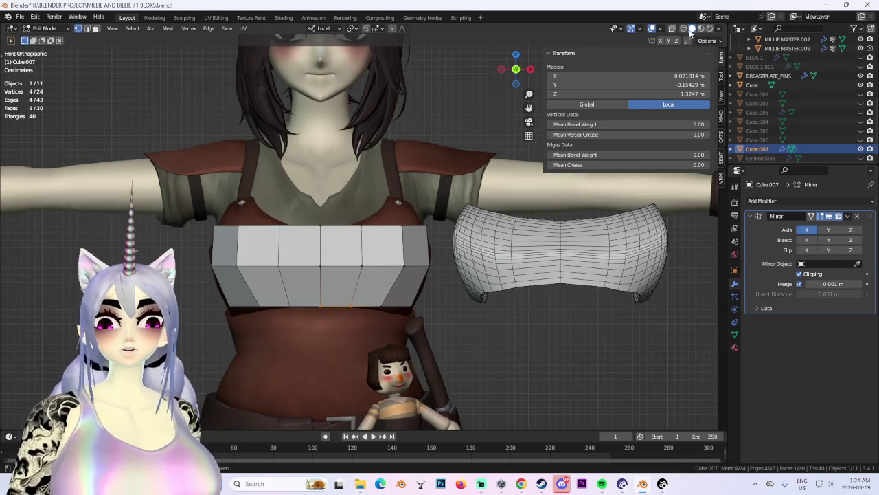
{"action": "left_click", "coordinate": [684, 28]}
{"action": "key", "text": "g"}
{"action": "key", "text": "z"}
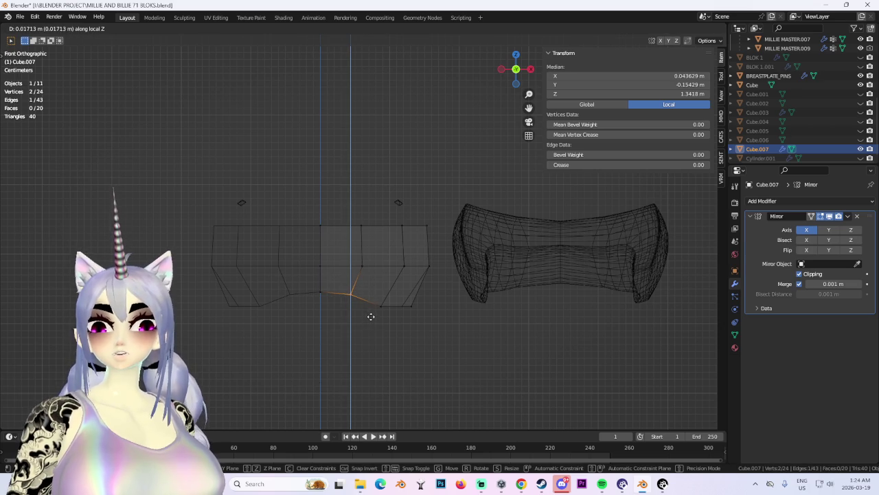
{"action": "left_click", "coordinate": [371, 316]}
{"action": "left_click_drag", "start_coordinate": [395, 315], "coordinate": [394, 365]}
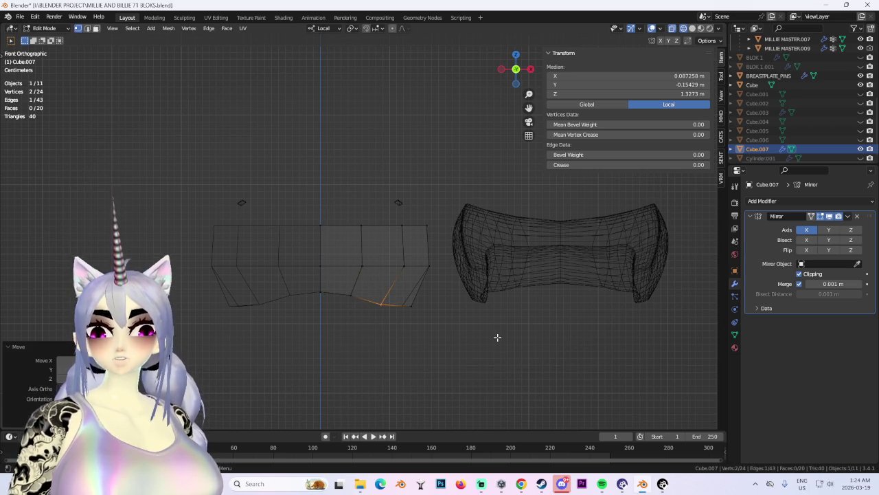
{"action": "left_click", "coordinate": [417, 311]}
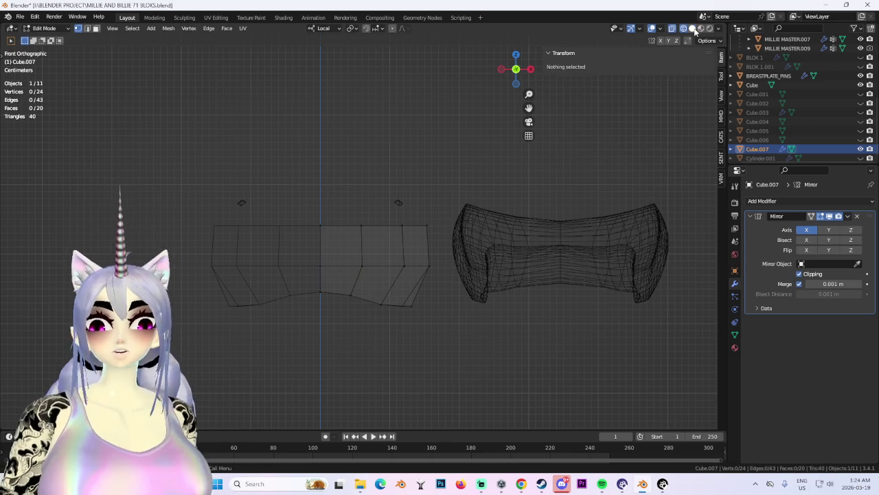
{"action": "left_click", "coordinate": [693, 29]}
{"action": "mouse_move", "coordinate": [466, 305]}
{"action": "middle_mouse_down"}
{"action": "mouse_move", "coordinate": [426, 304]}
{"action": "mouse_move", "coordinate": [439, 309]}
{"action": "mouse_move", "coordinate": [412, 294]}
{"action": "mouse_move", "coordinate": [530, 297]}
{"action": "mouse_move", "coordinate": [401, 300]}
{"action": "mouse_move", "coordinate": [418, 304]}
{"action": "middle_mouse_up"}
Switch to Edge select mode for the chest band.
{"action": "left_click", "coordinate": [87, 29]}
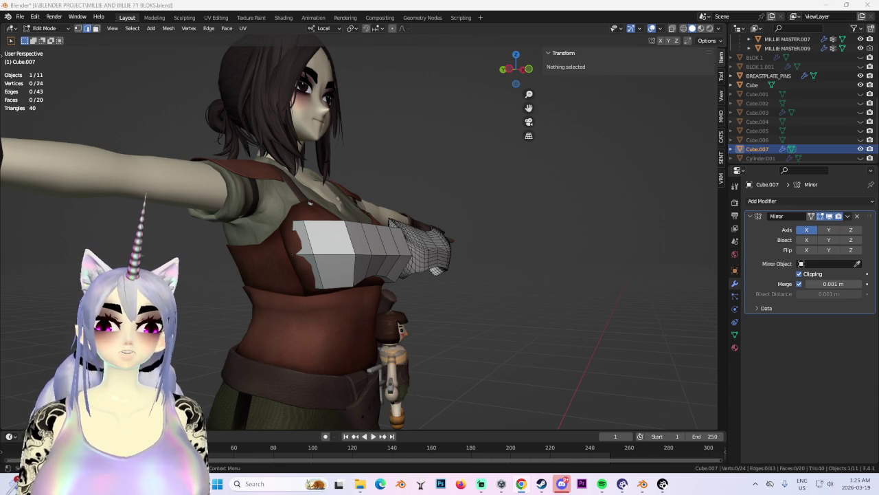
{"action": "key", "text": "super+Right"}
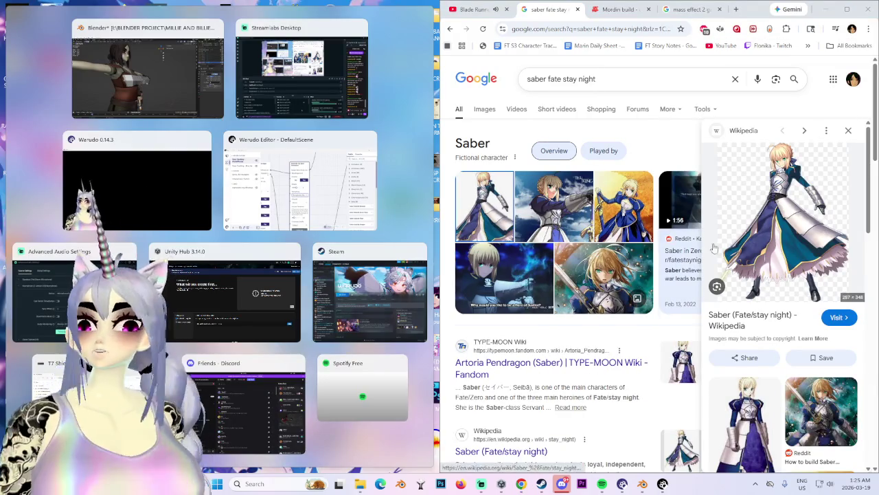
{"action": "left_click", "coordinate": [824, 9]}
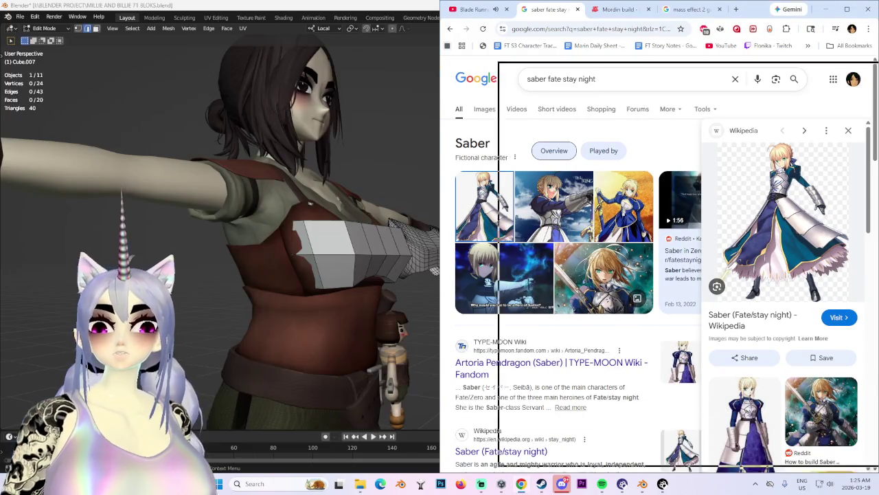
{"action": "left_click", "coordinate": [825, 9]}
{"action": "middle_click_drag", "start_coordinate": [445, 216], "coordinate": [470, 213]}
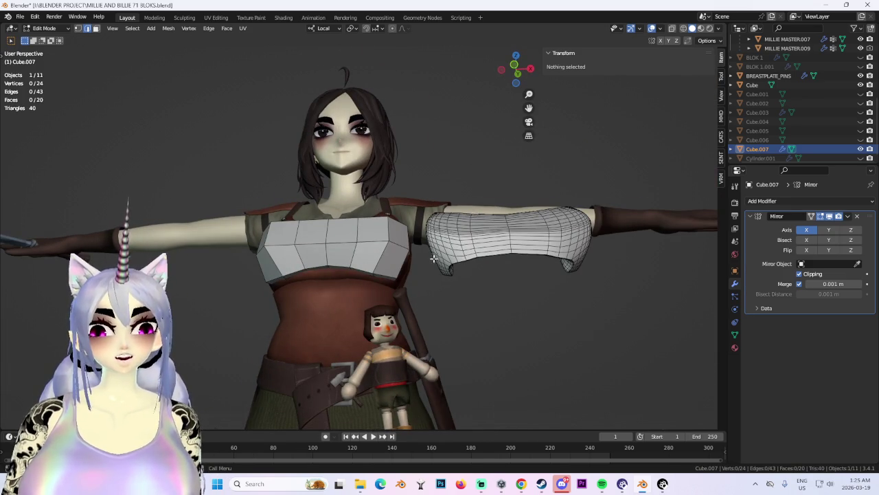
Switch to Object Mode and reposition the band object.
{"action": "middle_click_drag", "start_coordinate": [452, 255], "coordinate": [477, 271]}
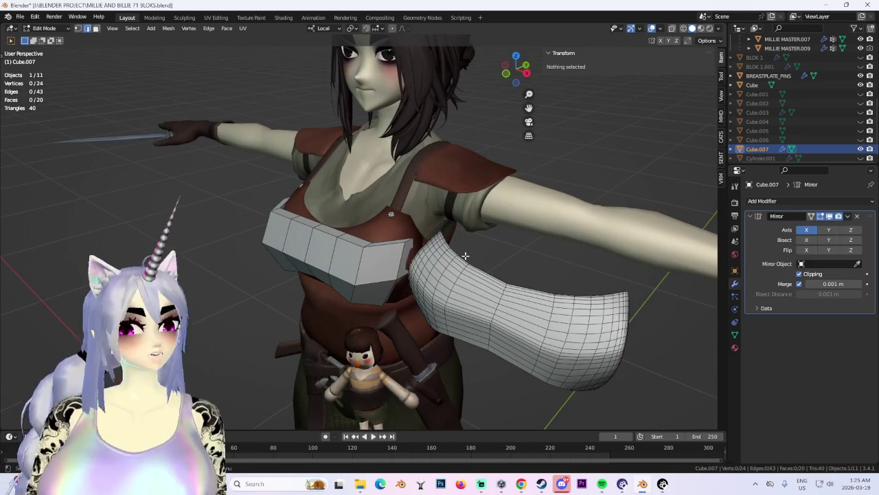
{"action": "left_click", "coordinate": [48, 28]}
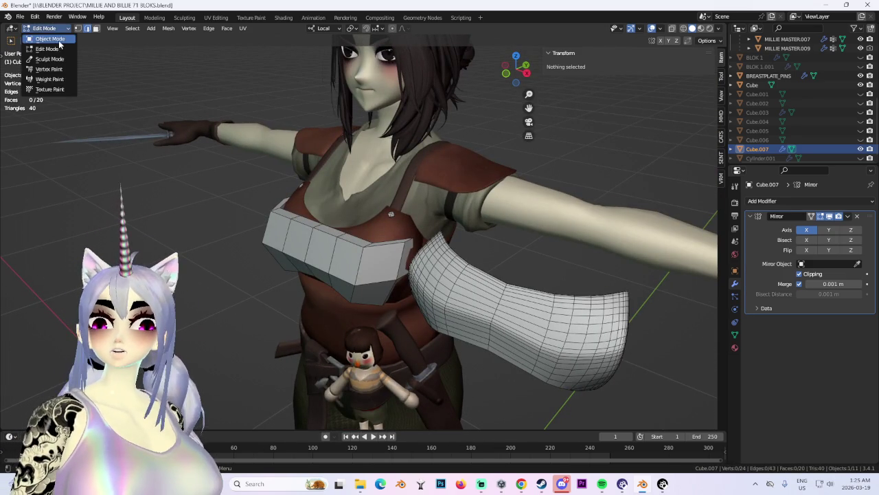
{"action": "left_click", "coordinate": [49, 40]}
{"action": "key", "text": "g"}
{"action": "left_click", "coordinate": [273, 263]}
{"action": "middle_click_drag", "start_coordinate": [272, 263], "coordinate": [364, 277]}
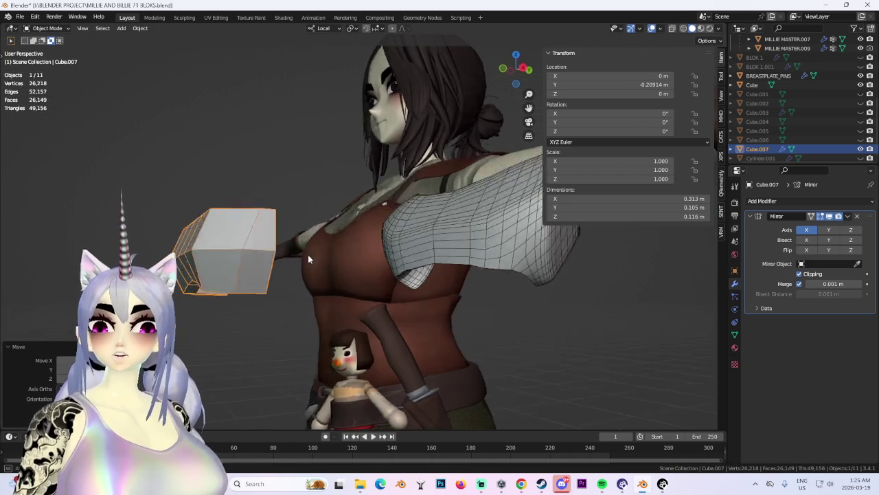
Duplicate the band in place as Cube.008, frame it from the right, and enter Edit Mode.
{"action": "key", "text": "shift+d"}
{"action": "right_click", "coordinate": [493, 236]}
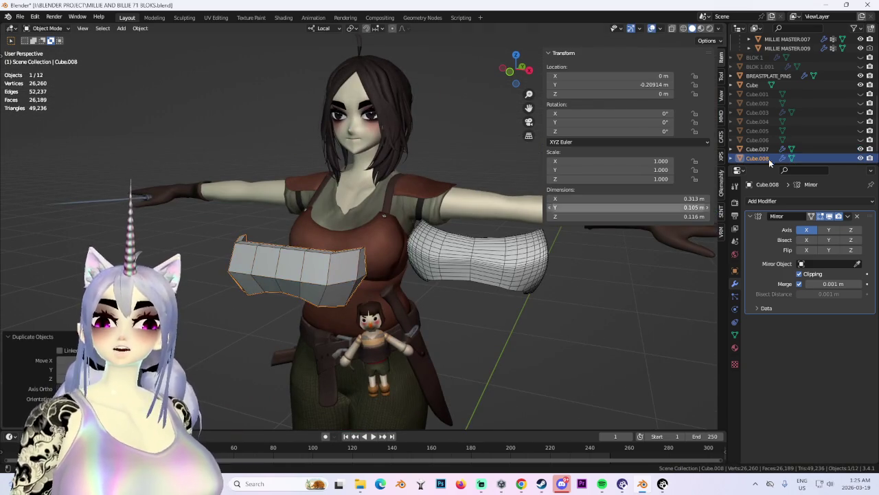
{"action": "middle_click_drag", "start_coordinate": [687, 144], "coordinate": [557, 95]}
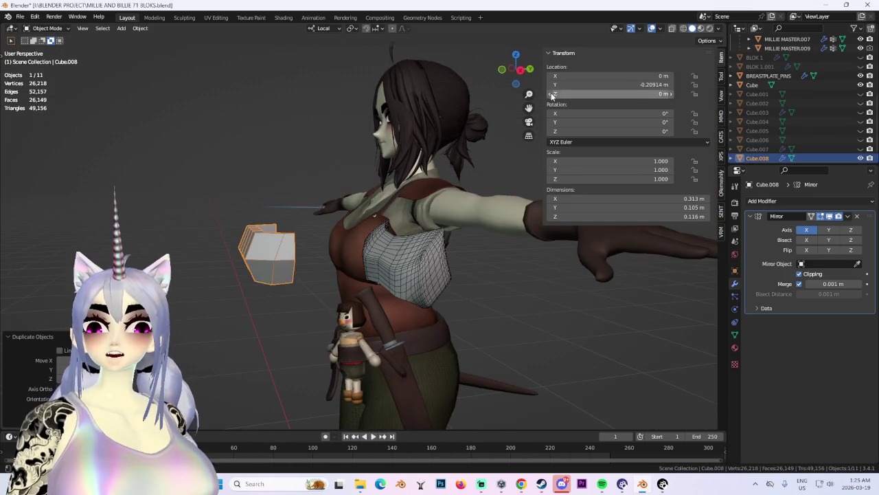
{"action": "left_click", "coordinate": [521, 72]}
{"action": "key", "text": "KP_Decimal"}
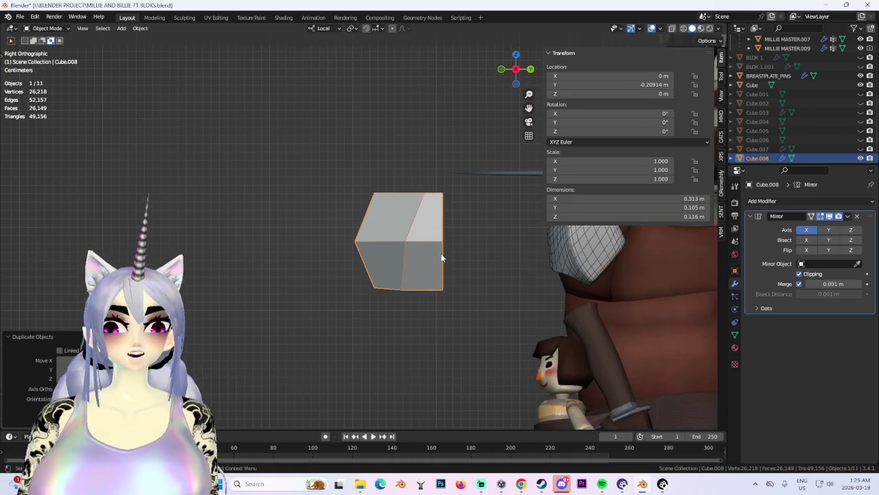
{"action": "left_click", "coordinate": [47, 28]}
{"action": "left_click", "coordinate": [41, 42]}
{"action": "middle_click_drag", "start_coordinate": [137, 103], "coordinate": [249, 142]}
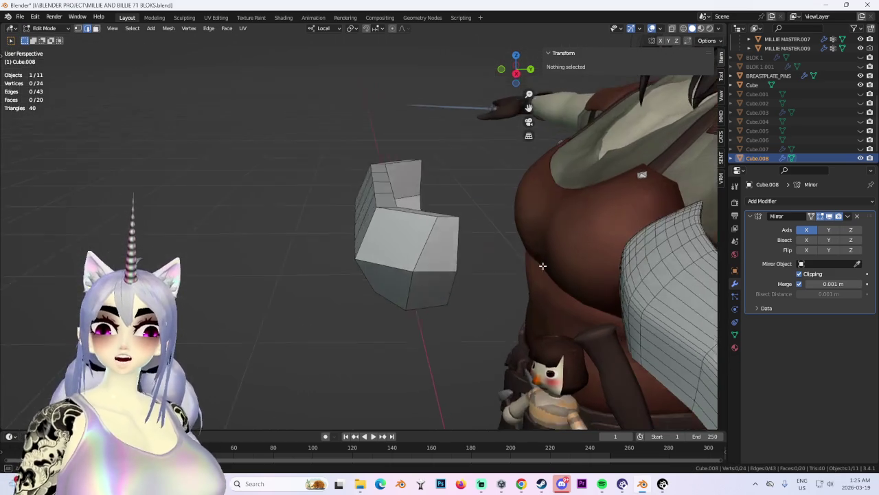
Shift an edge and vertices of the copied band along local Y.
{"action": "mouse_move", "coordinate": [289, 206]}
{"action": "middle_mouse_down"}
{"action": "mouse_move", "coordinate": [439, 234]}
{"action": "mouse_move", "coordinate": [481, 261]}
{"action": "mouse_move", "coordinate": [500, 221]}
{"action": "middle_mouse_up"}
{"action": "left_click", "coordinate": [438, 227]}
{"action": "key", "text": "g"}
{"action": "key", "text": "y"}
{"action": "key", "text": "y"}
{"action": "left_click", "coordinate": [440, 249]}
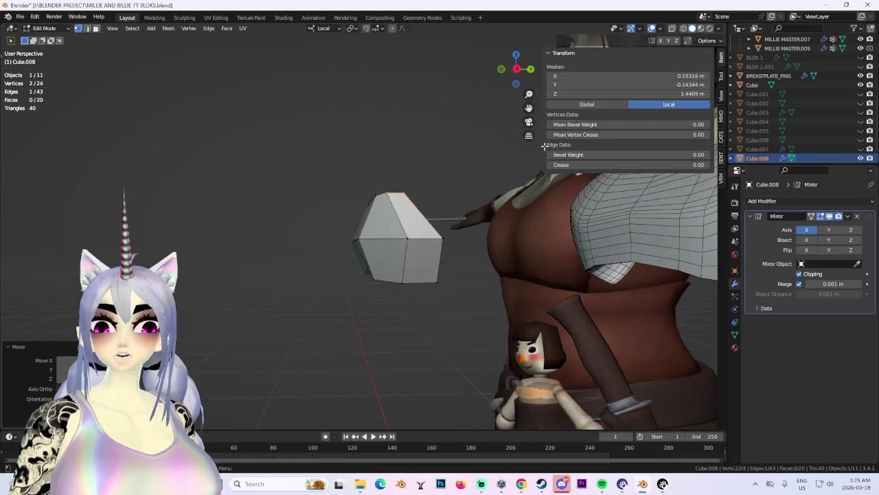
{"action": "left_click", "coordinate": [518, 70]}
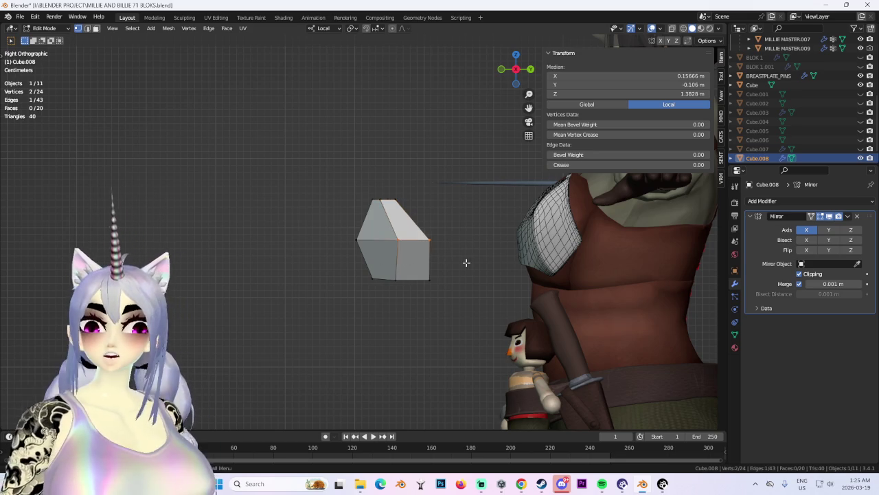
{"action": "key", "text": "g"}
{"action": "key", "text": "y"}
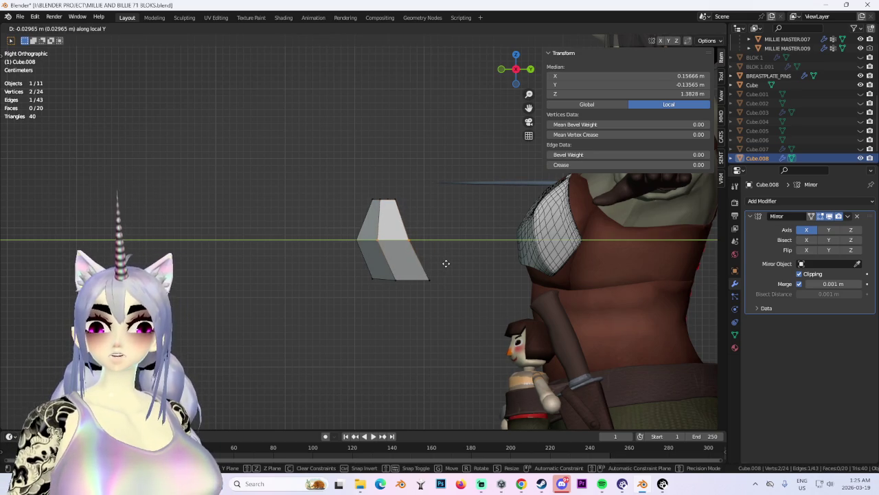
{"action": "left_click", "coordinate": [446, 263]}
Add an edge loop across the band, then rotate and move its end edge.
{"action": "mouse_move", "coordinate": [457, 310]}
{"action": "middle_mouse_down"}
{"action": "mouse_move", "coordinate": [437, 328]}
{"action": "mouse_move", "coordinate": [392, 314]}
{"action": "mouse_move", "coordinate": [362, 327]}
{"action": "mouse_move", "coordinate": [342, 312]}
{"action": "mouse_move", "coordinate": [463, 328]}
{"action": "mouse_move", "coordinate": [514, 313]}
{"action": "mouse_move", "coordinate": [390, 303]}
{"action": "mouse_move", "coordinate": [373, 310]}
{"action": "middle_mouse_up"}
{"action": "scroll", "coordinate": [362, 327], "scroll_direction": "down", "scroll_amount": 3}
{"action": "left_click", "coordinate": [328, 333]}
{"action": "scroll", "coordinate": [440, 307], "scroll_direction": "up", "scroll_amount": 3}
{"action": "left_click_drag", "start_coordinate": [280, 274], "coordinate": [339, 314]}
{"action": "mouse_move", "coordinate": [339, 314]}
{"action": "middle_mouse_down"}
{"action": "mouse_move", "coordinate": [436, 304]}
{"action": "mouse_move", "coordinate": [461, 322]}
{"action": "middle_mouse_up"}
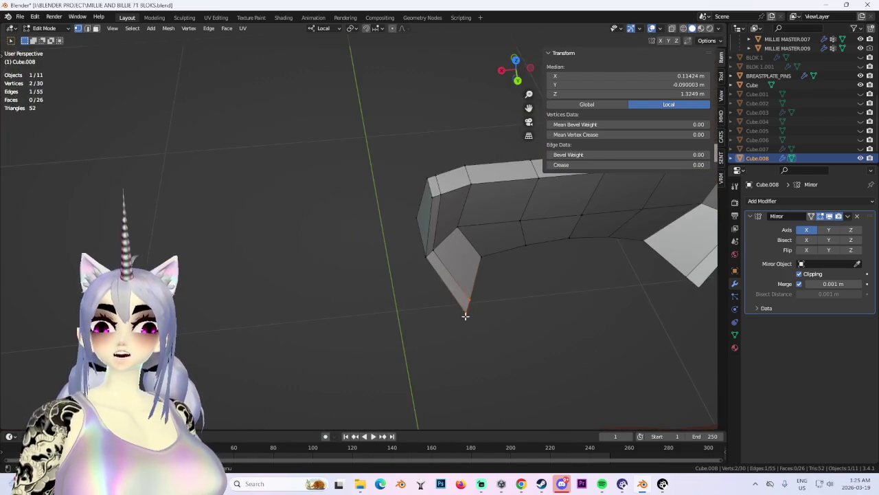
{"action": "middle_click_drag", "start_coordinate": [529, 324], "coordinate": [414, 369]}
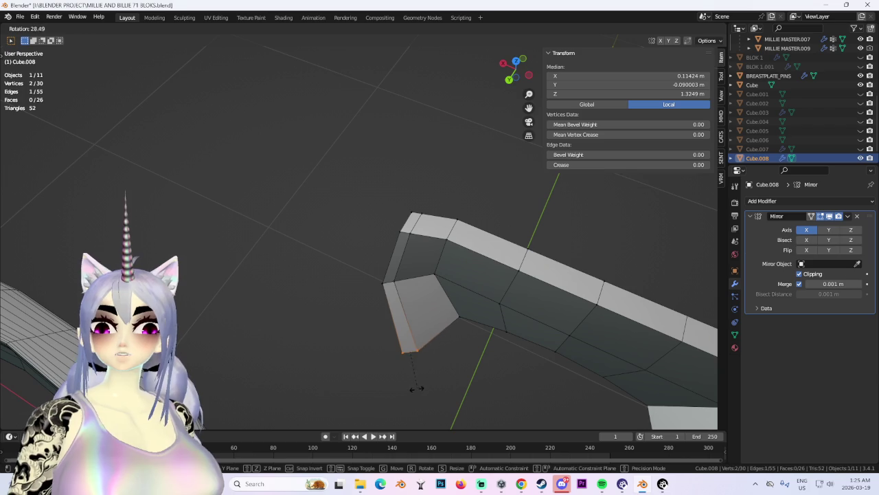
{"action": "left_click", "coordinate": [417, 385]}
{"action": "key", "text": "g"}
{"action": "middle_click_drag", "start_coordinate": [396, 350], "coordinate": [498, 327]}
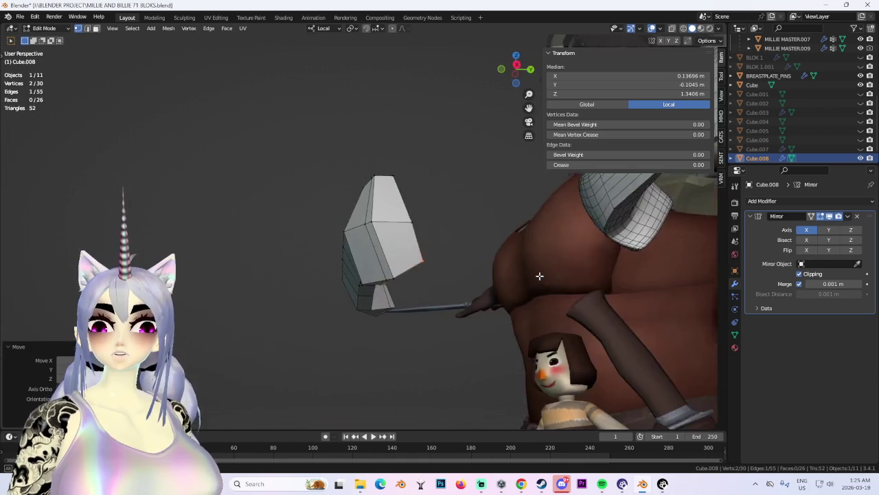
{"action": "left_click", "coordinate": [494, 325]}
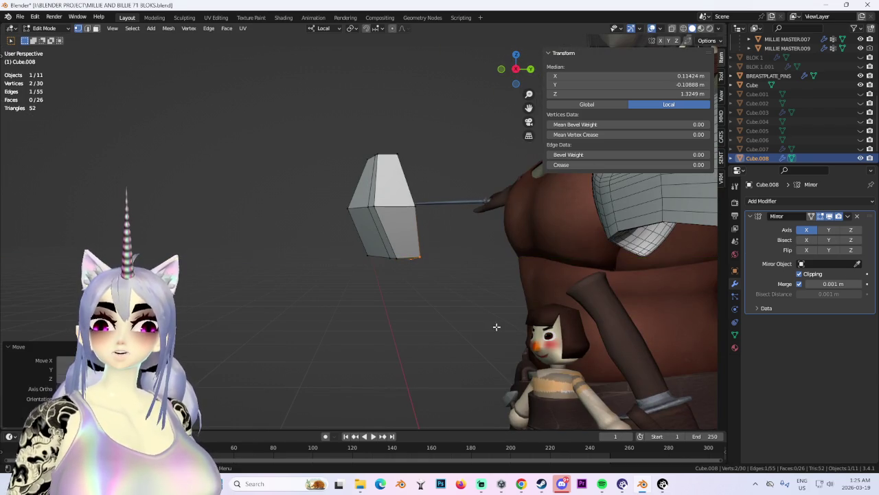
Reposition the selection from a side view and pick a vertex at the band's end.
{"action": "mouse_move", "coordinate": [526, 299]}
{"action": "middle_mouse_down"}
{"action": "mouse_move", "coordinate": [490, 275]}
{"action": "mouse_move", "coordinate": [447, 279]}
{"action": "mouse_move", "coordinate": [463, 249]}
{"action": "mouse_move", "coordinate": [473, 258]}
{"action": "mouse_move", "coordinate": [510, 251]}
{"action": "mouse_move", "coordinate": [449, 215]}
{"action": "mouse_move", "coordinate": [455, 265]}
{"action": "mouse_move", "coordinate": [477, 166]}
{"action": "middle_mouse_up"}
{"action": "key", "text": "g"}
{"action": "left_click", "coordinate": [471, 260]}
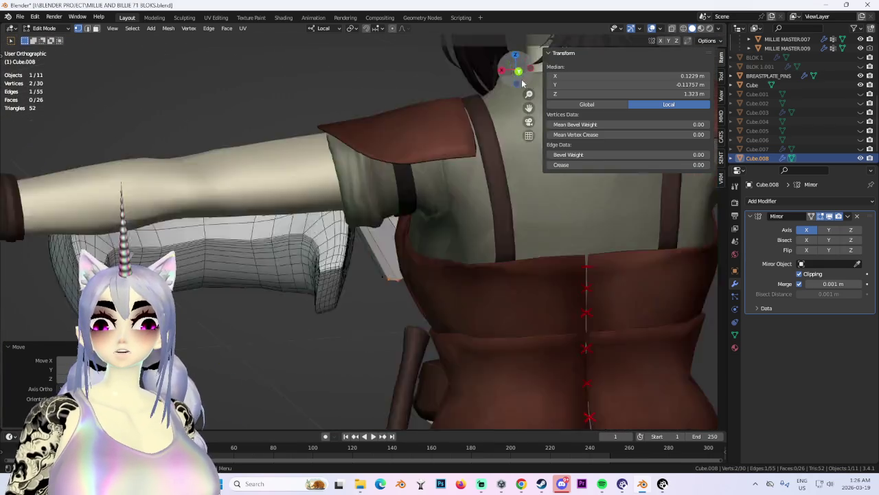
{"action": "mouse_move", "coordinate": [502, 83]}
{"action": "middle_mouse_down"}
{"action": "mouse_move", "coordinate": [323, 217]}
{"action": "mouse_move", "coordinate": [525, 192]}
{"action": "mouse_move", "coordinate": [466, 196]}
{"action": "mouse_move", "coordinate": [365, 183]}
{"action": "middle_mouse_up"}
{"action": "left_click", "coordinate": [322, 217]}
{"action": "scroll", "coordinate": [316, 222], "scroll_direction": "down", "scroll_amount": 3}
{"action": "right_click", "coordinate": [379, 179]}
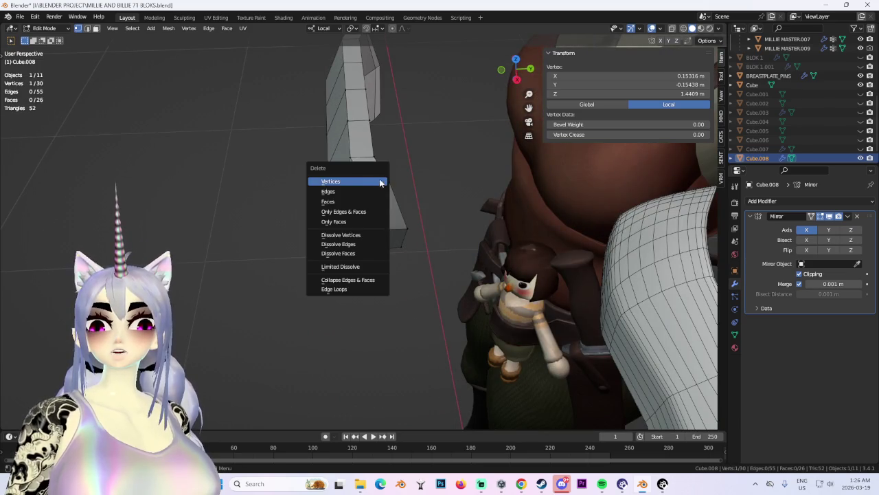
Move the copied band's end vertices along local Y, one onto the centre line.
{"action": "key", "text": "g"}
{"action": "key", "text": "y"}
{"action": "left_click", "coordinate": [439, 147]}
{"action": "mouse_move", "coordinate": [439, 147]}
{"action": "middle_mouse_down"}
{"action": "mouse_move", "coordinate": [424, 181]}
{"action": "mouse_move", "coordinate": [373, 215]}
{"action": "mouse_move", "coordinate": [437, 210]}
{"action": "mouse_move", "coordinate": [506, 245]}
{"action": "mouse_move", "coordinate": [531, 236]}
{"action": "mouse_move", "coordinate": [471, 236]}
{"action": "mouse_move", "coordinate": [425, 218]}
{"action": "middle_mouse_up"}
{"action": "key", "text": "g"}
{"action": "key", "text": "y"}
{"action": "left_click", "coordinate": [370, 214]}
{"action": "left_click", "coordinate": [373, 235], "text": "shift"}
{"action": "mouse_move", "coordinate": [371, 218]}
{"action": "middle_mouse_down"}
{"action": "mouse_move", "coordinate": [374, 234]}
{"action": "mouse_move", "coordinate": [392, 197]}
{"action": "mouse_move", "coordinate": [395, 238]}
{"action": "mouse_move", "coordinate": [269, 259]}
{"action": "mouse_move", "coordinate": [274, 244]}
{"action": "mouse_move", "coordinate": [397, 297]}
{"action": "mouse_move", "coordinate": [425, 235]}
{"action": "mouse_move", "coordinate": [418, 221]}
{"action": "mouse_move", "coordinate": [401, 270]}
{"action": "mouse_move", "coordinate": [372, 271]}
{"action": "mouse_move", "coordinate": [327, 233]}
{"action": "mouse_move", "coordinate": [346, 198]}
{"action": "mouse_move", "coordinate": [521, 286]}
{"action": "mouse_move", "coordinate": [481, 275]}
{"action": "middle_mouse_up"}
{"action": "left_click", "coordinate": [359, 234]}
{"action": "left_click", "coordinate": [388, 241]}
{"action": "left_click", "coordinate": [288, 259]}
Push two more vertices back along local Y for a 0.0916 m depth.
{"action": "key", "text": "g"}
{"action": "key", "text": "y"}
{"action": "left_click", "coordinate": [264, 235]}
{"action": "left_click", "coordinate": [294, 245], "text": "shift"}
{"action": "key", "text": "Escape"}
{"action": "left_click", "coordinate": [408, 220]}
Raise a band face along local Z so the piece stands 0.119 m tall.
{"action": "left_click", "coordinate": [327, 233]}
{"action": "key", "text": "g"}
{"action": "key", "text": "z"}
{"action": "left_click", "coordinate": [327, 233]}
{"action": "left_click", "coordinate": [343, 204]}
{"action": "scroll", "coordinate": [344, 204], "scroll_direction": "down", "scroll_amount": 2}
Deselect everything and return to Object Mode to view the finished Cube.008.
{"action": "left_click", "coordinate": [521, 286]}
{"action": "scroll", "coordinate": [521, 286], "scroll_direction": "down", "scroll_amount": 2}
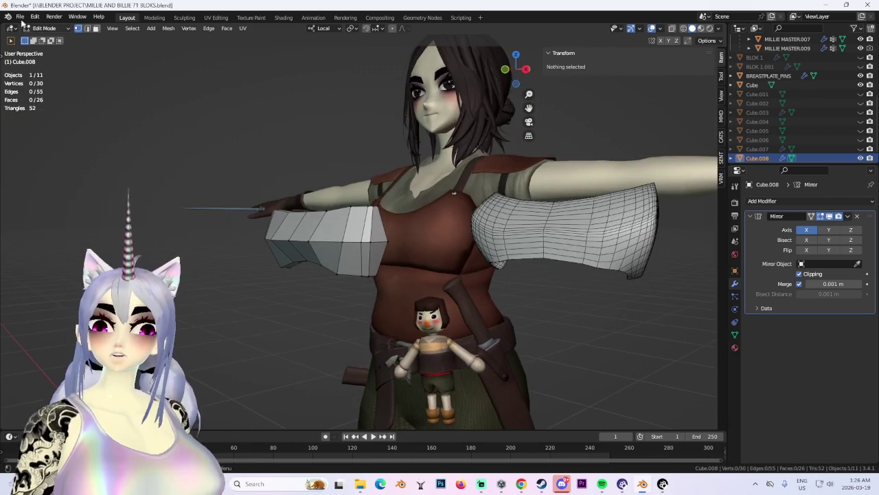
{"action": "left_click", "coordinate": [44, 28]}
{"action": "left_click", "coordinate": [41, 36]}
{"action": "scroll", "coordinate": [556, 308], "scroll_direction": "up", "scroll_amount": 3}
{"action": "left_click", "coordinate": [556, 307]}
{"action": "scroll", "coordinate": [556, 308], "scroll_direction": "down", "scroll_amount": 2}
{"action": "mouse_move", "coordinate": [557, 308]}
{"action": "middle_mouse_down"}
{"action": "mouse_move", "coordinate": [380, 276]}
{"action": "mouse_move", "coordinate": [438, 277]}
{"action": "mouse_move", "coordinate": [376, 270]}
{"action": "mouse_move", "coordinate": [356, 278]}
{"action": "middle_mouse_up"}
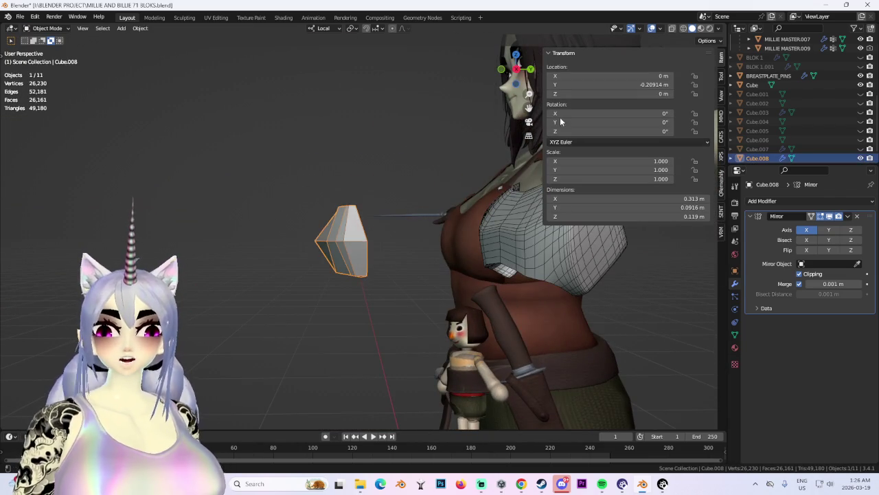
{"action": "middle_click_drag", "start_coordinate": [522, 234], "coordinate": [437, 264]}
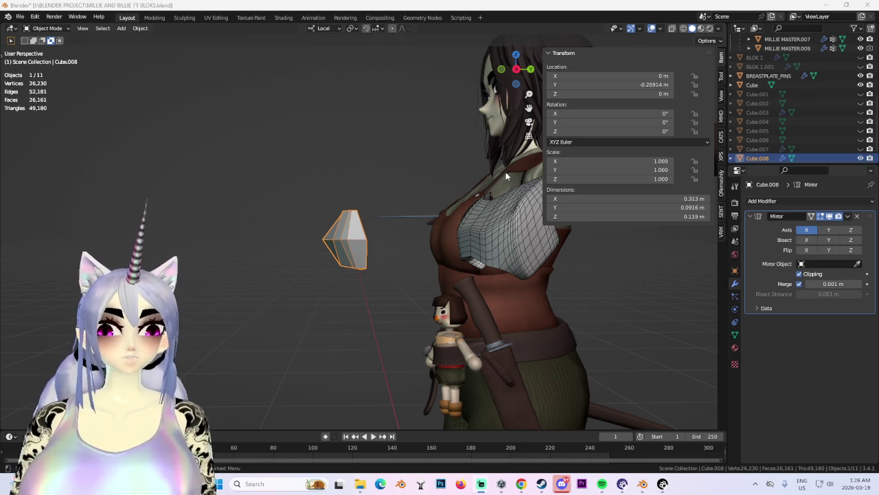
Frame the band from the front and switch Cube.008 into Edit Mode.
{"action": "middle_click_drag", "start_coordinate": [522, 226], "coordinate": [362, 216]}
{"action": "scroll", "coordinate": [361, 215], "scroll_direction": "up", "scroll_amount": 3}
{"action": "scroll", "coordinate": [395, 250], "scroll_direction": "up", "scroll_amount": 3}
{"action": "scroll", "coordinate": [344, 250], "scroll_direction": "up", "scroll_amount": 2}
{"action": "middle_click_drag", "start_coordinate": [344, 246], "coordinate": [362, 241]}
{"action": "scroll", "coordinate": [363, 242], "scroll_direction": "up", "scroll_amount": 2}
{"action": "scroll", "coordinate": [363, 242], "scroll_direction": "up", "scroll_amount": 2}
{"action": "left_click", "coordinate": [46, 28]}
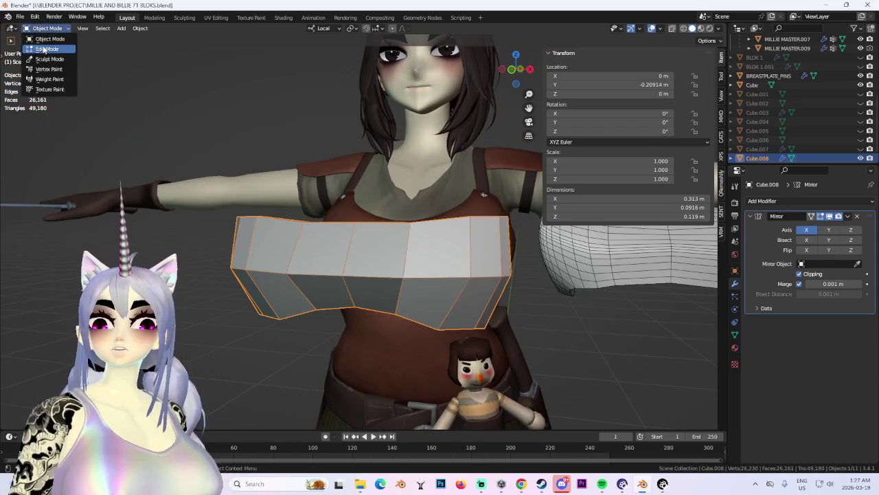
{"action": "left_click", "coordinate": [44, 49]}
Box-select the band's end vertices and try lowering them along Z, then undo it.
{"action": "left_click", "coordinate": [470, 279]}
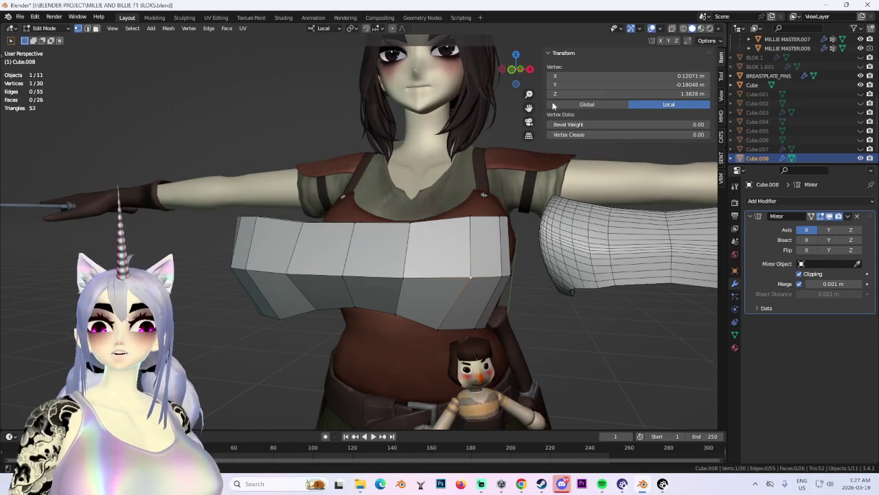
{"action": "scroll", "coordinate": [526, 279], "scroll_direction": "up", "scroll_amount": 2}
{"action": "middle_click_drag", "start_coordinate": [526, 279], "coordinate": [490, 261]}
{"action": "left_click_drag", "start_coordinate": [463, 248], "coordinate": [506, 285]}
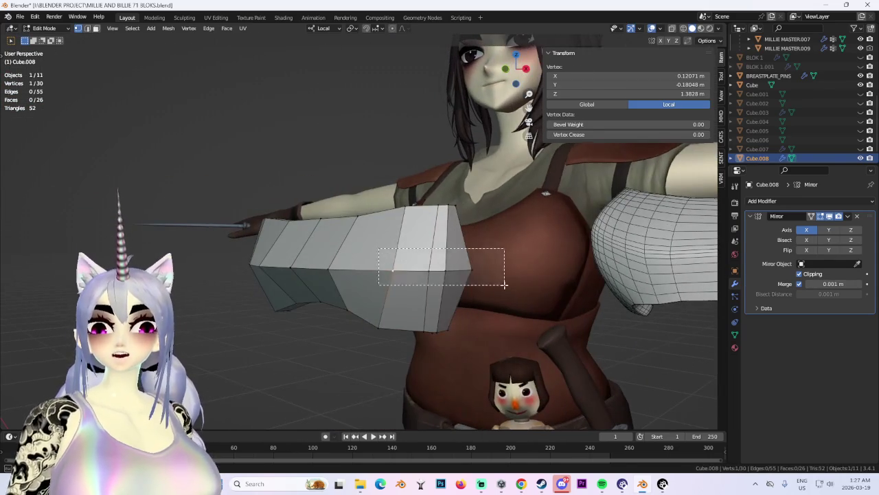
{"action": "key", "text": "g"}
{"action": "key", "text": "z"}
{"action": "left_click", "coordinate": [504, 305]}
{"action": "middle_click_drag", "start_coordinate": [504, 304], "coordinate": [556, 305]}
{"action": "scroll", "coordinate": [556, 305], "scroll_direction": "down", "scroll_amount": 2}
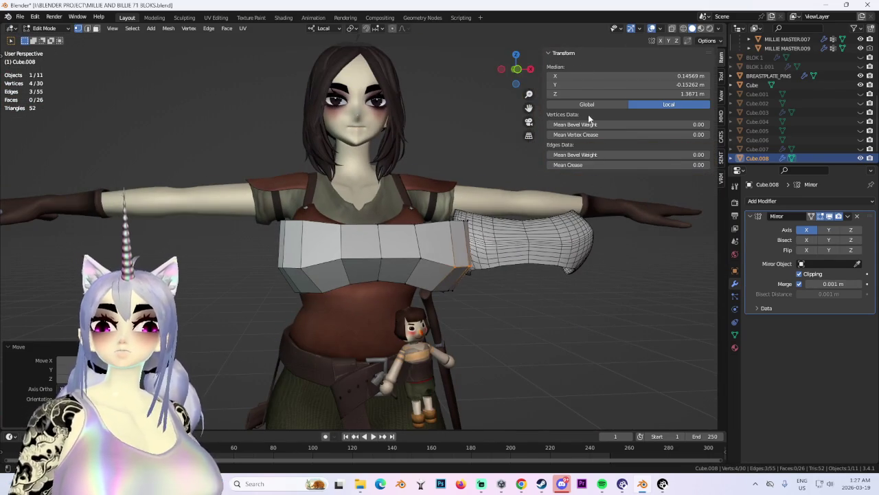
{"action": "key", "text": "ctrl+z"}
In front orthographic view, lower the end vertices along Z and tilt them with a rotation.
{"action": "key", "text": "ctrl+KP_1"}
{"action": "key", "text": "KP_1"}
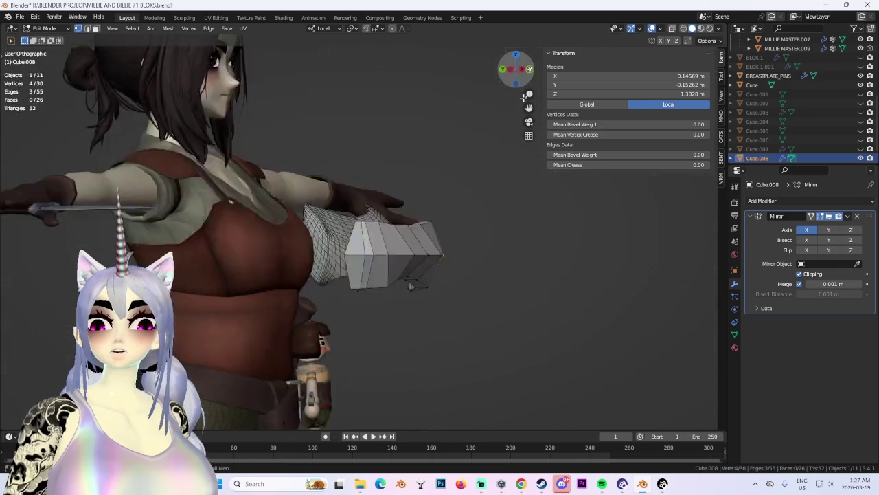
{"action": "key", "text": "g"}
{"action": "key", "text": "z"}
{"action": "left_click", "coordinate": [487, 295]}
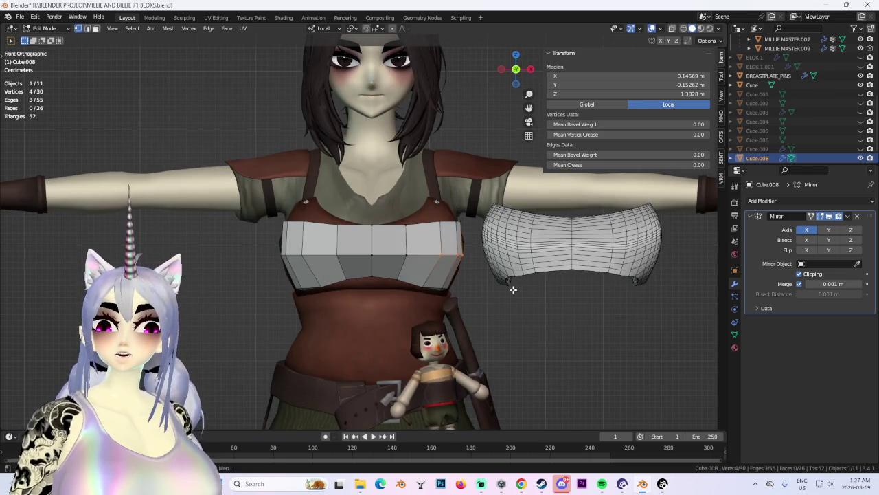
{"action": "middle_click_drag", "start_coordinate": [487, 295], "coordinate": [447, 282], "text": "shift"}
{"action": "key", "text": "r"}
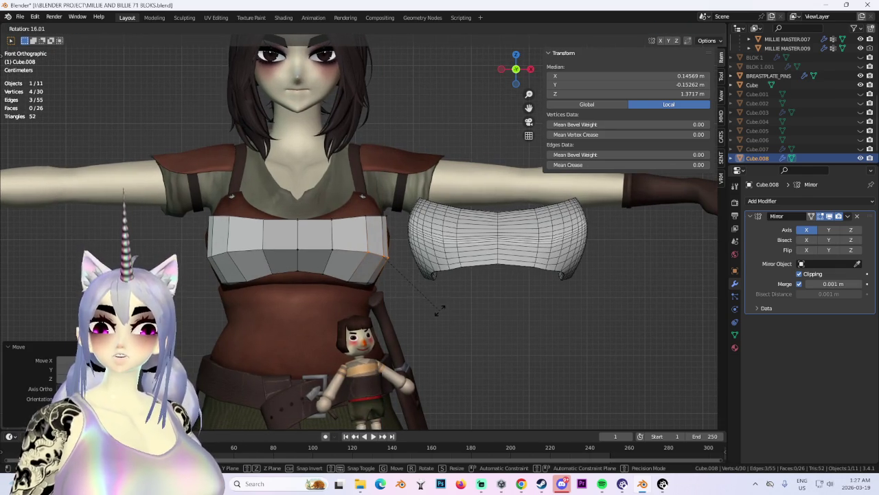
{"action": "left_click", "coordinate": [440, 312]}
{"action": "key", "text": "alt+a"}
Rotate two end vertices of the band and nudge them slightly.
{"action": "mouse_move", "coordinate": [467, 310]}
{"action": "middle_mouse_down"}
{"action": "mouse_move", "coordinate": [436, 309]}
{"action": "mouse_move", "coordinate": [507, 314]}
{"action": "mouse_move", "coordinate": [500, 355]}
{"action": "mouse_move", "coordinate": [544, 308]}
{"action": "mouse_move", "coordinate": [474, 314]}
{"action": "mouse_move", "coordinate": [415, 299]}
{"action": "mouse_move", "coordinate": [575, 310]}
{"action": "mouse_move", "coordinate": [451, 308]}
{"action": "mouse_move", "coordinate": [403, 290]}
{"action": "middle_mouse_up"}
{"action": "left_click_drag", "start_coordinate": [357, 273], "coordinate": [355, 273]}
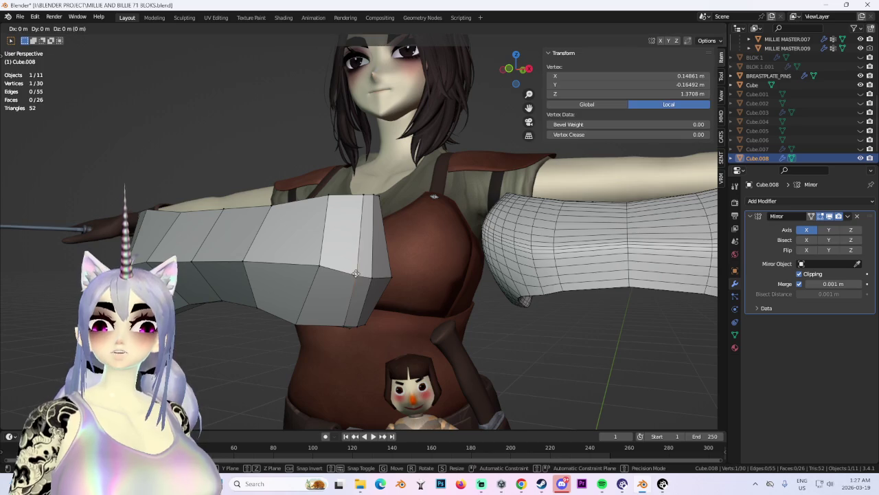
{"action": "mouse_move", "coordinate": [356, 271]}
{"action": "middle_mouse_down"}
{"action": "mouse_move", "coordinate": [404, 281]}
{"action": "mouse_move", "coordinate": [309, 274]}
{"action": "mouse_move", "coordinate": [405, 300]}
{"action": "mouse_move", "coordinate": [309, 281]}
{"action": "mouse_move", "coordinate": [284, 289]}
{"action": "mouse_move", "coordinate": [471, 309]}
{"action": "mouse_move", "coordinate": [352, 311]}
{"action": "mouse_move", "coordinate": [393, 320]}
{"action": "mouse_move", "coordinate": [425, 304]}
{"action": "mouse_move", "coordinate": [526, 320]}
{"action": "mouse_move", "coordinate": [435, 346]}
{"action": "mouse_move", "coordinate": [529, 69]}
{"action": "middle_mouse_up"}
{"action": "left_click", "coordinate": [302, 276], "text": "shift"}
{"action": "key", "text": "r"}
{"action": "left_click", "coordinate": [309, 281]}
{"action": "key", "text": "g"}
{"action": "left_click", "coordinate": [311, 282]}
Rotate and shift more end vertices, then pull one vertex along Y to adjust depth.
{"action": "left_click", "coordinate": [268, 265]}
{"action": "key", "text": "r"}
{"action": "left_click", "coordinate": [284, 289]}
{"action": "left_click", "coordinate": [313, 292], "text": "shift"}
{"action": "key", "text": "r"}
{"action": "left_click", "coordinate": [342, 292]}
{"action": "key", "text": "g"}
{"action": "left_click", "coordinate": [346, 293]}
{"action": "left_click", "coordinate": [393, 320]}
{"action": "key", "text": "g"}
{"action": "key", "text": "y"}
{"action": "left_click", "coordinate": [410, 318]}
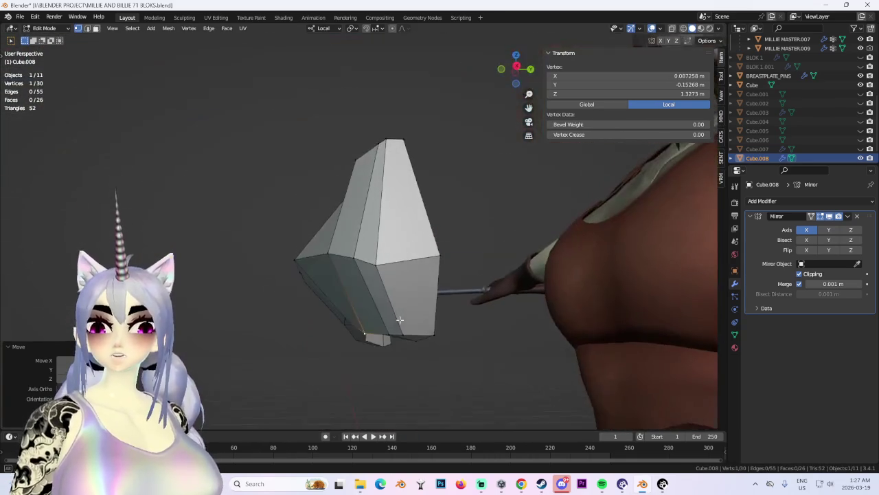
In side view, push the selected vertex along Y so it follows the chest.
{"action": "left_click", "coordinate": [519, 64]}
{"action": "key", "text": "y"}
{"action": "left_click", "coordinate": [436, 316]}
{"action": "mouse_move", "coordinate": [435, 316]}
{"action": "middle_mouse_down"}
{"action": "mouse_move", "coordinate": [425, 338]}
{"action": "mouse_move", "coordinate": [451, 288]}
{"action": "mouse_move", "coordinate": [401, 295]}
{"action": "middle_mouse_up"}
{"action": "mouse_move", "coordinate": [330, 260]}
{"action": "middle_mouse_down"}
{"action": "mouse_move", "coordinate": [439, 298]}
{"action": "mouse_move", "coordinate": [370, 280]}
{"action": "middle_mouse_up"}
{"action": "key", "text": "g"}
{"action": "key", "text": "y"}
{"action": "left_click", "coordinate": [385, 281]}
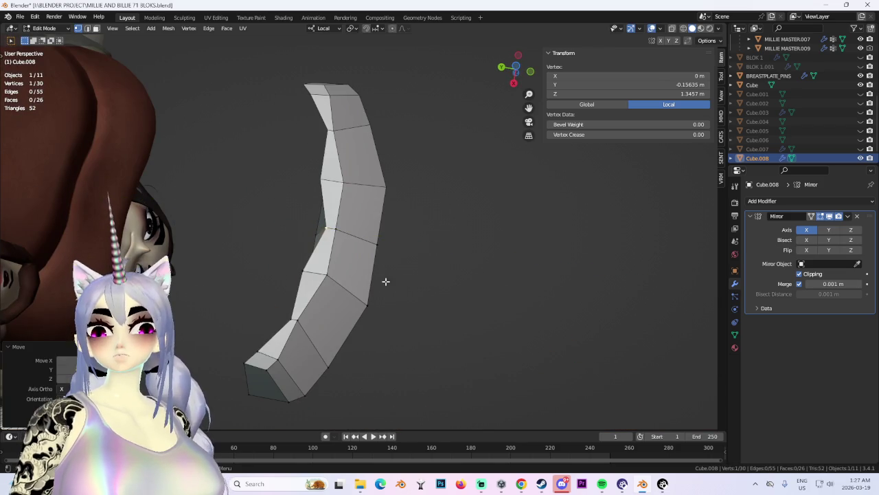
Move a pair of band vertices along local Y.
{"action": "mouse_move", "coordinate": [325, 178]}
{"action": "middle_mouse_down"}
{"action": "mouse_move", "coordinate": [340, 265]}
{"action": "mouse_move", "coordinate": [436, 257]}
{"action": "middle_mouse_up"}
{"action": "left_click", "coordinate": [334, 257], "text": "shift"}
{"action": "key", "text": "g"}
{"action": "key", "text": "y"}
{"action": "key", "text": "y"}
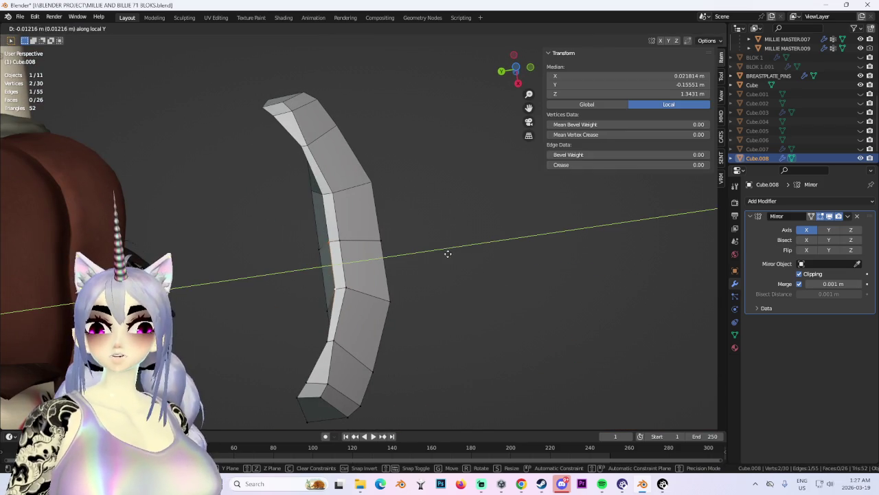
{"action": "left_click", "coordinate": [448, 254]}
{"action": "key", "text": "g"}
{"action": "key", "text": "y"}
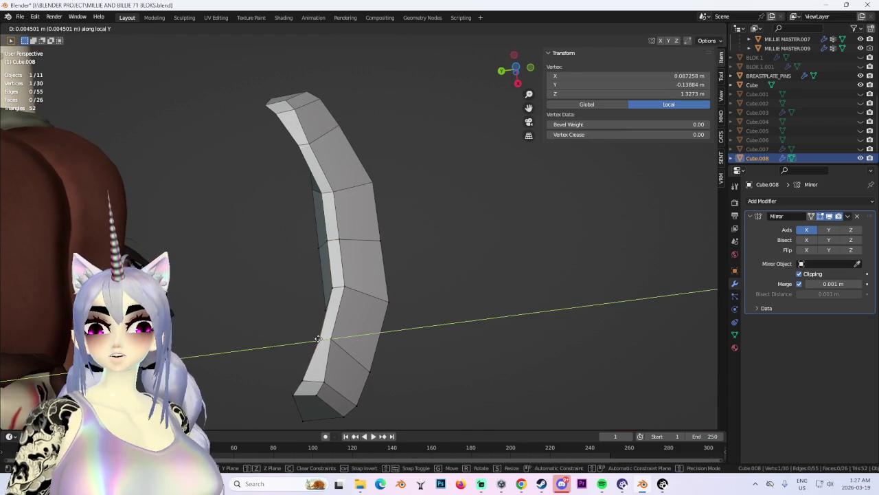
Nudge another pair of neighbouring vertices slightly along Y and frame them.
{"action": "left_click", "coordinate": [371, 354]}
{"action": "mouse_move", "coordinate": [371, 353]}
{"action": "middle_mouse_down"}
{"action": "mouse_move", "coordinate": [432, 323]}
{"action": "mouse_move", "coordinate": [395, 262]}
{"action": "middle_mouse_up"}
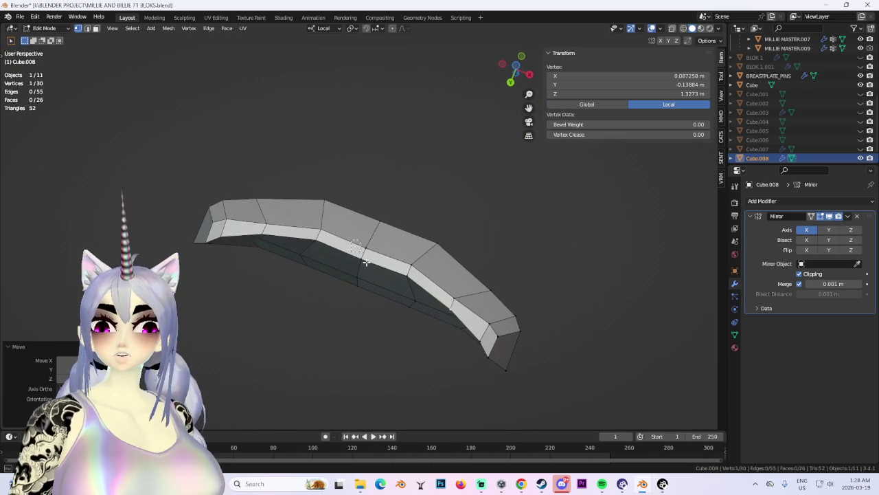
{"action": "left_click", "coordinate": [396, 262], "text": "shift"}
{"action": "key", "text": "g"}
{"action": "key", "text": "y"}
{"action": "left_click", "coordinate": [384, 264]}
{"action": "key", "text": "KP_Decimal"}
{"action": "scroll", "coordinate": [395, 268], "scroll_direction": "down", "scroll_amount": 5}
Push the band's middle top vertices back along Y.
{"action": "middle_click_drag", "start_coordinate": [473, 246], "coordinate": [373, 255]}
{"action": "left_click", "coordinate": [428, 265]}
{"action": "middle_click_drag", "start_coordinate": [428, 266], "coordinate": [337, 182]}
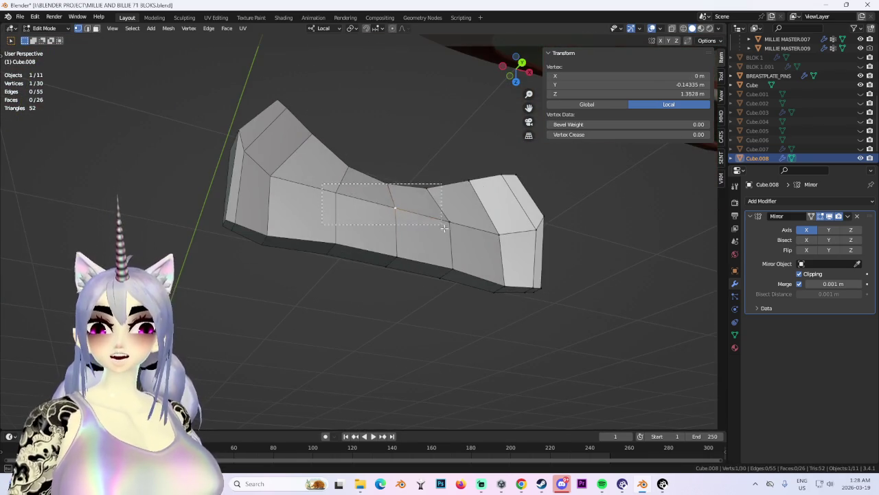
{"action": "left_click_drag", "start_coordinate": [440, 224], "coordinate": [441, 224]}
{"action": "key", "text": "KP_Decimal"}
{"action": "scroll", "coordinate": [396, 204], "scroll_direction": "down", "scroll_amount": 5}
{"action": "key", "text": "g"}
{"action": "key", "text": "y"}
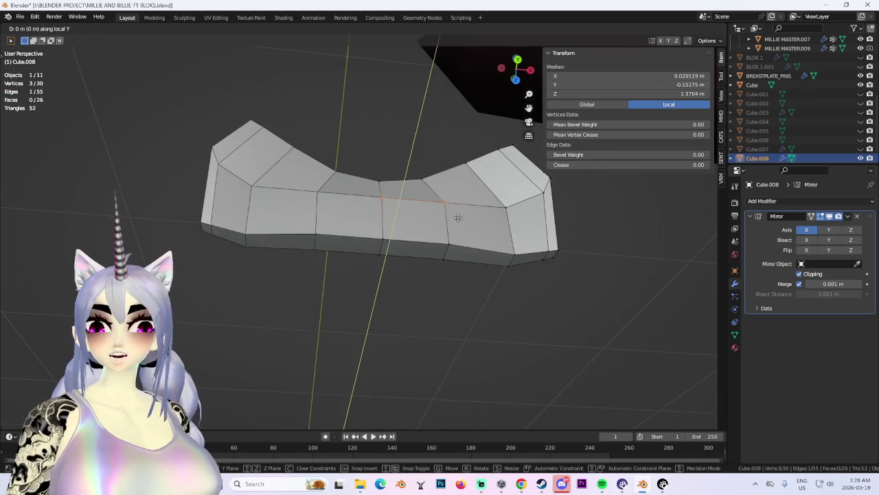
{"action": "left_click", "coordinate": [456, 220]}
Move the two vertices on the mirror line so they sit exactly at X 0.
{"action": "mouse_move", "coordinate": [456, 220]}
{"action": "middle_mouse_down"}
{"action": "mouse_move", "coordinate": [467, 190]}
{"action": "mouse_move", "coordinate": [350, 195]}
{"action": "middle_mouse_up"}
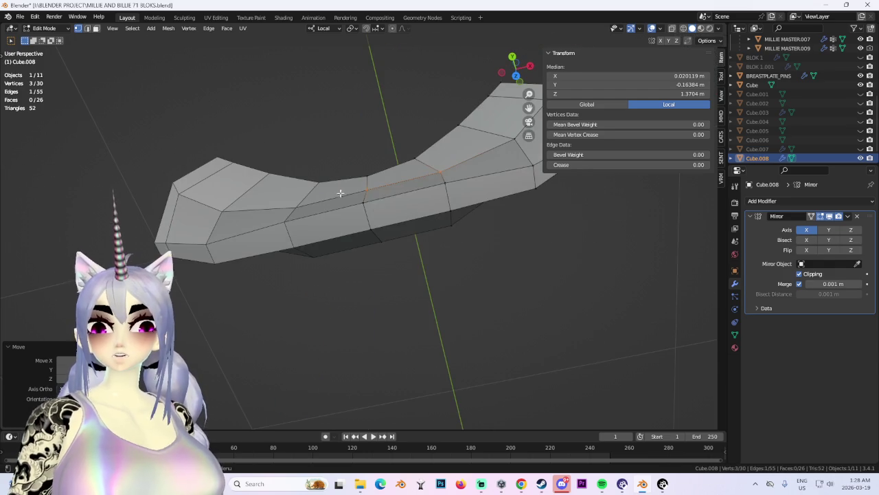
{"action": "left_click", "coordinate": [442, 171]}
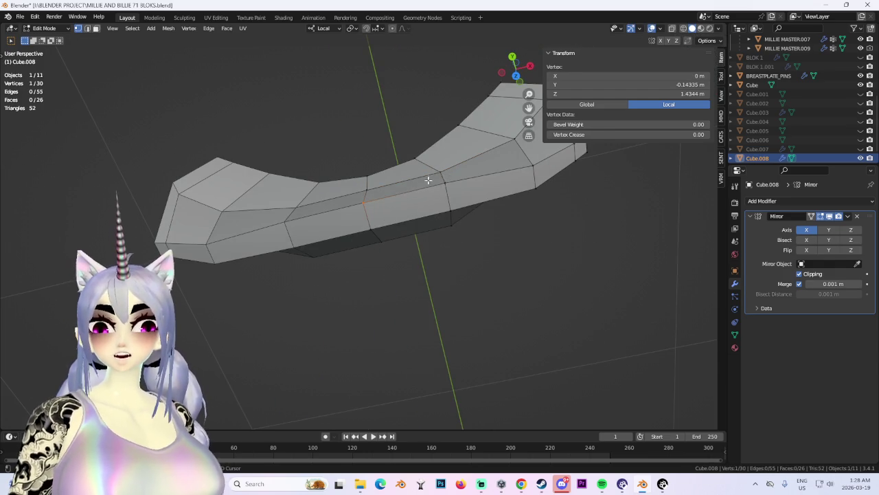
{"action": "left_click", "coordinate": [428, 180], "text": "shift"}
{"action": "key", "text": "g"}
{"action": "left_click", "coordinate": [474, 208]}
{"action": "mouse_move", "coordinate": [475, 208]}
{"action": "middle_mouse_down"}
{"action": "mouse_move", "coordinate": [462, 192]}
{"action": "mouse_move", "coordinate": [390, 221]}
{"action": "mouse_move", "coordinate": [365, 212]}
{"action": "mouse_move", "coordinate": [426, 188]}
{"action": "mouse_move", "coordinate": [438, 246]}
{"action": "mouse_move", "coordinate": [507, 259]}
{"action": "middle_mouse_up"}
{"action": "key", "text": "g"}
{"action": "key", "text": "x"}
{"action": "left_click", "coordinate": [365, 212]}
Adjust a top vertex's height along Z and tilt the band's outer end edges.
{"action": "left_click", "coordinate": [481, 246]}
{"action": "key", "text": "g"}
{"action": "key", "text": "z"}
{"action": "left_click", "coordinate": [483, 256]}
{"action": "left_click", "coordinate": [507, 252], "text": "ctrl"}
{"action": "left_click", "coordinate": [511, 68]}
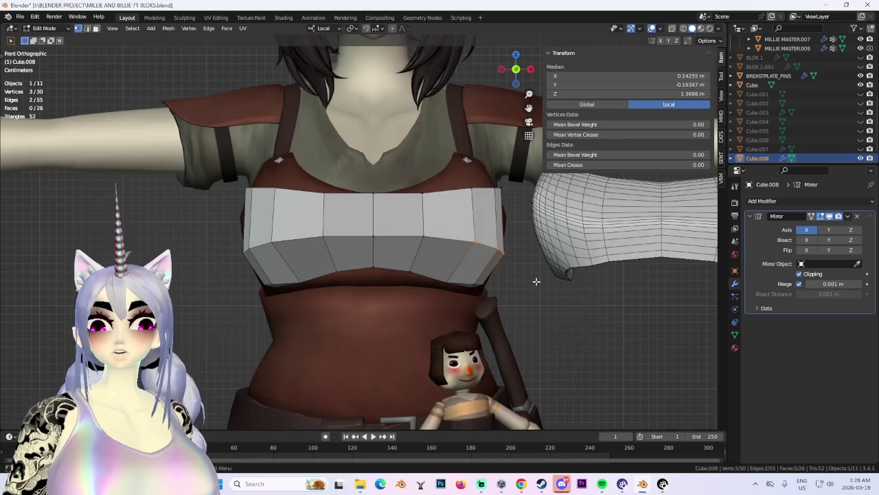
{"action": "key", "text": "r"}
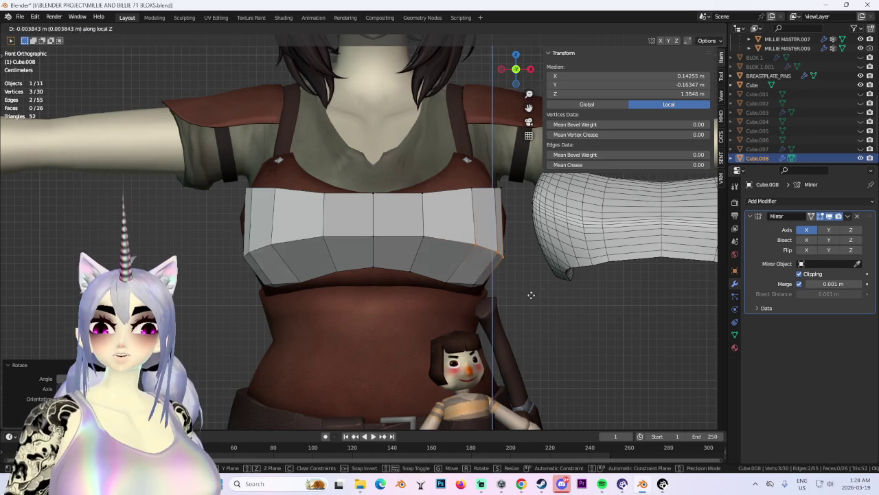
{"action": "left_click", "coordinate": [530, 291]}
Return to Object Mode, duplicate the band in place as Cube.009, and hide the original.
{"action": "scroll", "coordinate": [526, 300], "scroll_direction": "down", "scroll_amount": 2}
{"action": "mouse_move", "coordinate": [498, 296]}
{"action": "middle_mouse_down"}
{"action": "mouse_move", "coordinate": [530, 298]}
{"action": "mouse_move", "coordinate": [474, 276]}
{"action": "mouse_move", "coordinate": [522, 294]}
{"action": "mouse_move", "coordinate": [474, 309]}
{"action": "middle_mouse_up"}
{"action": "scroll", "coordinate": [525, 296], "scroll_direction": "down", "scroll_amount": 2}
{"action": "scroll", "coordinate": [501, 302], "scroll_direction": "up", "scroll_amount": 2}
{"action": "scroll", "coordinate": [462, 315], "scroll_direction": "up", "scroll_amount": 2}
{"action": "scroll", "coordinate": [462, 315], "scroll_direction": "up", "scroll_amount": 2}
{"action": "middle_click_drag", "start_coordinate": [418, 291], "coordinate": [451, 255]}
{"action": "key", "text": "Tab"}
{"action": "mouse_move", "coordinate": [400, 238]}
{"action": "middle_mouse_down"}
{"action": "mouse_move", "coordinate": [517, 237]}
{"action": "mouse_move", "coordinate": [440, 234]}
{"action": "middle_mouse_up"}
{"action": "key", "text": "shift+d"}
{"action": "right_click", "coordinate": [515, 238]}
{"action": "scroll", "coordinate": [857, 145], "scroll_direction": "down", "scroll_amount": 2}
{"action": "left_click", "coordinate": [857, 145]}
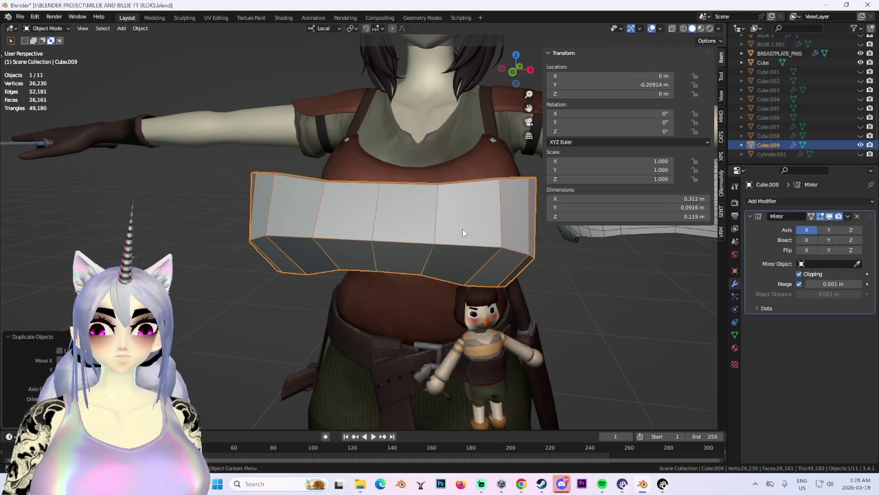
Add a Subdivision Surface modifier to Cube.009 and set it to Simple.
{"action": "scroll", "coordinate": [463, 234], "scroll_direction": "down", "scroll_amount": 3}
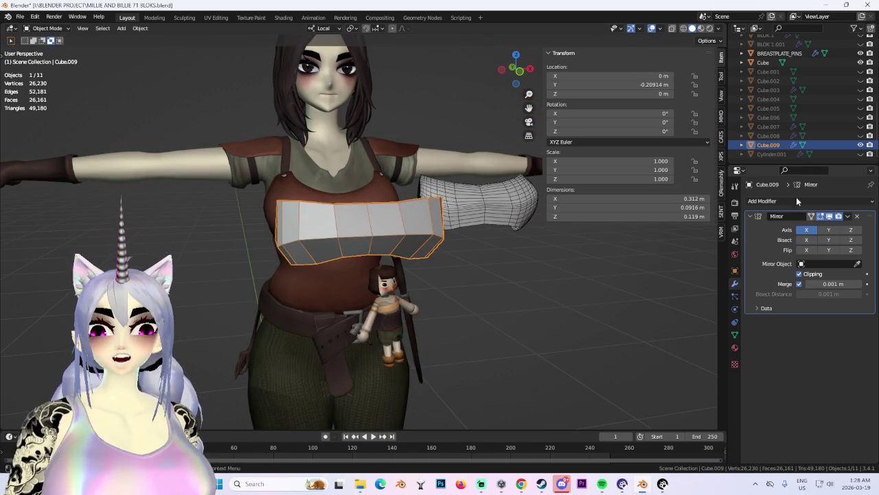
{"action": "left_click", "coordinate": [796, 201]}
{"action": "left_click", "coordinate": [719, 372]}
{"action": "scroll", "coordinate": [457, 313], "scroll_direction": "up", "scroll_amount": 3}
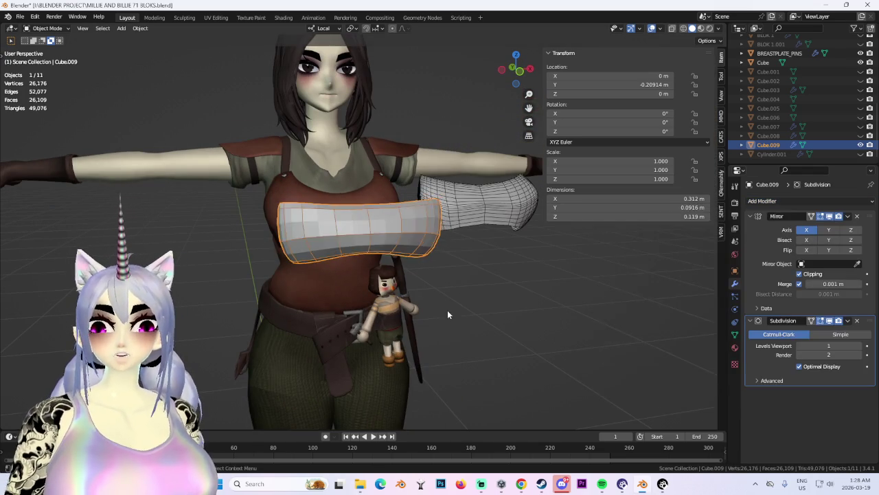
{"action": "middle_click_drag", "start_coordinate": [457, 313], "coordinate": [446, 274]}
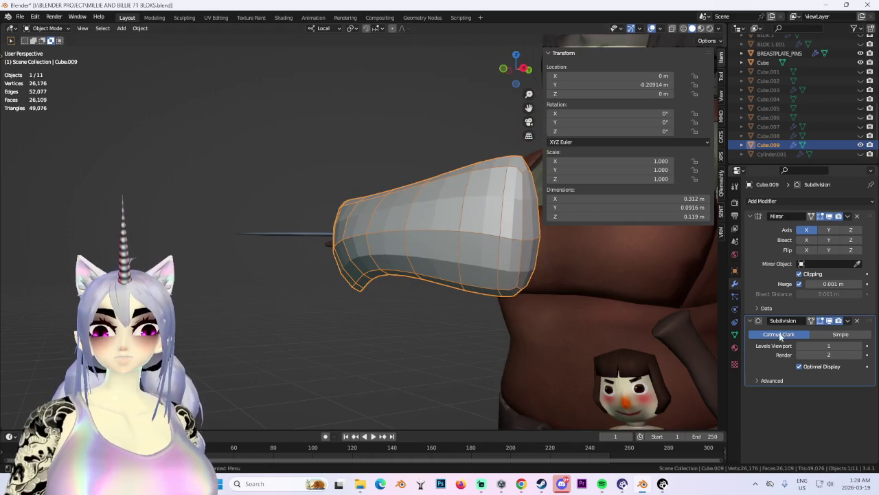
{"action": "middle_click_drag", "start_coordinate": [440, 226], "coordinate": [403, 191]}
{"action": "left_click", "coordinate": [840, 334]}
{"action": "scroll", "coordinate": [460, 245], "scroll_direction": "up", "scroll_amount": 2}
{"action": "mouse_move", "coordinate": [460, 245]}
{"action": "middle_mouse_down"}
{"action": "mouse_move", "coordinate": [469, 278]}
{"action": "mouse_move", "coordinate": [505, 272]}
{"action": "middle_mouse_up"}
Switch Cube.009 to Edit Mode and select the band's top edges.
{"action": "left_click", "coordinate": [47, 28]}
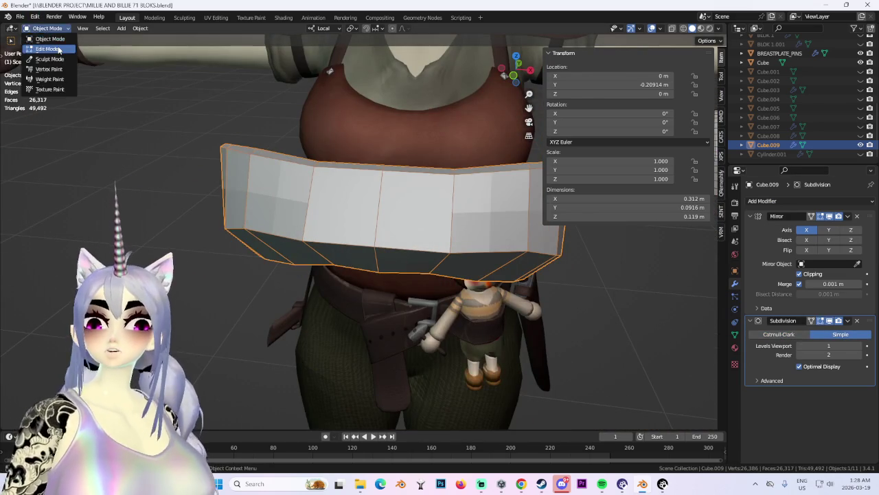
{"action": "left_click", "coordinate": [48, 49]}
{"action": "scroll", "coordinate": [118, 48], "scroll_direction": "up", "scroll_amount": 2}
{"action": "scroll", "coordinate": [118, 48], "scroll_direction": "up", "scroll_amount": 2}
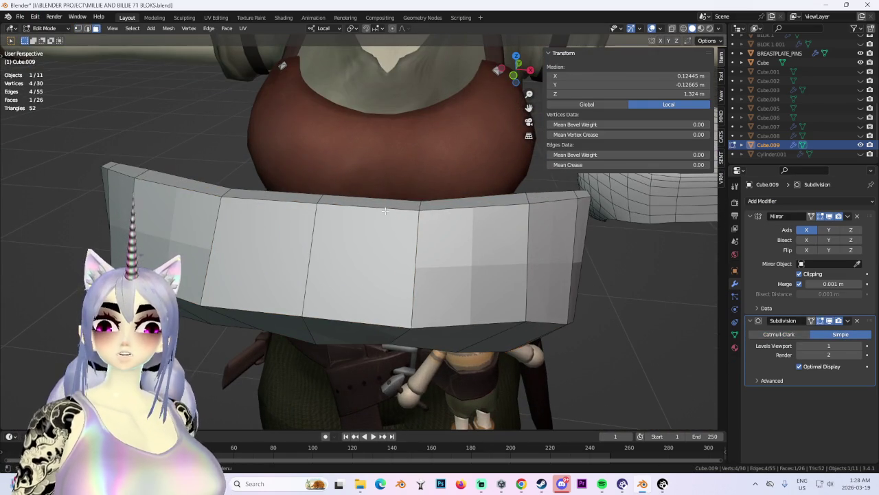
{"action": "middle_click_drag", "start_coordinate": [419, 227], "coordinate": [406, 188]}
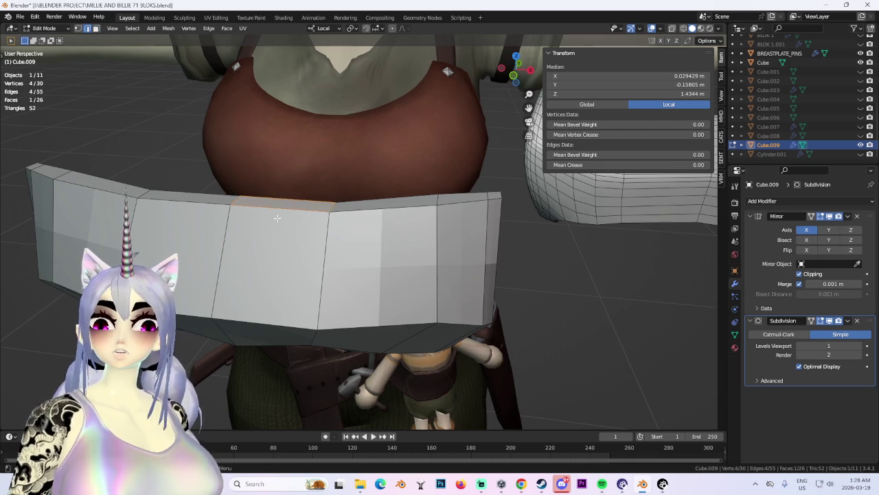
{"action": "mouse_move", "coordinate": [426, 240]}
{"action": "middle_mouse_down"}
{"action": "mouse_move", "coordinate": [386, 214]}
{"action": "mouse_move", "coordinate": [436, 217]}
{"action": "middle_mouse_up"}
{"action": "left_click", "coordinate": [385, 212], "text": "shift"}
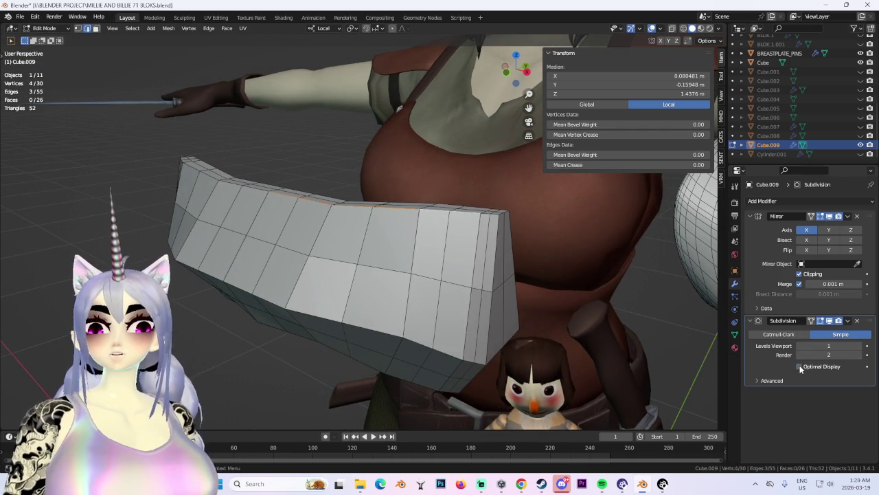
{"action": "mouse_move", "coordinate": [439, 254]}
{"action": "middle_mouse_down"}
{"action": "mouse_move", "coordinate": [465, 266]}
{"action": "mouse_move", "coordinate": [385, 266]}
{"action": "middle_mouse_up"}
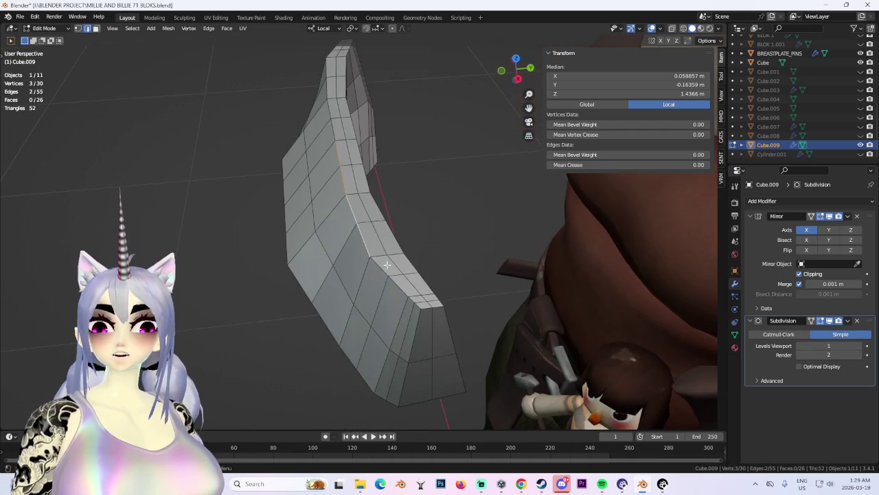
{"action": "mouse_move", "coordinate": [438, 265]}
{"action": "middle_mouse_down"}
{"action": "mouse_move", "coordinate": [401, 292]}
{"action": "mouse_move", "coordinate": [461, 291]}
{"action": "mouse_move", "coordinate": [442, 277]}
{"action": "mouse_move", "coordinate": [475, 221]}
{"action": "mouse_move", "coordinate": [472, 253]}
{"action": "mouse_move", "coordinate": [494, 261]}
{"action": "mouse_move", "coordinate": [450, 281]}
{"action": "mouse_move", "coordinate": [391, 277]}
{"action": "mouse_move", "coordinate": [377, 204]}
{"action": "mouse_move", "coordinate": [551, 254]}
{"action": "middle_mouse_up"}
{"action": "left_click", "coordinate": [475, 221], "text": "shift"}
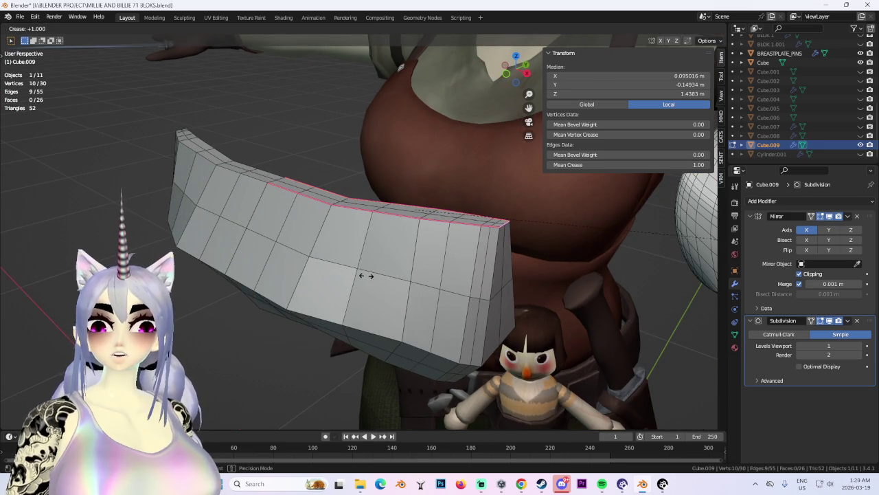
Preview the band with smooth Catmull-Clark subdivision and select a different edge.
{"action": "left_click", "coordinate": [788, 335]}
{"action": "mouse_move", "coordinate": [536, 288]}
{"action": "middle_mouse_down"}
{"action": "mouse_move", "coordinate": [493, 306]}
{"action": "mouse_move", "coordinate": [479, 300]}
{"action": "mouse_move", "coordinate": [488, 305]}
{"action": "mouse_move", "coordinate": [484, 314]}
{"action": "mouse_move", "coordinate": [443, 272]}
{"action": "middle_mouse_up"}
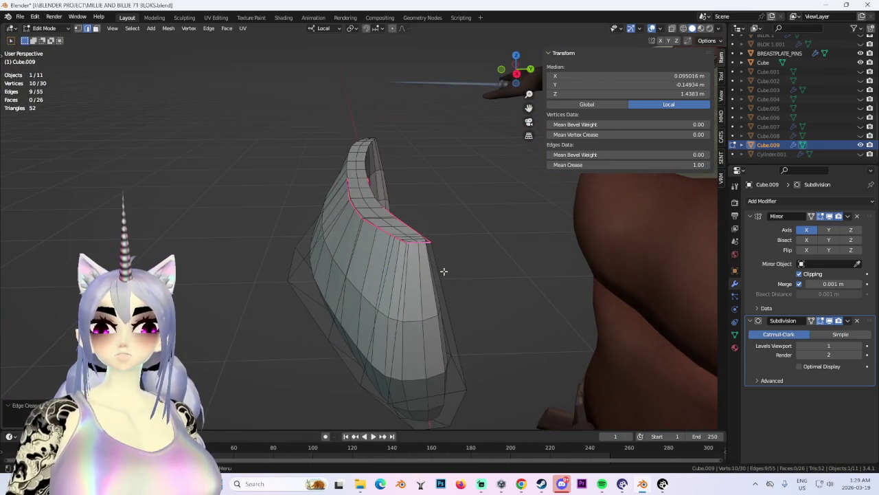
{"action": "mouse_move", "coordinate": [546, 229]}
{"action": "middle_mouse_down"}
{"action": "mouse_move", "coordinate": [455, 325]}
{"action": "mouse_move", "coordinate": [414, 330]}
{"action": "mouse_move", "coordinate": [427, 354]}
{"action": "mouse_move", "coordinate": [408, 373]}
{"action": "mouse_move", "coordinate": [447, 364]}
{"action": "mouse_move", "coordinate": [471, 313]}
{"action": "mouse_move", "coordinate": [447, 275]}
{"action": "middle_mouse_up"}
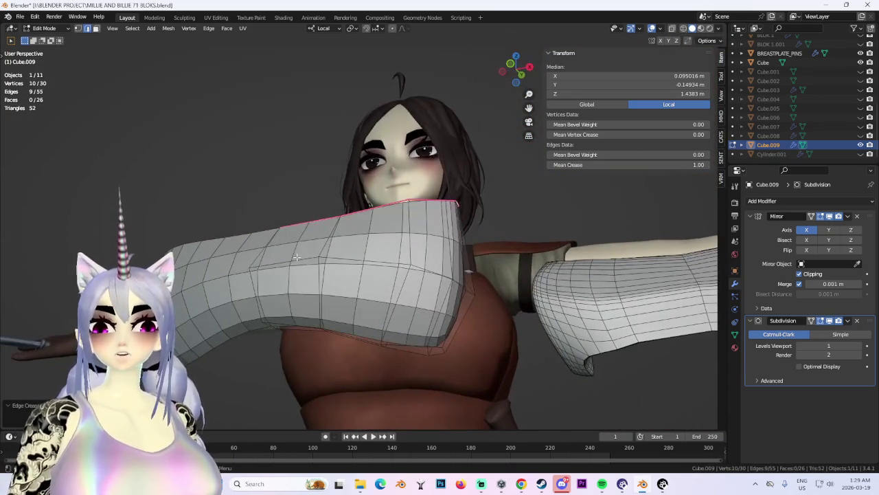
{"action": "left_click", "coordinate": [412, 206]}
{"action": "mouse_move", "coordinate": [412, 206]}
{"action": "middle_mouse_down"}
{"action": "mouse_move", "coordinate": [426, 261]}
{"action": "mouse_move", "coordinate": [421, 252]}
{"action": "mouse_move", "coordinate": [405, 254]}
{"action": "mouse_move", "coordinate": [419, 268]}
{"action": "middle_mouse_up"}
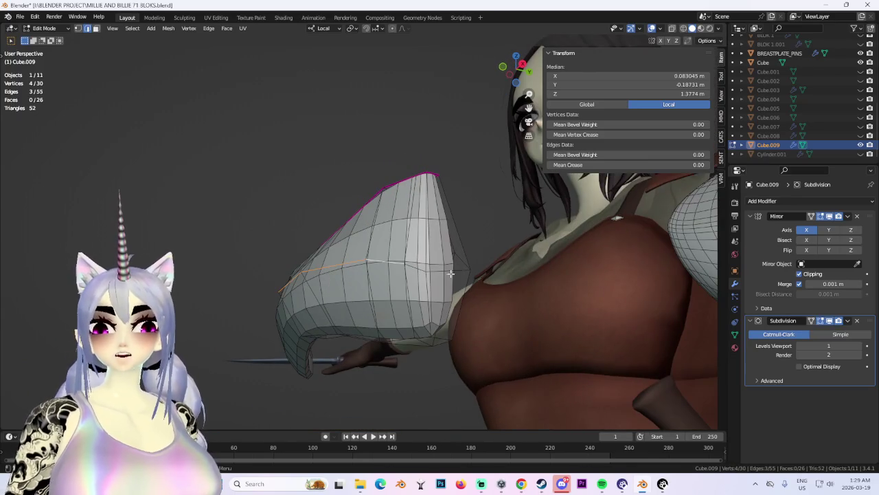
Revert the subdivision to Simple and select only the edge along the band's top rim.
{"action": "left_click", "coordinate": [839, 335]}
{"action": "mouse_move", "coordinate": [440, 309]}
{"action": "middle_mouse_down"}
{"action": "mouse_move", "coordinate": [491, 328]}
{"action": "mouse_move", "coordinate": [409, 316]}
{"action": "mouse_move", "coordinate": [425, 288]}
{"action": "mouse_move", "coordinate": [426, 315]}
{"action": "middle_mouse_up"}
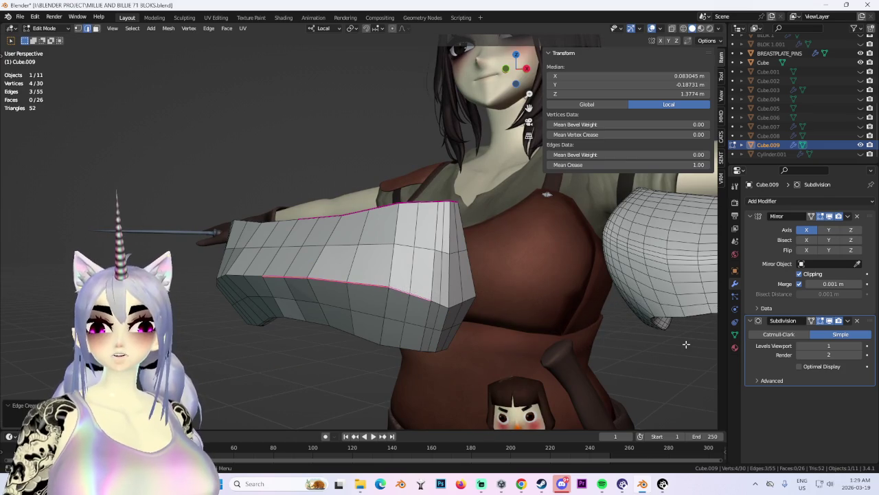
{"action": "middle_click_drag", "start_coordinate": [450, 317], "coordinate": [405, 291]}
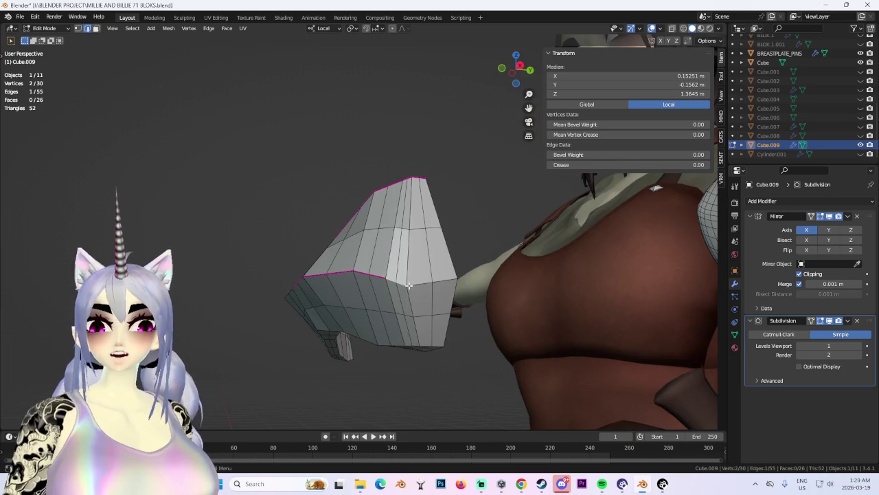
{"action": "key", "text": "alt+a"}
{"action": "left_click", "coordinate": [393, 282]}
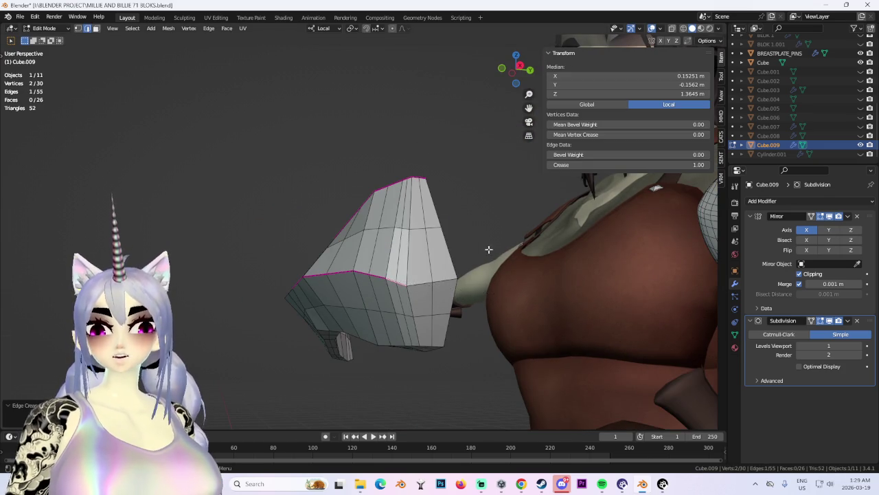
{"action": "middle_click_drag", "start_coordinate": [487, 206], "coordinate": [448, 298]}
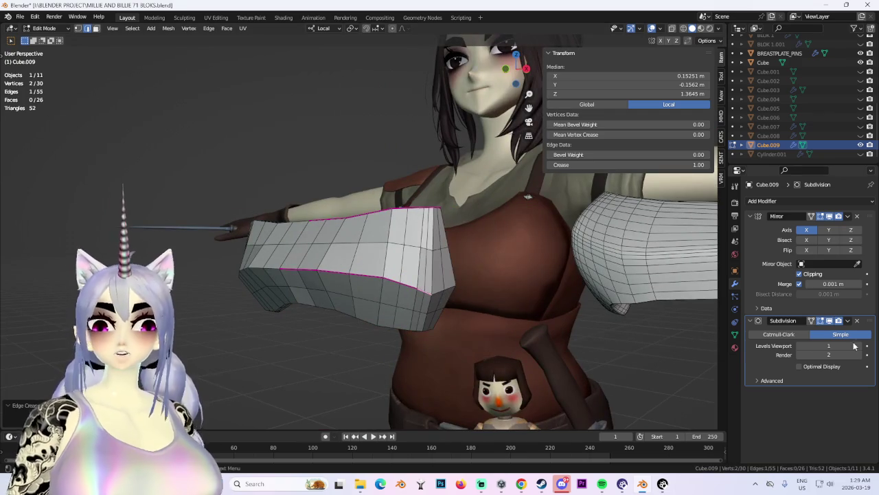
Try viewport subdivision levels 2 and 0 on the band, ending back at level 1.
{"action": "left_click", "coordinate": [859, 345]}
{"action": "left_click", "coordinate": [859, 346]}
{"action": "middle_click_drag", "start_coordinate": [430, 312], "coordinate": [254, 308]}
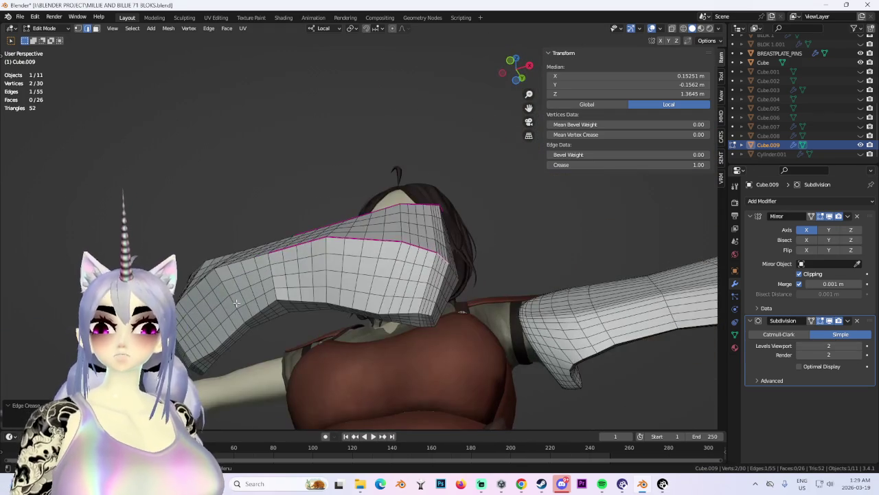
{"action": "middle_click_drag", "start_coordinate": [499, 251], "coordinate": [522, 302]}
{"action": "left_click", "coordinate": [799, 346]}
{"action": "left_click", "coordinate": [799, 346]}
{"action": "left_click", "coordinate": [859, 345]}
Preview Catmull-Clark at level 2, then return the subdivision to Simple at viewport level 1.
{"action": "left_click", "coordinate": [795, 334]}
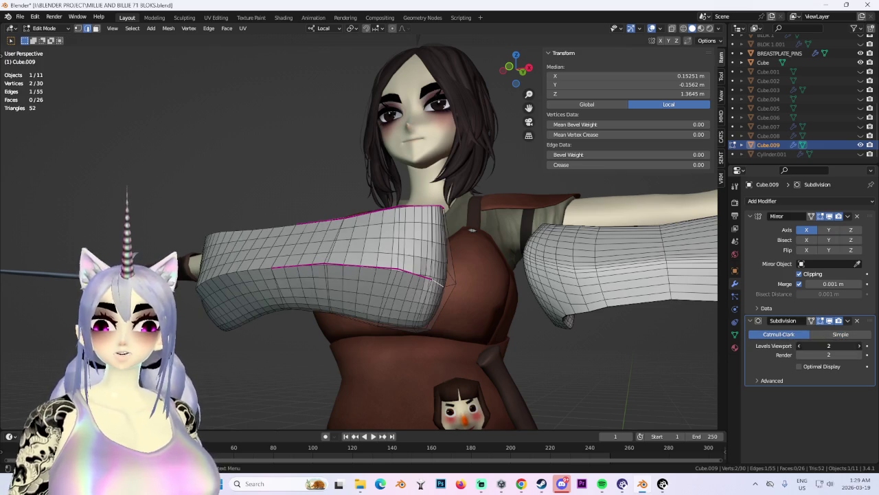
{"action": "left_click", "coordinate": [859, 346]}
{"action": "mouse_move", "coordinate": [439, 275]}
{"action": "middle_mouse_down"}
{"action": "mouse_move", "coordinate": [458, 243]}
{"action": "mouse_move", "coordinate": [875, 332]}
{"action": "middle_mouse_up"}
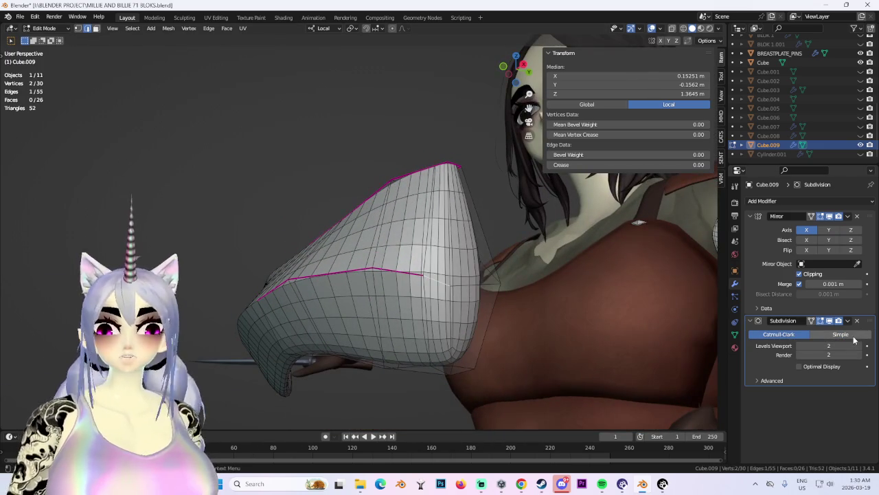
{"action": "middle_click_drag", "start_coordinate": [855, 339], "coordinate": [741, 333]}
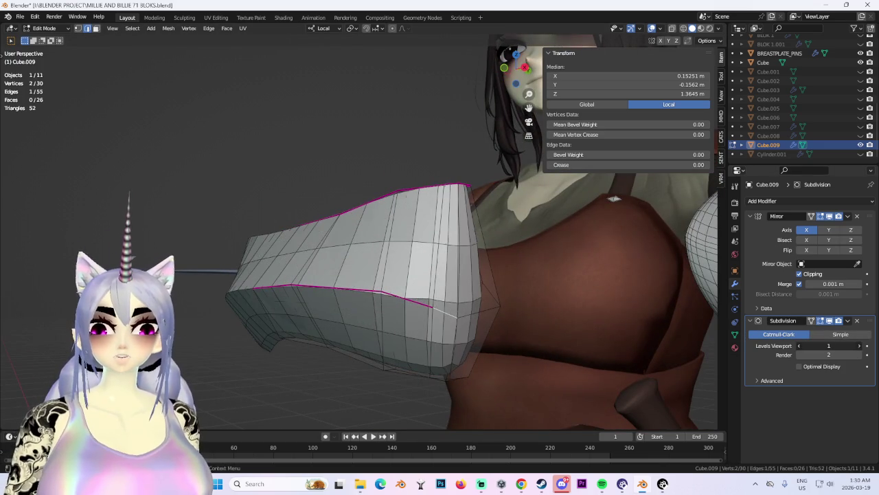
{"action": "left_click", "coordinate": [799, 345]}
{"action": "middle_click_drag", "start_coordinate": [511, 330], "coordinate": [366, 308]}
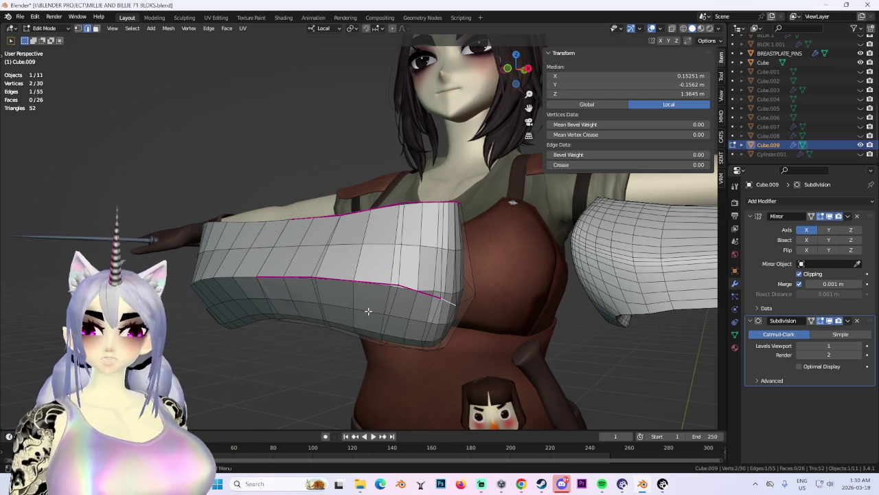
{"action": "mouse_move", "coordinate": [358, 297]}
{"action": "middle_mouse_down"}
{"action": "mouse_move", "coordinate": [450, 233]}
{"action": "mouse_move", "coordinate": [449, 264]}
{"action": "middle_mouse_up"}
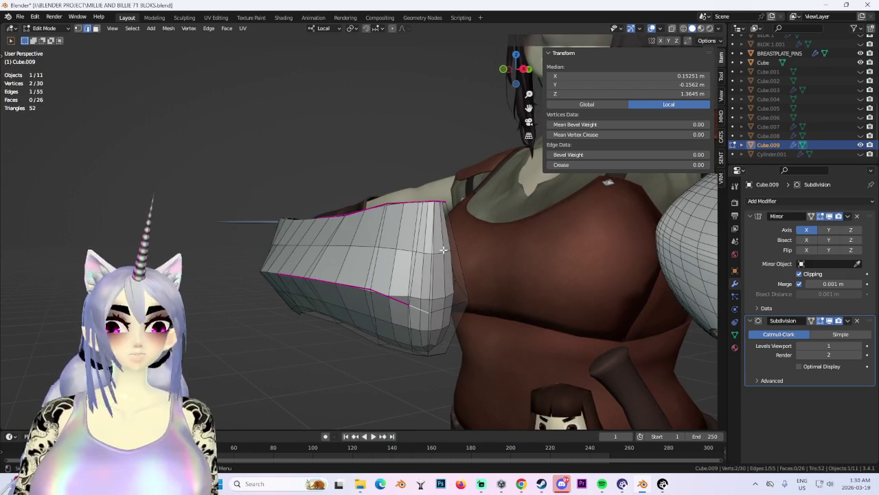
{"action": "left_click", "coordinate": [841, 334]}
{"action": "mouse_move", "coordinate": [442, 318]}
{"action": "middle_mouse_down"}
{"action": "mouse_move", "coordinate": [440, 291]}
{"action": "mouse_move", "coordinate": [469, 296]}
{"action": "middle_mouse_up"}
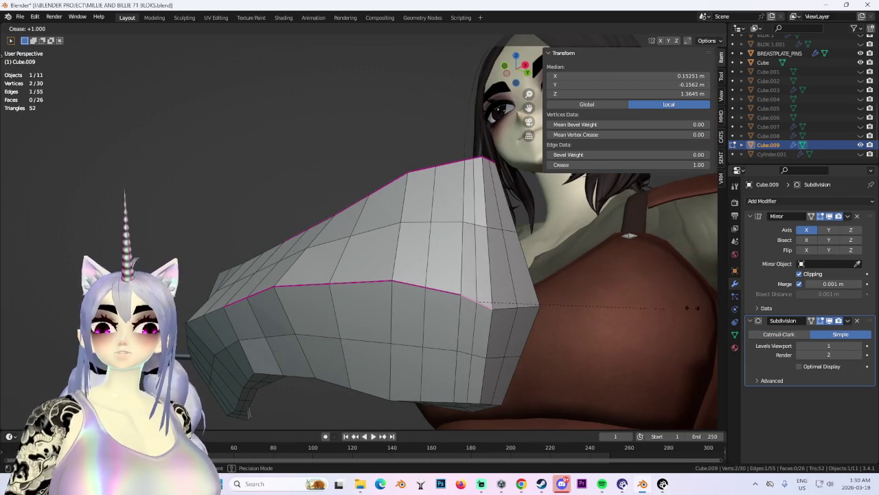
Select the band's bottom edge loop and crease it.
{"action": "left_click", "coordinate": [74, 301]}
{"action": "mouse_move", "coordinate": [74, 301]}
{"action": "middle_mouse_down"}
{"action": "mouse_move", "coordinate": [336, 337]}
{"action": "mouse_move", "coordinate": [277, 300]}
{"action": "mouse_move", "coordinate": [377, 304]}
{"action": "mouse_move", "coordinate": [385, 341]}
{"action": "mouse_move", "coordinate": [537, 342]}
{"action": "mouse_move", "coordinate": [485, 302]}
{"action": "mouse_move", "coordinate": [554, 266]}
{"action": "mouse_move", "coordinate": [292, 265]}
{"action": "middle_mouse_up"}
{"action": "left_click", "coordinate": [249, 301], "text": "alt"}
{"action": "left_click", "coordinate": [545, 333]}
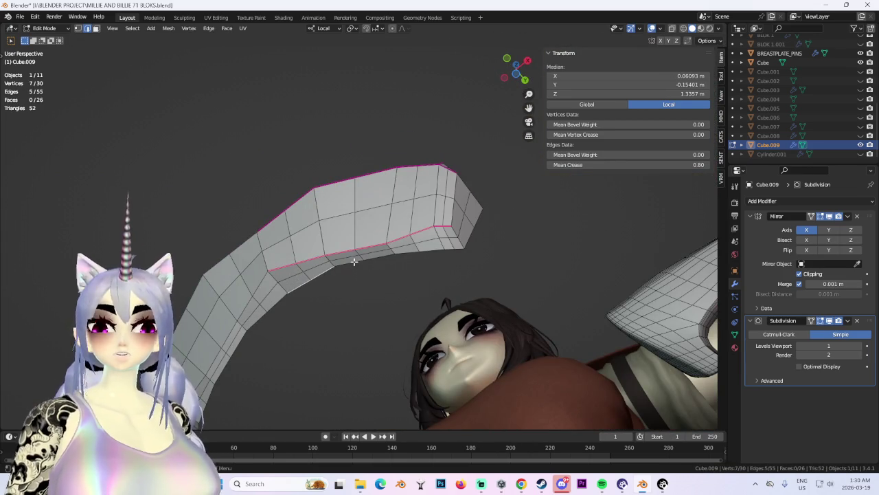
{"action": "middle_click_drag", "start_coordinate": [354, 261], "coordinate": [487, 315]}
{"action": "left_click", "coordinate": [488, 315], "text": "alt"}
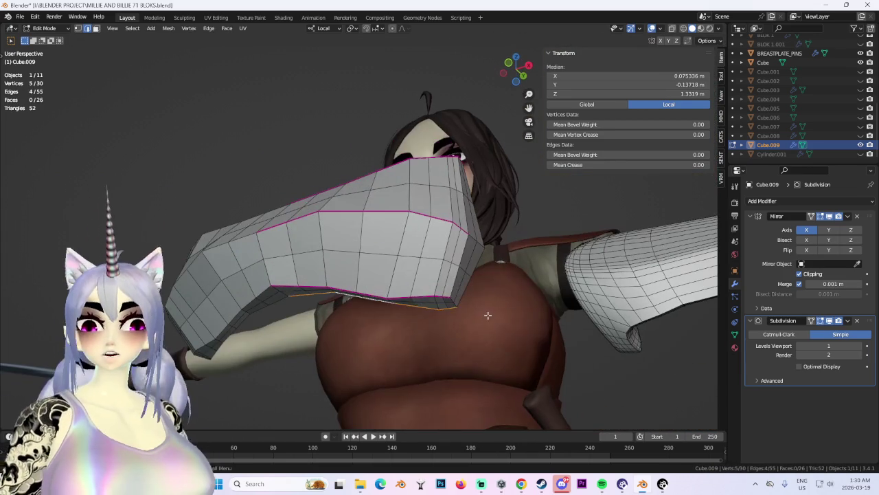
{"action": "left_click", "coordinate": [321, 329]}
Add another lower edge to the selection and crease it with Shift+E.
{"action": "mouse_move", "coordinate": [320, 329]}
{"action": "middle_mouse_down"}
{"action": "mouse_move", "coordinate": [455, 314]}
{"action": "mouse_move", "coordinate": [510, 291]}
{"action": "mouse_move", "coordinate": [369, 288]}
{"action": "mouse_move", "coordinate": [375, 302]}
{"action": "mouse_move", "coordinate": [396, 294]}
{"action": "mouse_move", "coordinate": [342, 298]}
{"action": "middle_mouse_up"}
{"action": "mouse_move", "coordinate": [268, 236]}
{"action": "middle_mouse_down"}
{"action": "mouse_move", "coordinate": [329, 230]}
{"action": "mouse_move", "coordinate": [358, 252]}
{"action": "mouse_move", "coordinate": [416, 264]}
{"action": "middle_mouse_up"}
{"action": "left_click", "coordinate": [358, 251], "text": "shift"}
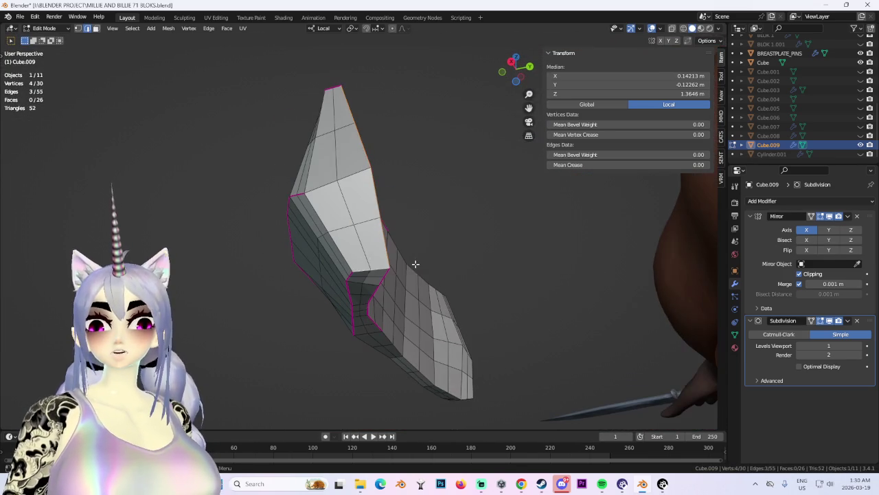
{"action": "mouse_move", "coordinate": [523, 292]}
{"action": "middle_mouse_down"}
{"action": "mouse_move", "coordinate": [501, 318]}
{"action": "mouse_move", "coordinate": [497, 304]}
{"action": "mouse_move", "coordinate": [516, 285]}
{"action": "mouse_move", "coordinate": [427, 244]}
{"action": "mouse_move", "coordinate": [559, 269]}
{"action": "mouse_move", "coordinate": [465, 240]}
{"action": "mouse_move", "coordinate": [408, 260]}
{"action": "middle_mouse_up"}
{"action": "key", "text": "shift+e"}
{"action": "mouse_move", "coordinate": [454, 243]}
{"action": "middle_mouse_down"}
{"action": "mouse_move", "coordinate": [422, 259]}
{"action": "mouse_move", "coordinate": [527, 273]}
{"action": "mouse_move", "coordinate": [455, 260]}
{"action": "middle_mouse_up"}
{"action": "middle_click_drag", "start_coordinate": [323, 214], "coordinate": [349, 209]}
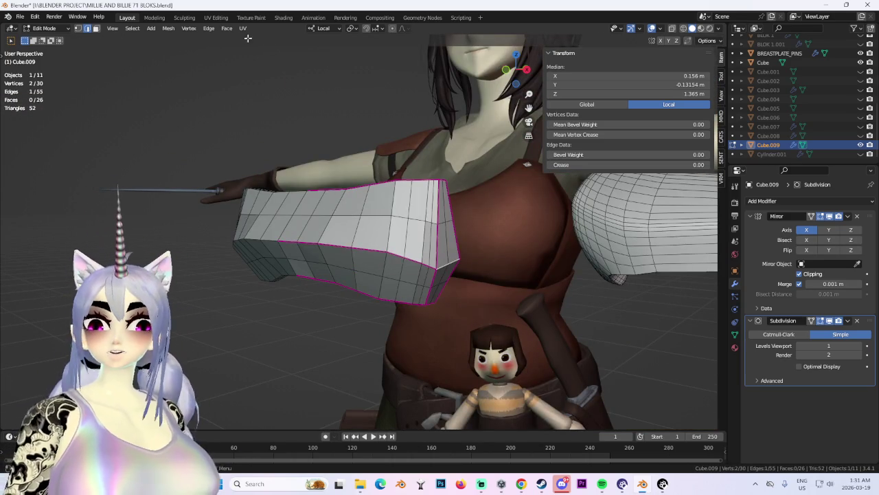
{"action": "left_click", "coordinate": [47, 28]}
Switch to Object Mode and apply Shade Smooth to the chest band.
{"action": "left_click", "coordinate": [56, 40]}
{"action": "left_click", "coordinate": [140, 29]}
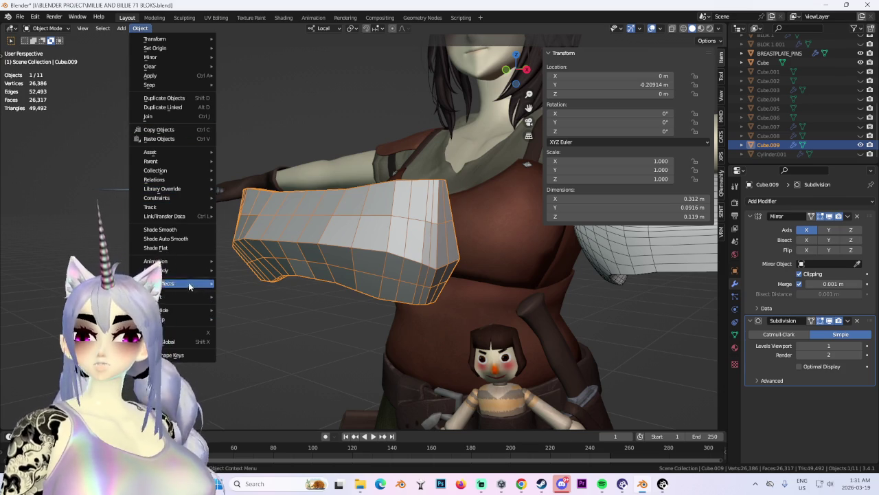
{"action": "left_click", "coordinate": [162, 228]}
{"action": "mouse_move", "coordinate": [229, 258]}
{"action": "middle_mouse_down"}
{"action": "mouse_move", "coordinate": [587, 340]}
{"action": "mouse_move", "coordinate": [365, 249]}
{"action": "mouse_move", "coordinate": [387, 214]}
{"action": "mouse_move", "coordinate": [449, 244]}
{"action": "mouse_move", "coordinate": [382, 245]}
{"action": "mouse_move", "coordinate": [401, 206]}
{"action": "mouse_move", "coordinate": [412, 266]}
{"action": "mouse_move", "coordinate": [492, 75]}
{"action": "mouse_move", "coordinate": [412, 249]}
{"action": "mouse_move", "coordinate": [320, 247]}
{"action": "mouse_move", "coordinate": [392, 200]}
{"action": "mouse_move", "coordinate": [358, 218]}
{"action": "mouse_move", "coordinate": [355, 211]}
{"action": "mouse_move", "coordinate": [381, 261]}
{"action": "mouse_move", "coordinate": [364, 265]}
{"action": "mouse_move", "coordinate": [491, 104]}
{"action": "mouse_move", "coordinate": [540, 96]}
{"action": "middle_mouse_up"}
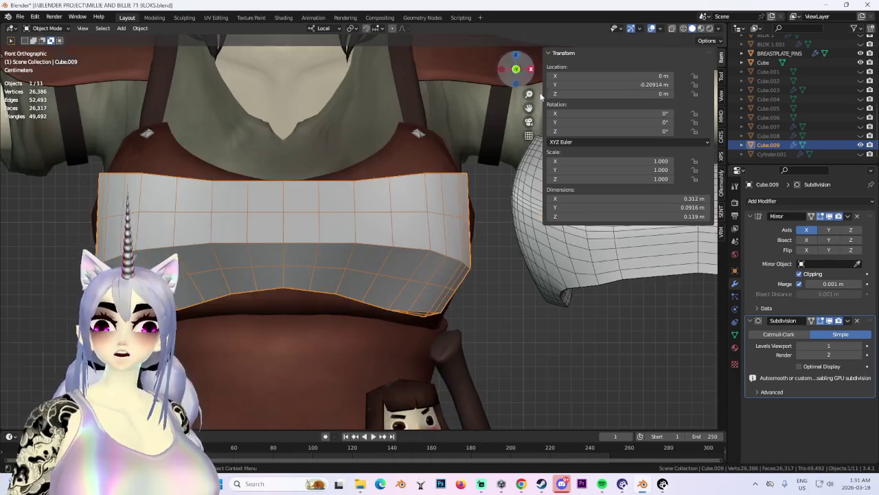
{"action": "mouse_move", "coordinate": [547, 338]}
{"action": "middle_mouse_down"}
{"action": "mouse_move", "coordinate": [487, 295]}
{"action": "mouse_move", "coordinate": [552, 336]}
{"action": "mouse_move", "coordinate": [481, 322]}
{"action": "middle_mouse_up"}
Set the band's Subdivision modifier to Catmull-Clark at viewport level 1.
{"action": "left_click", "coordinate": [784, 335]}
{"action": "scroll", "coordinate": [423, 315], "scroll_direction": "up", "scroll_amount": 2}
{"action": "left_click", "coordinate": [859, 345]}
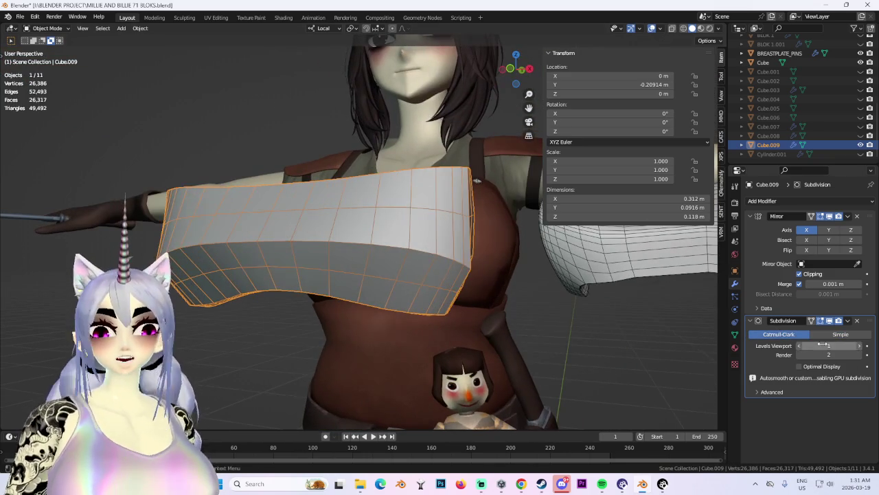
{"action": "mouse_move", "coordinate": [412, 302]}
{"action": "middle_mouse_down"}
{"action": "mouse_move", "coordinate": [511, 298]}
{"action": "mouse_move", "coordinate": [547, 154]}
{"action": "middle_mouse_up"}
Deselect everything, hide overlays, and view the band straight from the front.
{"action": "key", "text": "alt+a"}
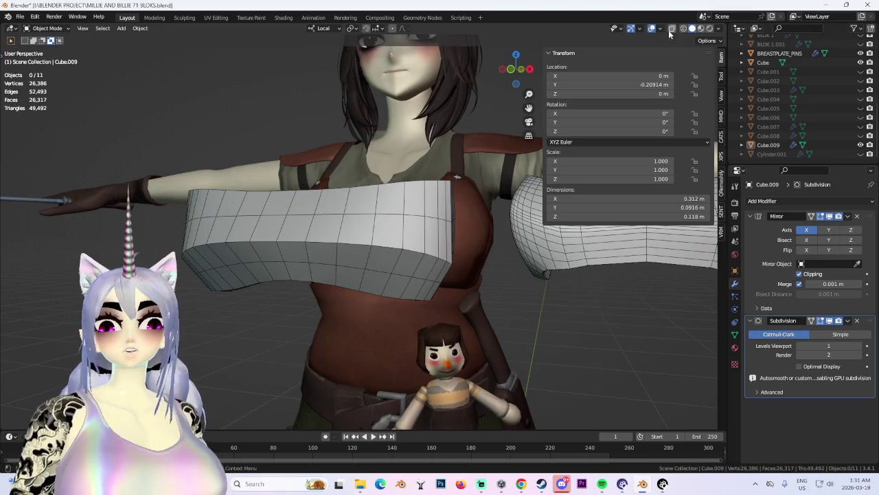
{"action": "left_click", "coordinate": [651, 28]}
{"action": "middle_click_drag", "start_coordinate": [486, 171], "coordinate": [382, 276]}
{"action": "left_click", "coordinate": [509, 72]}
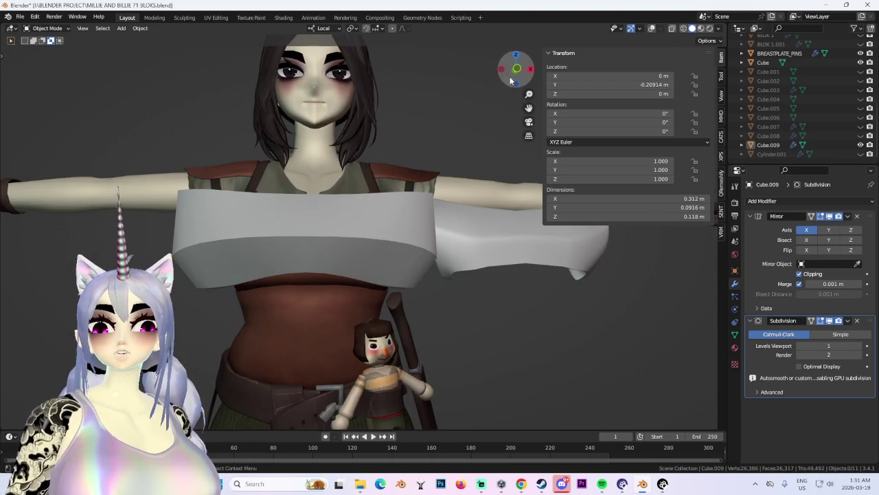
{"action": "scroll", "coordinate": [457, 209], "scroll_direction": "up", "scroll_amount": 2}
{"action": "scroll", "coordinate": [377, 227], "scroll_direction": "down", "scroll_amount": 1}
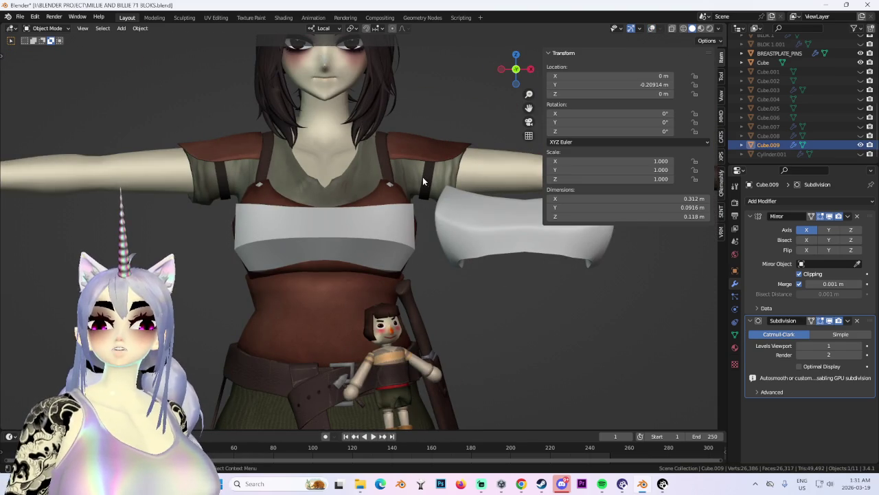
{"action": "scroll", "coordinate": [412, 185], "scroll_direction": "down", "scroll_amount": 1}
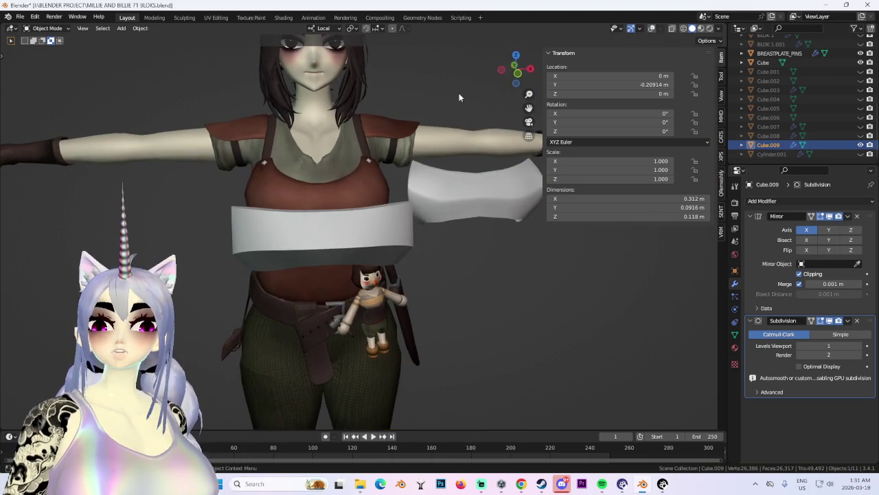
{"action": "left_click", "coordinate": [517, 74]}
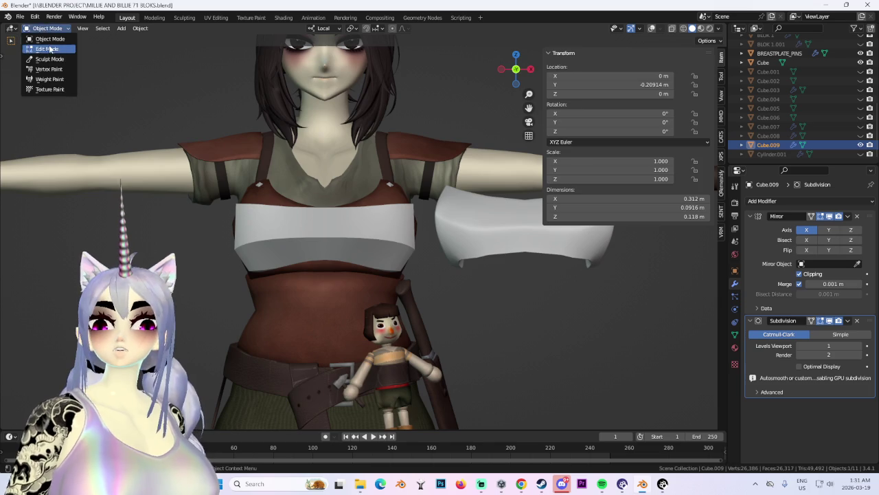
Return to Edit Mode with overlays and face selection, and rotate the selected band part in front view.
{"action": "left_click", "coordinate": [50, 49]}
{"action": "left_click", "coordinate": [652, 30]}
{"action": "mouse_move", "coordinate": [427, 202]}
{"action": "middle_mouse_down"}
{"action": "mouse_move", "coordinate": [386, 209]}
{"action": "mouse_move", "coordinate": [465, 234]}
{"action": "mouse_move", "coordinate": [472, 226]}
{"action": "middle_mouse_up"}
{"action": "left_click", "coordinate": [96, 31]}
{"action": "key", "text": "g"}
{"action": "key", "text": "z"}
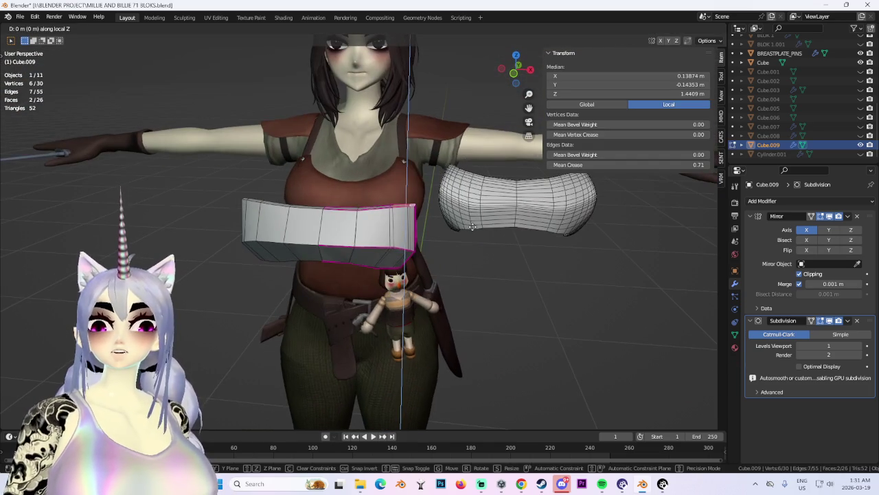
{"action": "key", "text": "Escape"}
{"action": "key", "text": "KP_1"}
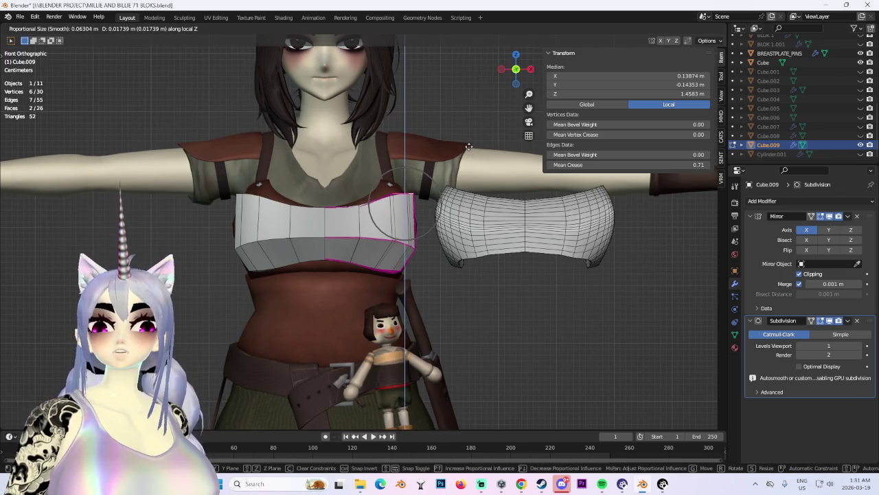
{"action": "key", "text": "r"}
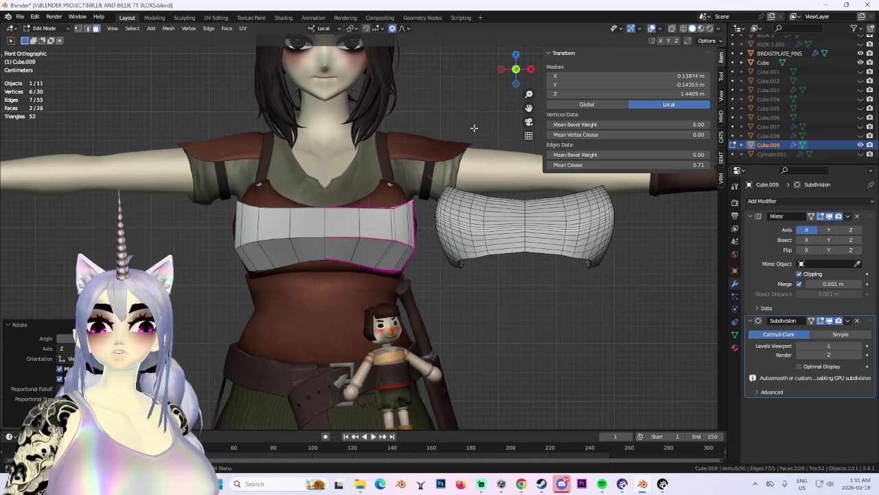
{"action": "left_click", "coordinate": [474, 128]}
Nudge the selected edge with proportional falloff and along local Z, cancelling the last move.
{"action": "mouse_move", "coordinate": [458, 122]}
{"action": "middle_mouse_down"}
{"action": "mouse_move", "coordinate": [461, 158]}
{"action": "mouse_move", "coordinate": [390, 227]}
{"action": "middle_mouse_up"}
{"action": "mouse_move", "coordinate": [447, 220]}
{"action": "middle_mouse_down"}
{"action": "mouse_move", "coordinate": [469, 209]}
{"action": "mouse_move", "coordinate": [421, 189]}
{"action": "middle_mouse_up"}
{"action": "scroll", "coordinate": [469, 209], "scroll_direction": "up", "scroll_amount": 5}
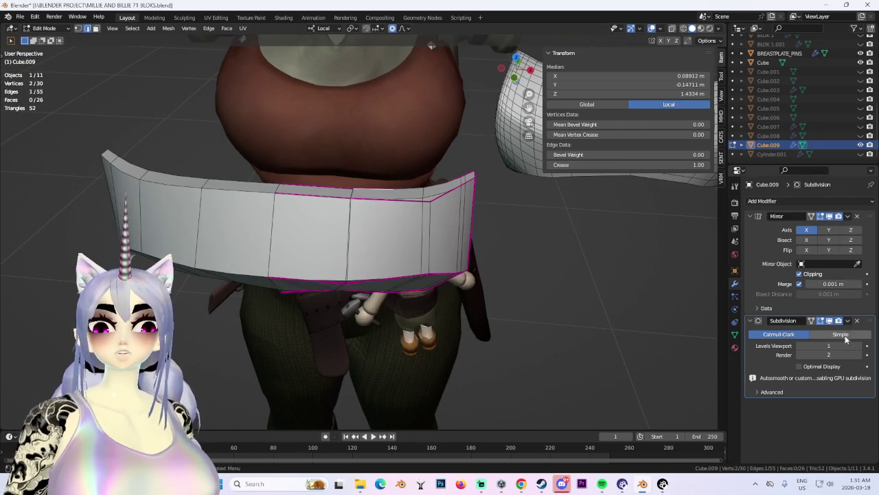
{"action": "mouse_move", "coordinate": [507, 236]}
{"action": "middle_mouse_down"}
{"action": "mouse_move", "coordinate": [524, 236]}
{"action": "mouse_move", "coordinate": [512, 222]}
{"action": "middle_mouse_up"}
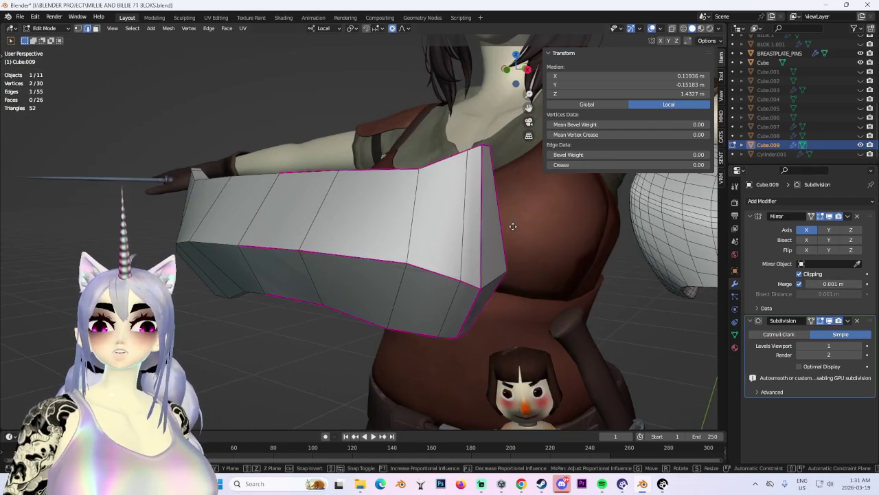
{"action": "key", "text": "g"}
{"action": "left_click", "coordinate": [509, 198]}
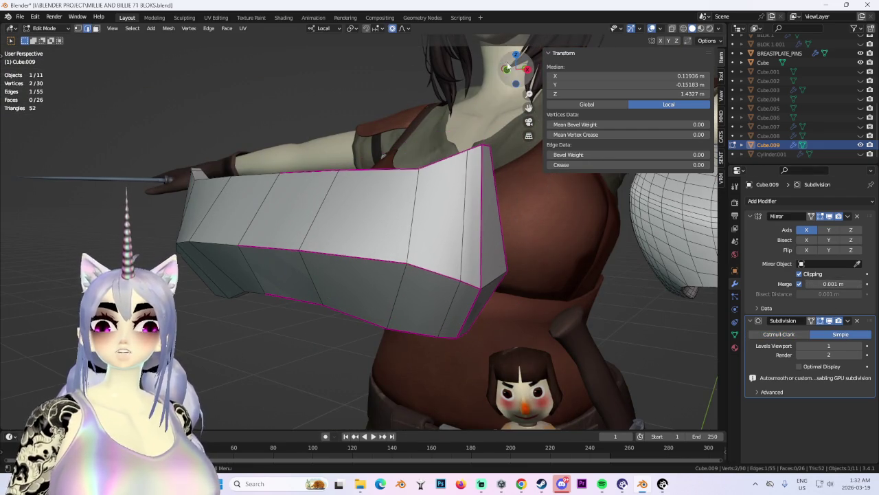
{"action": "key", "text": "KP_1"}
{"action": "key", "text": "g"}
{"action": "key", "text": "z"}
{"action": "left_click", "coordinate": [464, 184]}
{"action": "scroll", "coordinate": [460, 189], "scroll_direction": "down", "scroll_amount": 3}
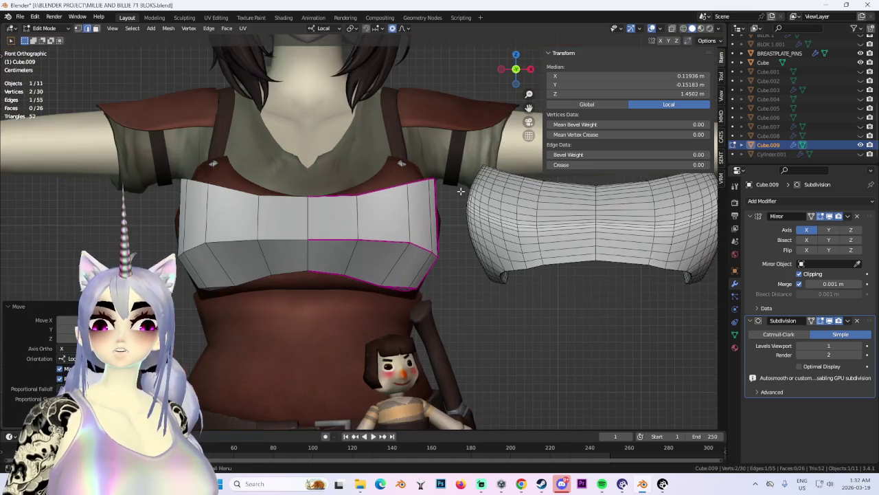
{"action": "middle_click_drag", "start_coordinate": [460, 189], "coordinate": [446, 200]}
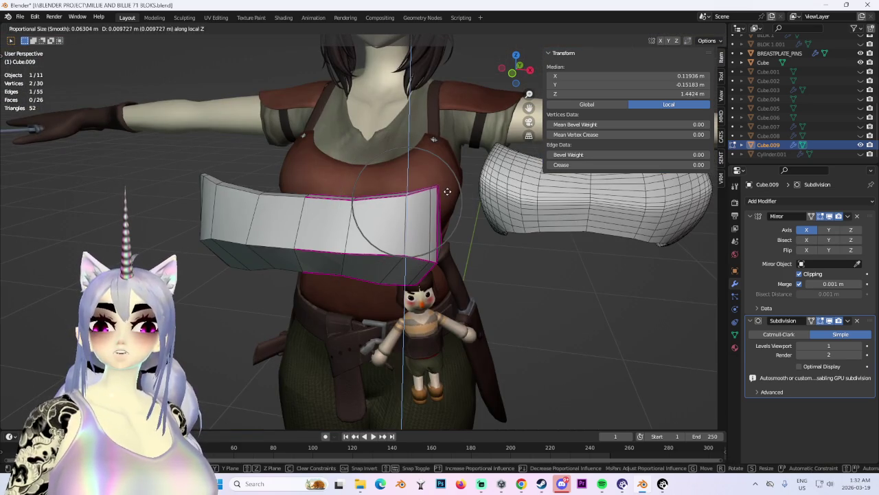
{"action": "key", "text": "Escape"}
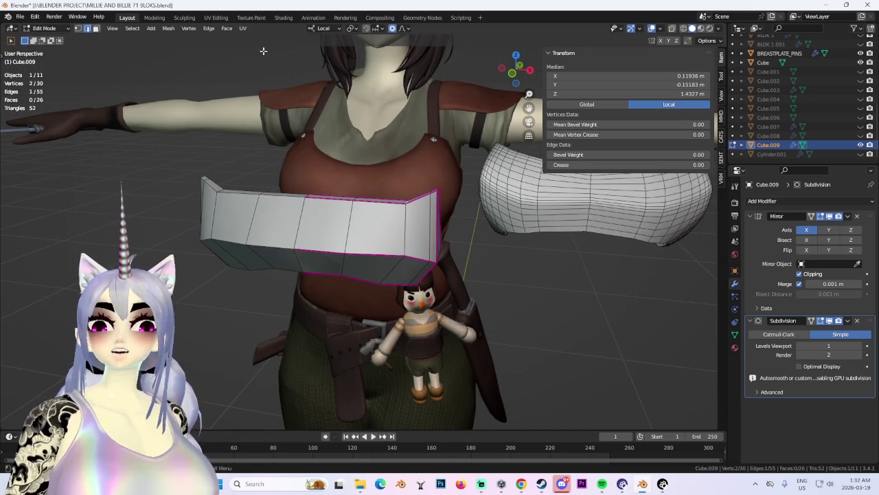
Raise the band's top edge along local Z in several small moves.
{"action": "left_click", "coordinate": [436, 150]}
{"action": "mouse_move", "coordinate": [436, 150]}
{"action": "middle_mouse_down"}
{"action": "mouse_move", "coordinate": [349, 204]}
{"action": "mouse_move", "coordinate": [425, 171]}
{"action": "mouse_move", "coordinate": [447, 200]}
{"action": "mouse_move", "coordinate": [479, 216]}
{"action": "mouse_move", "coordinate": [477, 178]}
{"action": "middle_mouse_up"}
{"action": "key", "text": "g"}
{"action": "key", "text": "z"}
{"action": "left_click", "coordinate": [479, 214]}
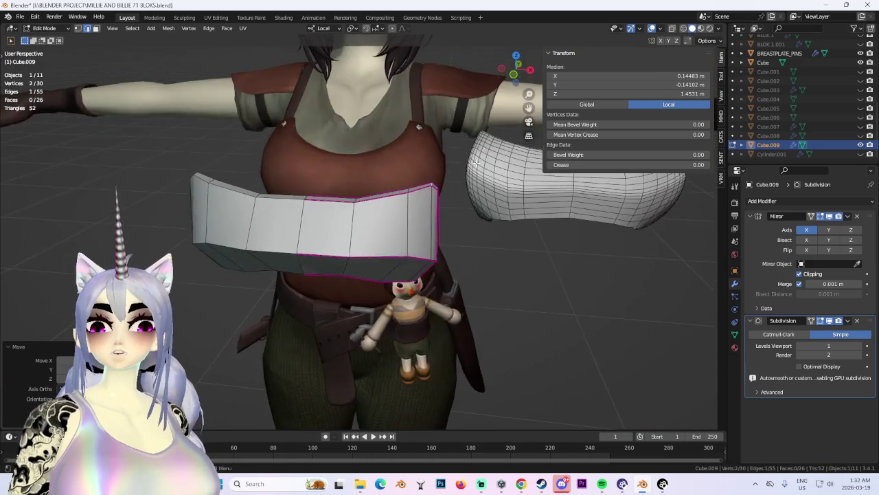
{"action": "scroll", "coordinate": [475, 144], "scroll_direction": "down", "scroll_amount": 3}
{"action": "mouse_move", "coordinate": [475, 143]}
{"action": "middle_mouse_down"}
{"action": "mouse_move", "coordinate": [471, 167]}
{"action": "mouse_move", "coordinate": [507, 172]}
{"action": "mouse_move", "coordinate": [368, 207]}
{"action": "middle_mouse_up"}
{"action": "scroll", "coordinate": [508, 173], "scroll_direction": "up", "scroll_amount": 2}
{"action": "left_click", "coordinate": [372, 204]}
{"action": "left_click", "coordinate": [361, 204]}
{"action": "scroll", "coordinate": [343, 206], "scroll_direction": "down", "scroll_amount": 2}
Lift the selected vertices a bit more and check the torso from the side.
{"action": "middle_click_drag", "start_coordinate": [361, 204], "coordinate": [323, 200]}
{"action": "scroll", "coordinate": [317, 201], "scroll_direction": "up", "scroll_amount": 2}
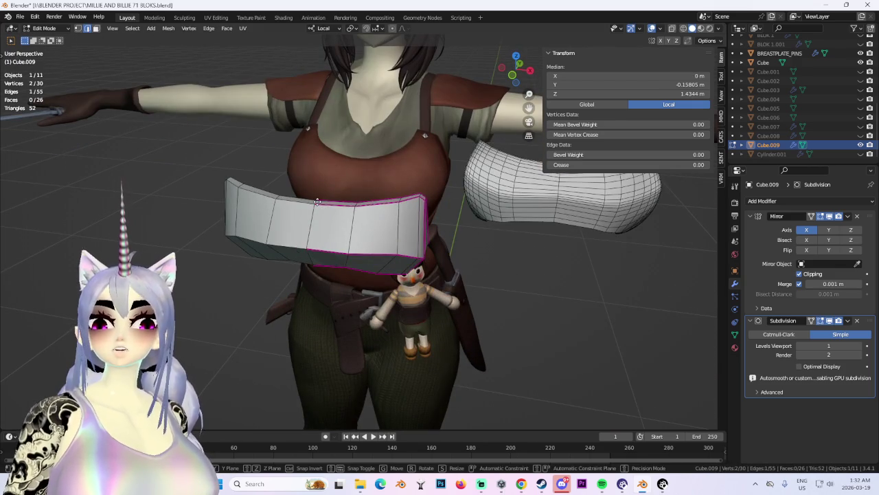
{"action": "left_click", "coordinate": [317, 205]}
{"action": "scroll", "coordinate": [316, 206], "scroll_direction": "down", "scroll_amount": 2}
{"action": "scroll", "coordinate": [317, 205], "scroll_direction": "down", "scroll_amount": 1}
{"action": "mouse_move", "coordinate": [317, 206]}
{"action": "middle_mouse_down"}
{"action": "mouse_move", "coordinate": [426, 241]}
{"action": "mouse_move", "coordinate": [349, 250]}
{"action": "mouse_move", "coordinate": [277, 228]}
{"action": "mouse_move", "coordinate": [337, 239]}
{"action": "mouse_move", "coordinate": [355, 288]}
{"action": "mouse_move", "coordinate": [299, 281]}
{"action": "mouse_move", "coordinate": [248, 219]}
{"action": "mouse_move", "coordinate": [392, 254]}
{"action": "mouse_move", "coordinate": [408, 244]}
{"action": "middle_mouse_up"}
{"action": "scroll", "coordinate": [349, 250], "scroll_direction": "up", "scroll_amount": 2}
{"action": "scroll", "coordinate": [302, 230], "scroll_direction": "up", "scroll_amount": 2}
{"action": "scroll", "coordinate": [337, 239], "scroll_direction": "up", "scroll_amount": 1}
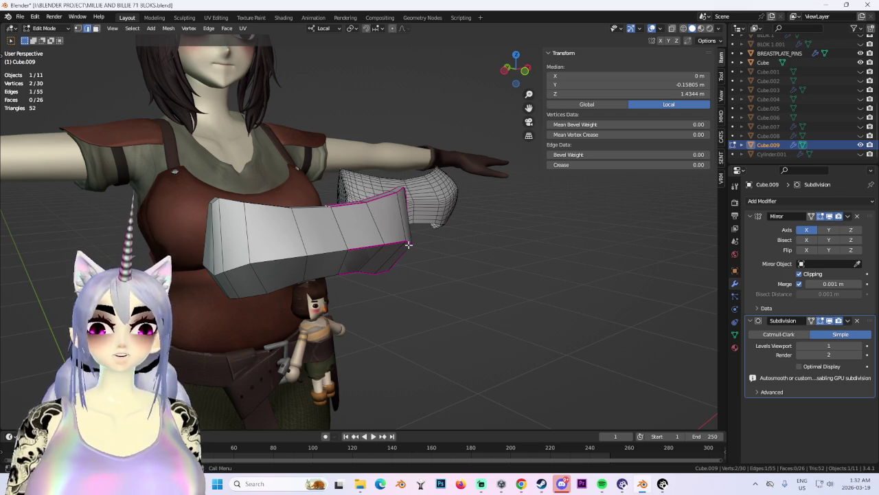
From the front view, raise the selected vertices again along Z.
{"action": "key", "text": "KP_1"}
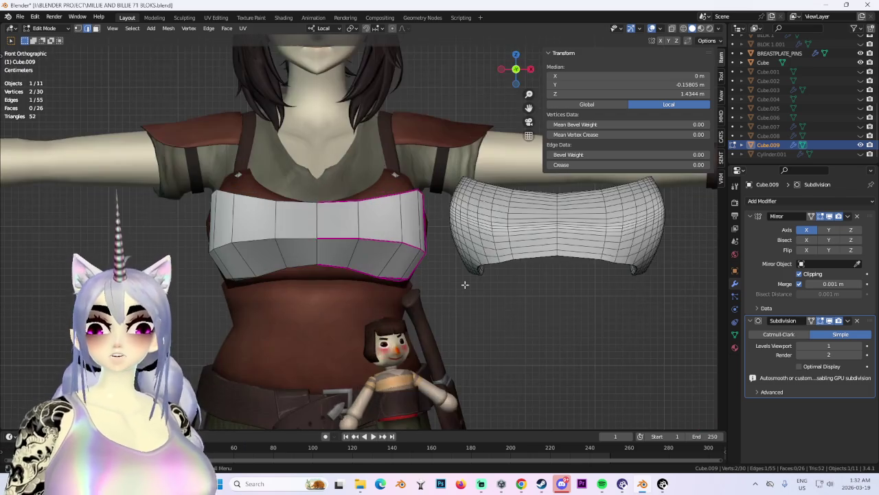
{"action": "mouse_move", "coordinate": [385, 306]}
{"action": "middle_mouse_down"}
{"action": "mouse_move", "coordinate": [384, 296]}
{"action": "mouse_move", "coordinate": [440, 261]}
{"action": "middle_mouse_up"}
{"action": "left_click", "coordinate": [424, 292]}
{"action": "scroll", "coordinate": [480, 206], "scroll_direction": "down", "scroll_amount": 3}
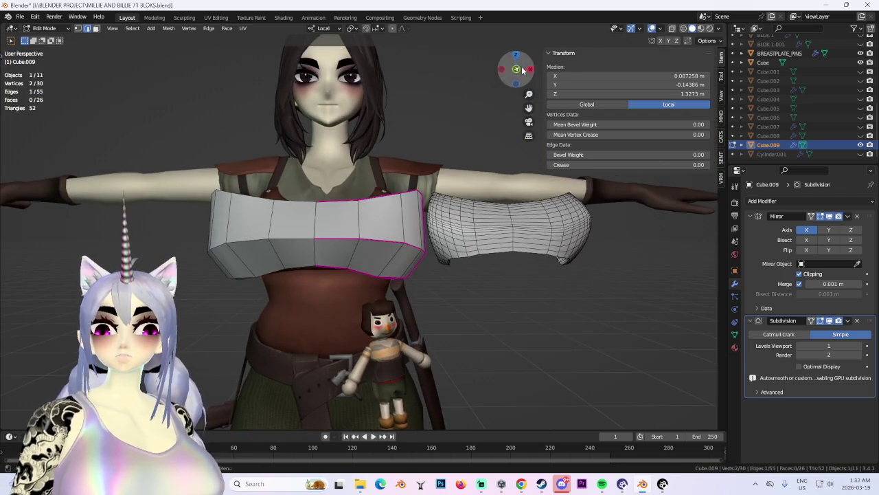
{"action": "left_click", "coordinate": [520, 69]}
{"action": "left_click", "coordinate": [469, 245]}
{"action": "middle_click_drag", "start_coordinate": [468, 245], "coordinate": [344, 259]}
{"action": "key", "text": "g"}
{"action": "key", "text": "z"}
{"action": "left_click", "coordinate": [412, 282]}
{"action": "mouse_move", "coordinate": [412, 281]}
{"action": "middle_mouse_down"}
{"action": "mouse_move", "coordinate": [440, 281]}
{"action": "mouse_move", "coordinate": [479, 87]}
{"action": "middle_mouse_up"}
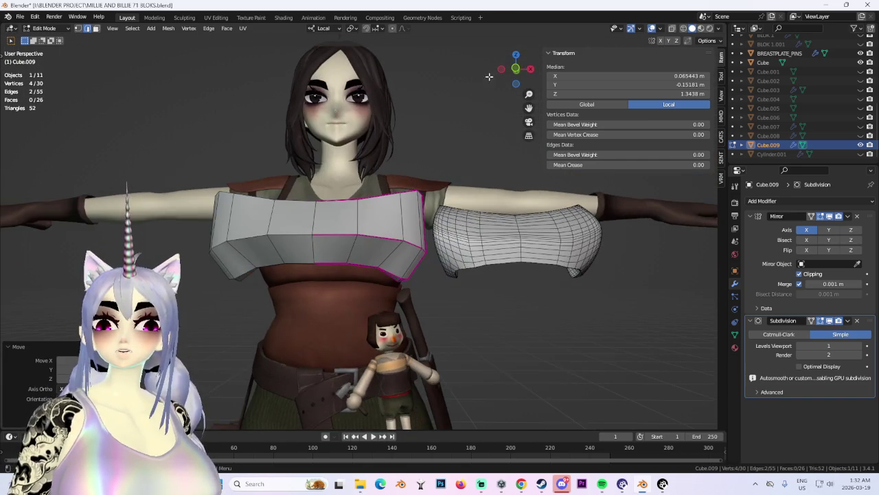
Make a final upward Z adjustment, then clear the vertex selection.
{"action": "left_click", "coordinate": [515, 68]}
{"action": "key", "text": "g"}
{"action": "key", "text": "z"}
{"action": "key", "text": "Escape"}
{"action": "middle_click_drag", "start_coordinate": [371, 279], "coordinate": [317, 256]}
{"action": "left_click", "coordinate": [476, 278]}
{"action": "mouse_move", "coordinate": [476, 279]}
{"action": "middle_mouse_down"}
{"action": "mouse_move", "coordinate": [471, 291]}
{"action": "mouse_move", "coordinate": [507, 281]}
{"action": "mouse_move", "coordinate": [480, 288]}
{"action": "mouse_move", "coordinate": [309, 251]}
{"action": "mouse_move", "coordinate": [293, 267]}
{"action": "mouse_move", "coordinate": [489, 269]}
{"action": "mouse_move", "coordinate": [458, 222]}
{"action": "mouse_move", "coordinate": [434, 251]}
{"action": "mouse_move", "coordinate": [517, 314]}
{"action": "mouse_move", "coordinate": [481, 329]}
{"action": "middle_mouse_up"}
{"action": "scroll", "coordinate": [505, 279], "scroll_direction": "up", "scroll_amount": 4}
{"action": "left_click", "coordinate": [516, 314]}
{"action": "scroll", "coordinate": [480, 330], "scroll_direction": "down", "scroll_amount": 3}
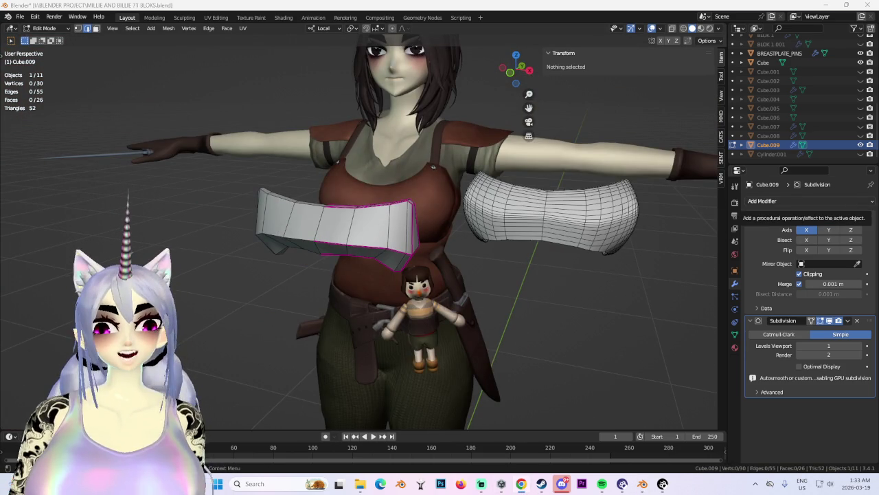
Switch to Chrome and search Google images for 'mordin solus'.
{"action": "key", "text": "alt+Tab"}
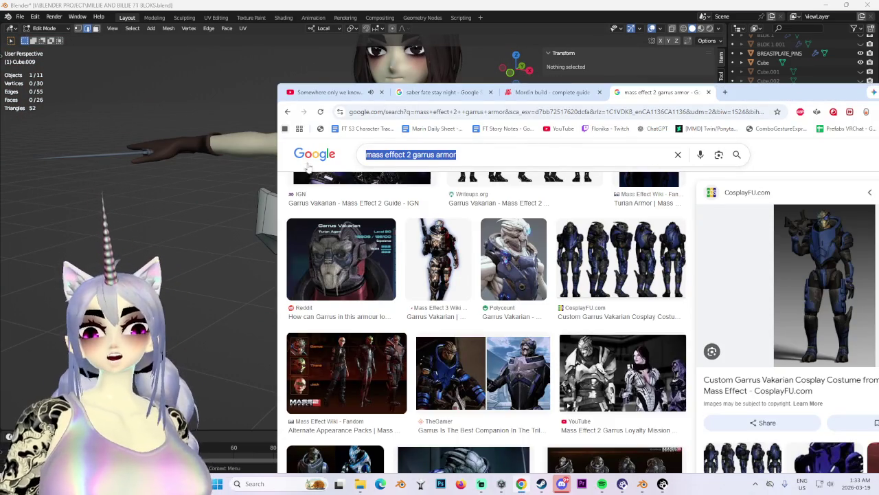
{"action": "type", "text": "ordin solus"}
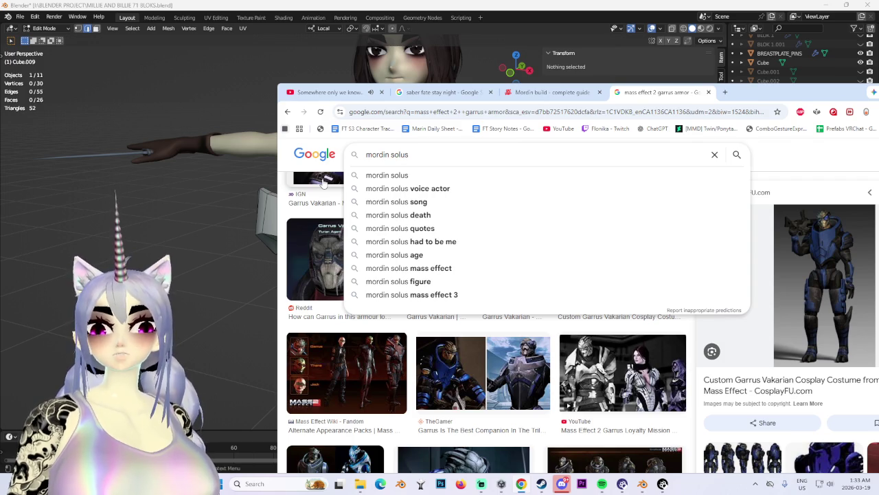
{"action": "key", "text": "Return"}
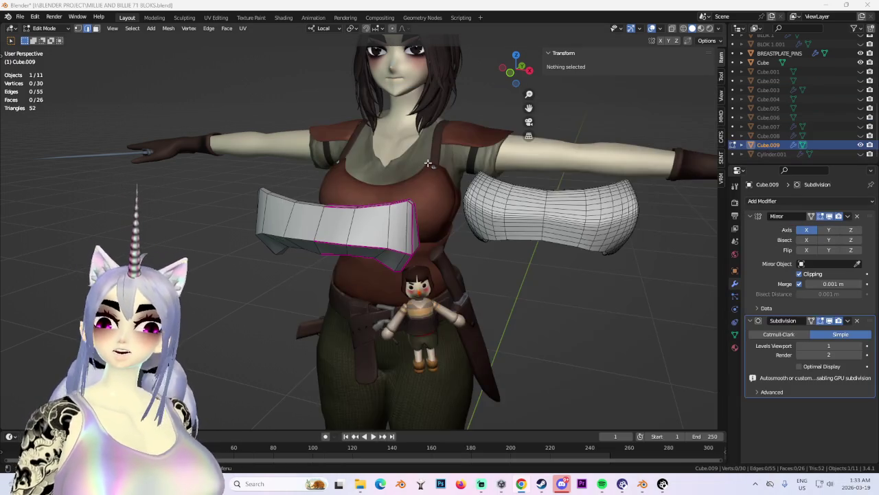
Back in Blender, move the band's outer end vertices sideways along X.
{"action": "key", "text": "alt+Tab"}
{"action": "scroll", "coordinate": [334, 216], "scroll_direction": "up", "scroll_amount": 2}
{"action": "middle_click_drag", "start_coordinate": [357, 227], "coordinate": [309, 206]}
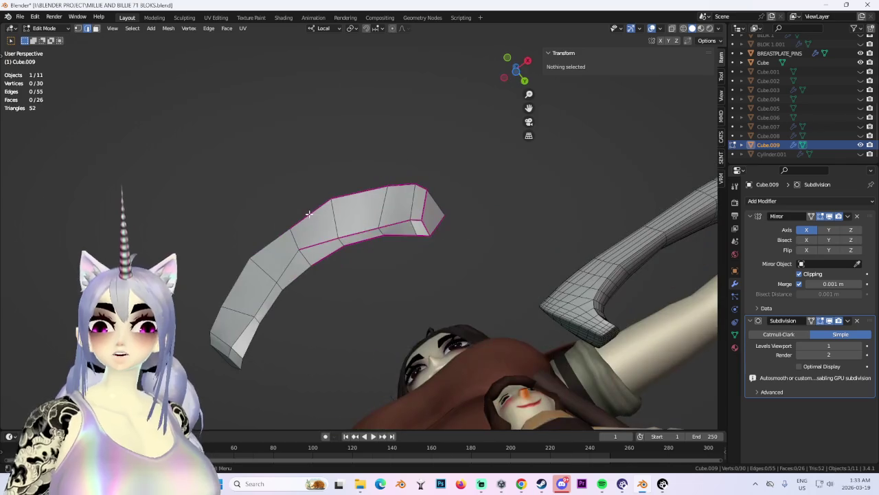
{"action": "left_click", "coordinate": [309, 206]}
{"action": "key", "text": "g"}
{"action": "key", "text": "x"}
{"action": "left_click", "coordinate": [316, 158]}
Push the end edge along local Y twice and add a new edge loop.
{"action": "mouse_move", "coordinate": [316, 158]}
{"action": "middle_mouse_down"}
{"action": "mouse_move", "coordinate": [418, 289]}
{"action": "mouse_move", "coordinate": [373, 267]}
{"action": "middle_mouse_up"}
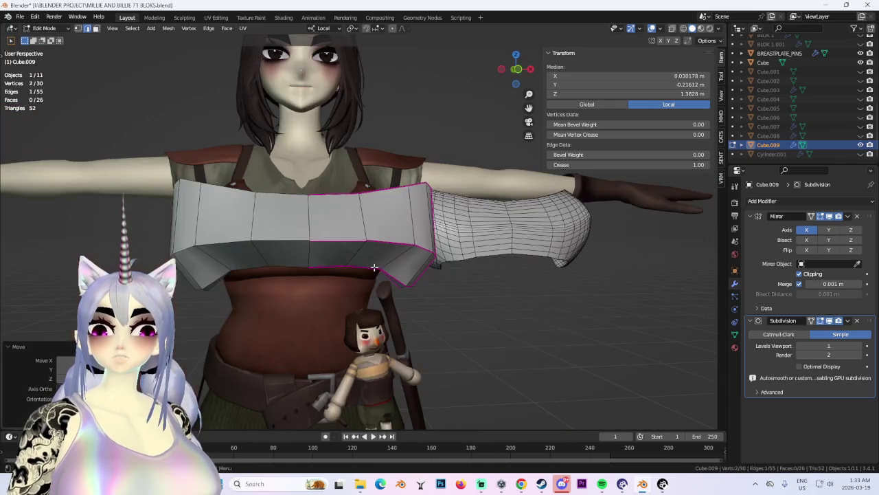
{"action": "mouse_move", "coordinate": [427, 256]}
{"action": "middle_mouse_down"}
{"action": "mouse_move", "coordinate": [367, 230]}
{"action": "mouse_move", "coordinate": [355, 187]}
{"action": "mouse_move", "coordinate": [447, 199]}
{"action": "mouse_move", "coordinate": [382, 273]}
{"action": "mouse_move", "coordinate": [320, 267]}
{"action": "mouse_move", "coordinate": [309, 257]}
{"action": "mouse_move", "coordinate": [306, 184]}
{"action": "mouse_move", "coordinate": [370, 232]}
{"action": "middle_mouse_up"}
{"action": "key", "text": "g"}
{"action": "key", "text": "y"}
{"action": "key", "text": "y"}
{"action": "left_click", "coordinate": [367, 230]}
{"action": "key", "text": "g"}
{"action": "key", "text": "y"}
{"action": "key", "text": "y"}
{"action": "left_click", "coordinate": [309, 257]}
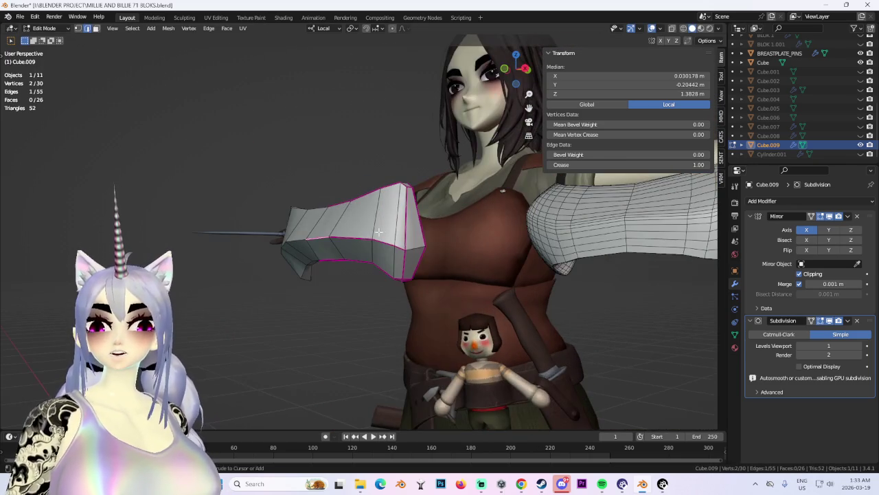
{"action": "left_click", "coordinate": [396, 264]}
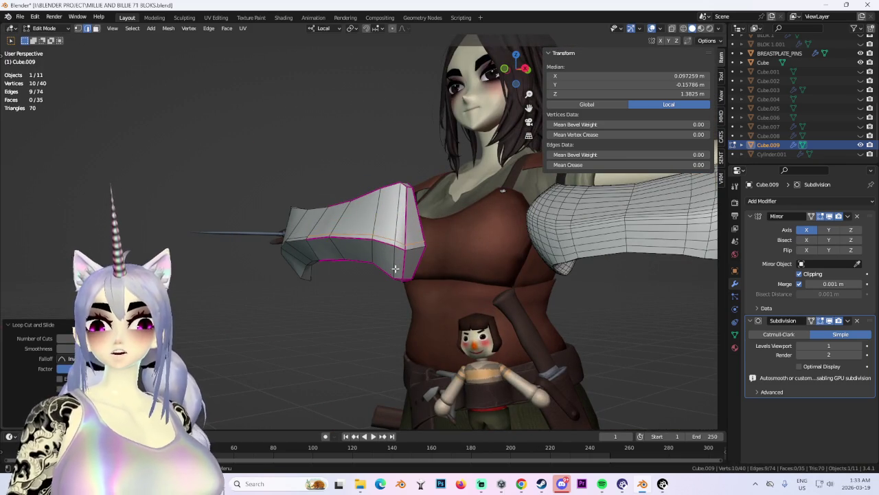
In Object Mode, set the band's subdivision to Catmull-Clark at viewport level 1.
{"action": "key", "text": "Tab"}
{"action": "left_click", "coordinate": [779, 334]}
{"action": "left_click_drag", "start_coordinate": [828, 346], "coordinate": [845, 345]}
{"action": "mouse_move", "coordinate": [698, 309]}
{"action": "middle_mouse_down"}
{"action": "mouse_move", "coordinate": [372, 275]}
{"action": "mouse_move", "coordinate": [387, 229]}
{"action": "middle_mouse_up"}
{"action": "key", "text": "ctrl+1"}
{"action": "mouse_move", "coordinate": [384, 198]}
{"action": "middle_mouse_down"}
{"action": "mouse_move", "coordinate": [402, 221]}
{"action": "mouse_move", "coordinate": [412, 206]}
{"action": "middle_mouse_up"}
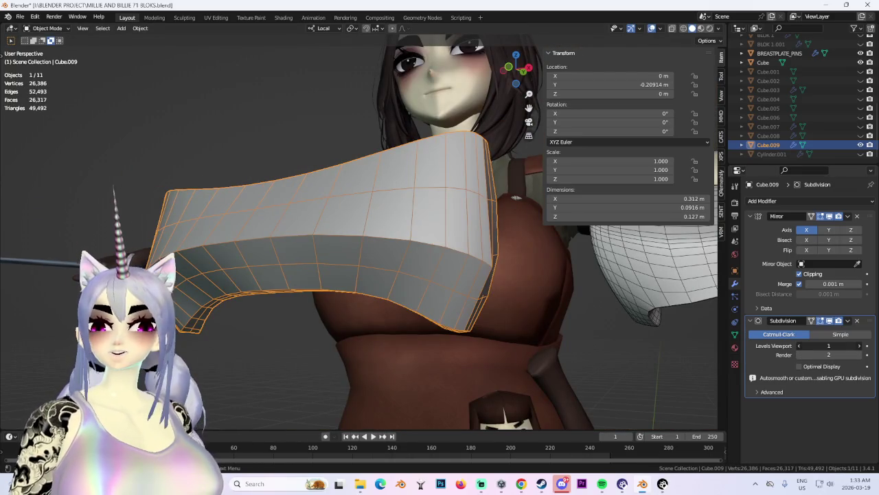
Preview the band at subdivision levels 3 and 5, then return it to level 1.
{"action": "key", "text": "ctrl+3"}
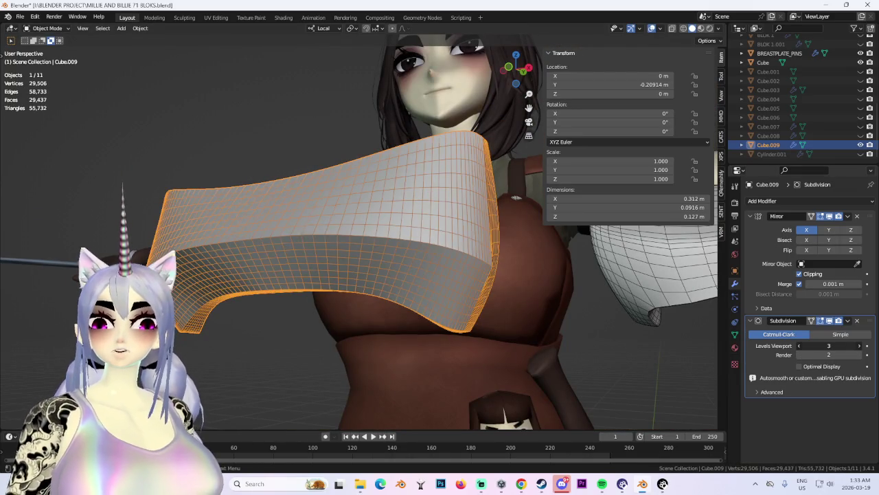
{"action": "key", "text": "ctrl+5"}
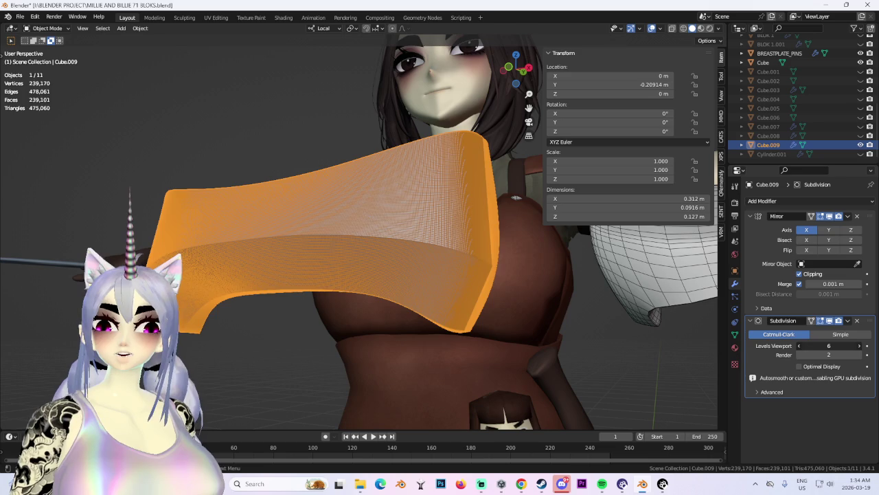
{"action": "middle_click_drag", "start_coordinate": [516, 198], "coordinate": [722, 248]}
{"action": "mouse_move", "coordinate": [471, 278]}
{"action": "middle_mouse_down"}
{"action": "mouse_move", "coordinate": [424, 304]}
{"action": "mouse_move", "coordinate": [399, 290]}
{"action": "mouse_move", "coordinate": [479, 291]}
{"action": "mouse_move", "coordinate": [403, 287]}
{"action": "mouse_move", "coordinate": [430, 277]}
{"action": "mouse_move", "coordinate": [512, 288]}
{"action": "mouse_move", "coordinate": [371, 279]}
{"action": "mouse_move", "coordinate": [442, 283]}
{"action": "mouse_move", "coordinate": [426, 302]}
{"action": "mouse_move", "coordinate": [428, 335]}
{"action": "mouse_move", "coordinate": [423, 296]}
{"action": "middle_mouse_up"}
{"action": "key", "text": "ctrl+1"}
In Edit Mode, reposition the band's selected vertices and edge loop along Z and sideways.
{"action": "left_click", "coordinate": [58, 48]}
{"action": "mouse_move", "coordinate": [385, 233]}
{"action": "middle_mouse_down"}
{"action": "mouse_move", "coordinate": [439, 234]}
{"action": "mouse_move", "coordinate": [423, 231]}
{"action": "mouse_move", "coordinate": [471, 214]}
{"action": "mouse_move", "coordinate": [453, 210]}
{"action": "mouse_move", "coordinate": [467, 261]}
{"action": "mouse_move", "coordinate": [418, 273]}
{"action": "mouse_move", "coordinate": [447, 290]}
{"action": "mouse_move", "coordinate": [450, 220]}
{"action": "mouse_move", "coordinate": [476, 154]}
{"action": "mouse_move", "coordinate": [439, 200]}
{"action": "mouse_move", "coordinate": [394, 219]}
{"action": "mouse_move", "coordinate": [426, 226]}
{"action": "mouse_move", "coordinate": [399, 248]}
{"action": "mouse_move", "coordinate": [391, 194]}
{"action": "mouse_move", "coordinate": [422, 255]}
{"action": "middle_mouse_up"}
{"action": "left_click", "coordinate": [455, 207]}
{"action": "key", "text": "z"}
{"action": "key", "text": "g"}
{"action": "left_click", "coordinate": [449, 290]}
{"action": "left_click", "coordinate": [390, 243]}
{"action": "right_click", "coordinate": [391, 171]}
Raise three selected band vertices along local Z.
{"action": "mouse_move", "coordinate": [481, 283]}
{"action": "middle_mouse_down"}
{"action": "mouse_move", "coordinate": [308, 234]}
{"action": "mouse_move", "coordinate": [327, 231]}
{"action": "middle_mouse_up"}
{"action": "left_click", "coordinate": [327, 232], "text": "shift"}
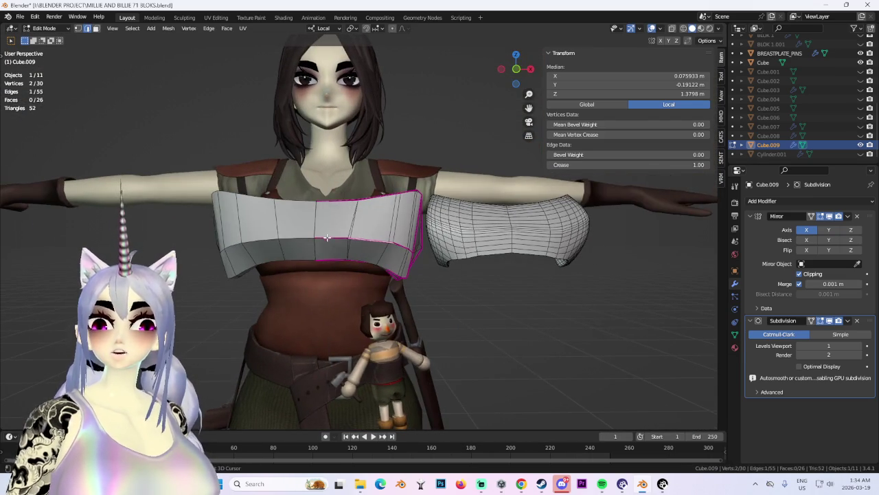
{"action": "key", "text": "g"}
{"action": "key", "text": "z"}
{"action": "left_click", "coordinate": [428, 253]}
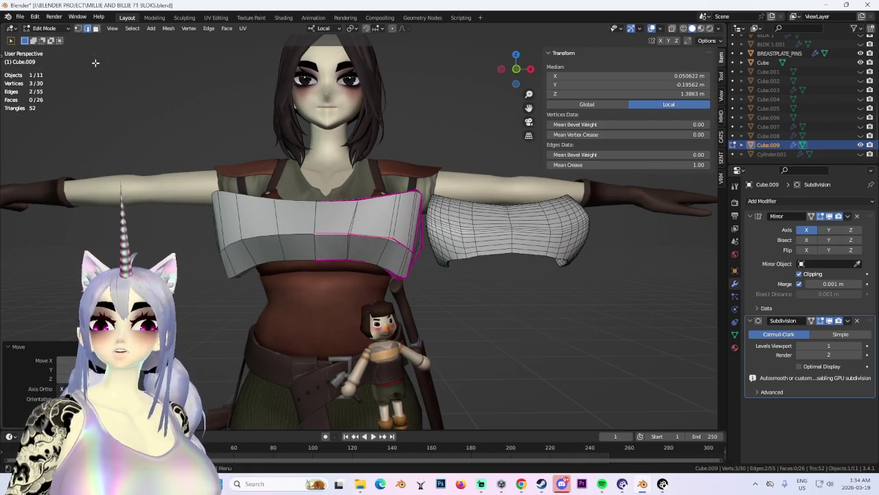
Lift a single corner vertex of the band slightly upward.
{"action": "mouse_move", "coordinate": [385, 227]}
{"action": "middle_mouse_down"}
{"action": "mouse_move", "coordinate": [439, 261]}
{"action": "mouse_move", "coordinate": [404, 249]}
{"action": "mouse_move", "coordinate": [247, 238]}
{"action": "middle_mouse_up"}
{"action": "left_click", "coordinate": [436, 259]}
{"action": "left_click", "coordinate": [437, 260]}
{"action": "left_click", "coordinate": [410, 260]}
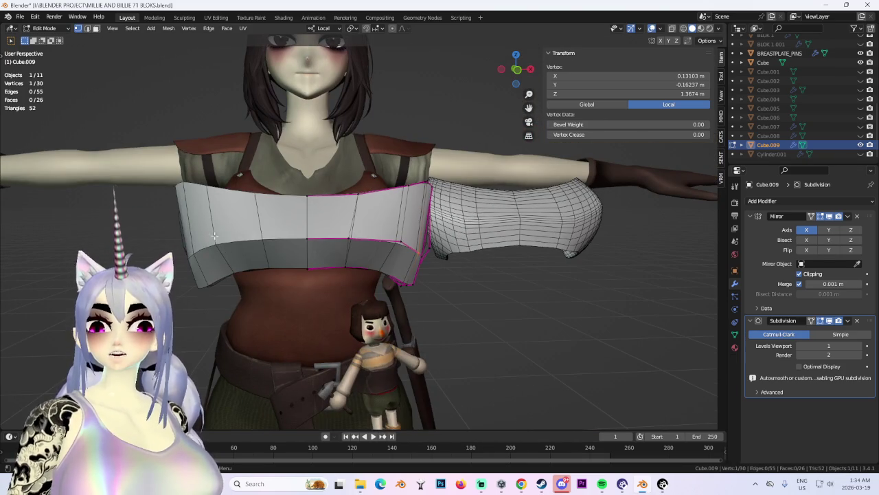
Adjust a pair of side vertices vertically along Z, undoing an over-lowering.
{"action": "mouse_move", "coordinate": [474, 275]}
{"action": "middle_mouse_down"}
{"action": "mouse_move", "coordinate": [413, 274]}
{"action": "mouse_move", "coordinate": [402, 264]}
{"action": "middle_mouse_up"}
{"action": "left_click", "coordinate": [427, 272], "text": "shift"}
{"action": "key", "text": "g"}
{"action": "key", "text": "z"}
{"action": "key", "text": "z"}
{"action": "left_click", "coordinate": [428, 275]}
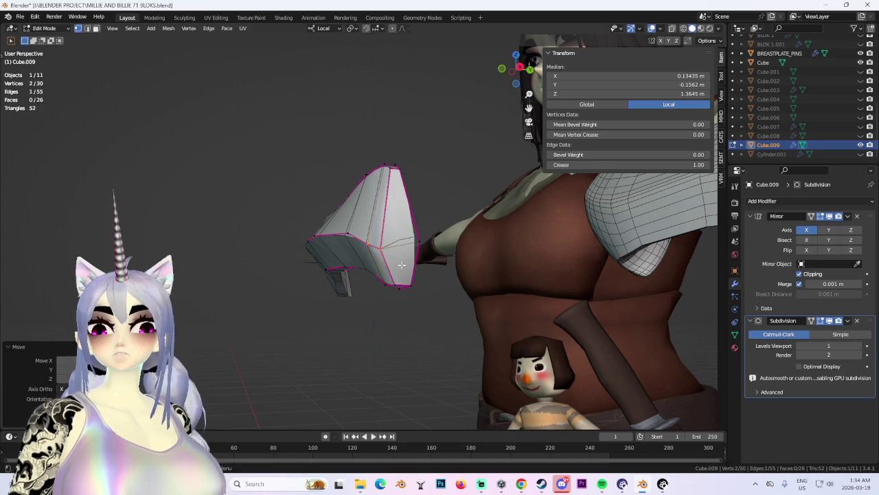
{"action": "key", "text": "z"}
{"action": "left_click", "coordinate": [424, 277]}
{"action": "mouse_move", "coordinate": [424, 277]}
{"action": "middle_mouse_down"}
{"action": "mouse_move", "coordinate": [400, 261]}
{"action": "mouse_move", "coordinate": [453, 281]}
{"action": "mouse_move", "coordinate": [416, 301]}
{"action": "mouse_move", "coordinate": [380, 287]}
{"action": "mouse_move", "coordinate": [364, 265]}
{"action": "mouse_move", "coordinate": [495, 281]}
{"action": "mouse_move", "coordinate": [383, 239]}
{"action": "middle_mouse_up"}
{"action": "key", "text": "ctrl+z"}
{"action": "left_click", "coordinate": [381, 281]}
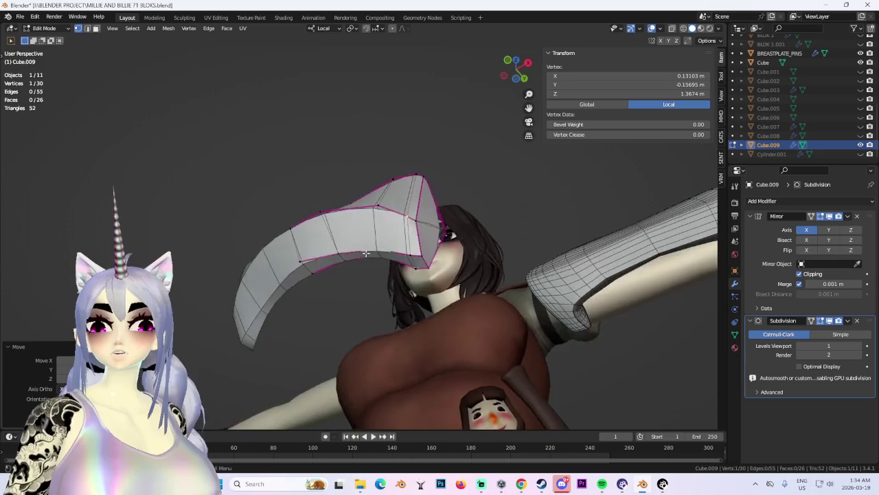
With X-ray on, move the band's tip vertex along Y.
{"action": "mouse_move", "coordinate": [457, 264]}
{"action": "middle_mouse_down"}
{"action": "mouse_move", "coordinate": [436, 235]}
{"action": "mouse_move", "coordinate": [609, 52]}
{"action": "middle_mouse_up"}
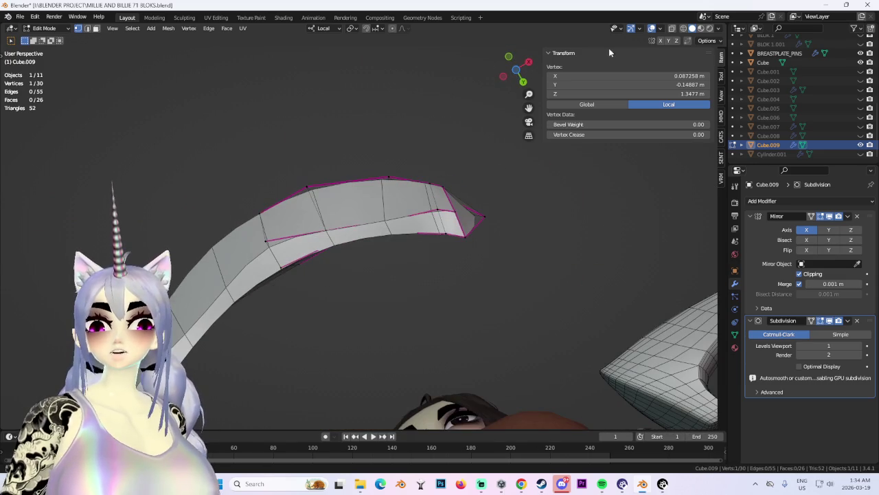
{"action": "key", "text": "shift+z"}
{"action": "key", "text": "g"}
{"action": "key", "text": "y"}
{"action": "left_click", "coordinate": [499, 216]}
{"action": "mouse_move", "coordinate": [500, 216]}
{"action": "middle_mouse_down"}
{"action": "mouse_move", "coordinate": [557, 250]}
{"action": "mouse_move", "coordinate": [436, 302]}
{"action": "middle_mouse_up"}
{"action": "mouse_move", "coordinate": [445, 334]}
{"action": "middle_mouse_down"}
{"action": "mouse_move", "coordinate": [442, 322]}
{"action": "mouse_move", "coordinate": [472, 334]}
{"action": "mouse_move", "coordinate": [445, 309]}
{"action": "mouse_move", "coordinate": [510, 274]}
{"action": "middle_mouse_up"}
Push an outer-end vertex of the band along local Y to fit the chest.
{"action": "left_click", "coordinate": [401, 320], "text": "shift"}
{"action": "key", "text": "g"}
{"action": "key", "text": "y"}
{"action": "key", "text": "Escape"}
{"action": "left_click", "coordinate": [403, 252]}
{"action": "key", "text": "g"}
{"action": "key", "text": "y"}
{"action": "left_click", "coordinate": [400, 255]}
{"action": "mouse_move", "coordinate": [401, 255]}
{"action": "middle_mouse_down"}
{"action": "mouse_move", "coordinate": [465, 245]}
{"action": "mouse_move", "coordinate": [449, 285]}
{"action": "mouse_move", "coordinate": [526, 325]}
{"action": "mouse_move", "coordinate": [421, 337]}
{"action": "mouse_move", "coordinate": [460, 313]}
{"action": "middle_mouse_up"}
{"action": "left_click", "coordinate": [492, 286]}
Check the shaped band from the front with X-ray off and Material Preview shading.
{"action": "left_click", "coordinate": [392, 257]}
{"action": "mouse_move", "coordinate": [392, 258]}
{"action": "middle_mouse_down"}
{"action": "mouse_move", "coordinate": [499, 248]}
{"action": "mouse_move", "coordinate": [518, 254]}
{"action": "middle_mouse_up"}
{"action": "left_click", "coordinate": [516, 73]}
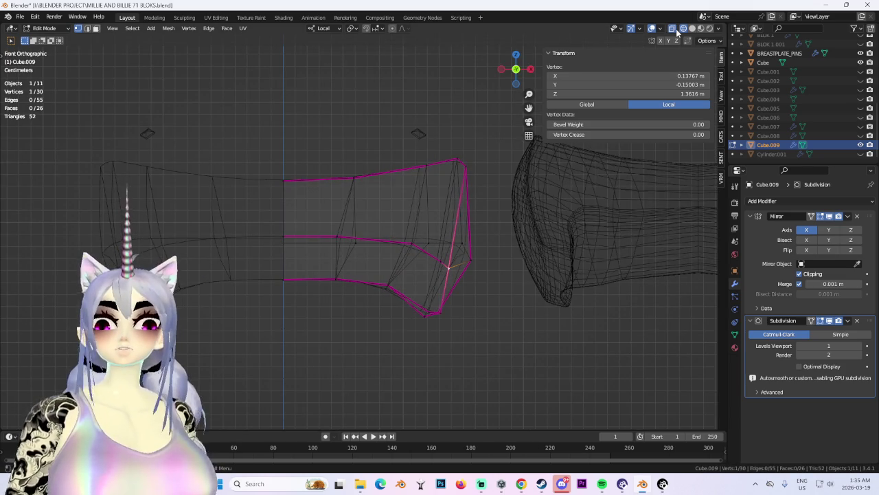
{"action": "left_click", "coordinate": [673, 30]}
{"action": "left_click", "coordinate": [710, 28]}
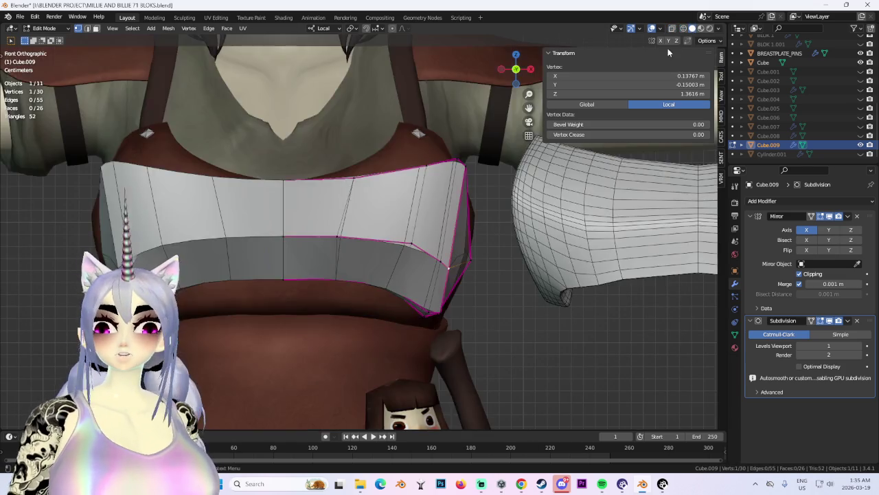
{"action": "middle_click_drag", "start_coordinate": [412, 206], "coordinate": [151, 139]}
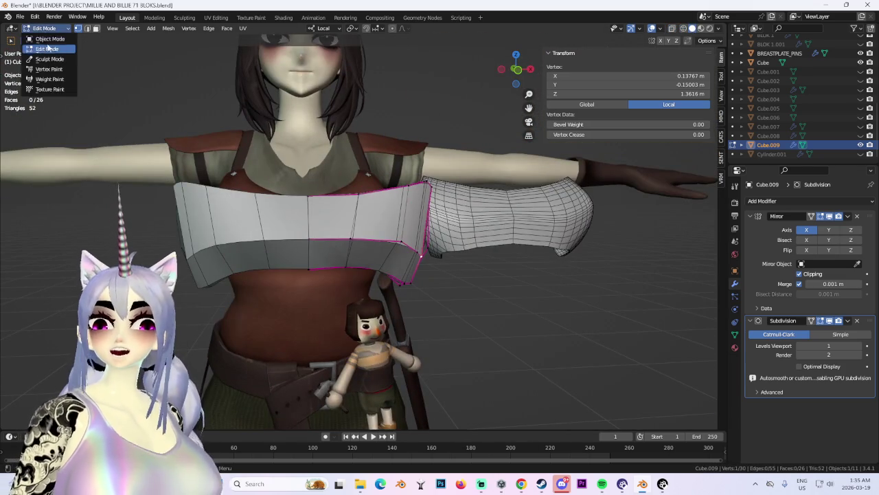
Select the whole band and scale it narrower along local X, then deselect.
{"action": "left_click", "coordinate": [48, 48]}
{"action": "scroll", "coordinate": [412, 241], "scroll_direction": "down", "scroll_amount": 3}
{"action": "mouse_move", "coordinate": [412, 241]}
{"action": "middle_mouse_down"}
{"action": "mouse_move", "coordinate": [557, 285]}
{"action": "mouse_move", "coordinate": [528, 245]}
{"action": "middle_mouse_up"}
{"action": "key", "text": "a"}
{"action": "left_click", "coordinate": [514, 70]}
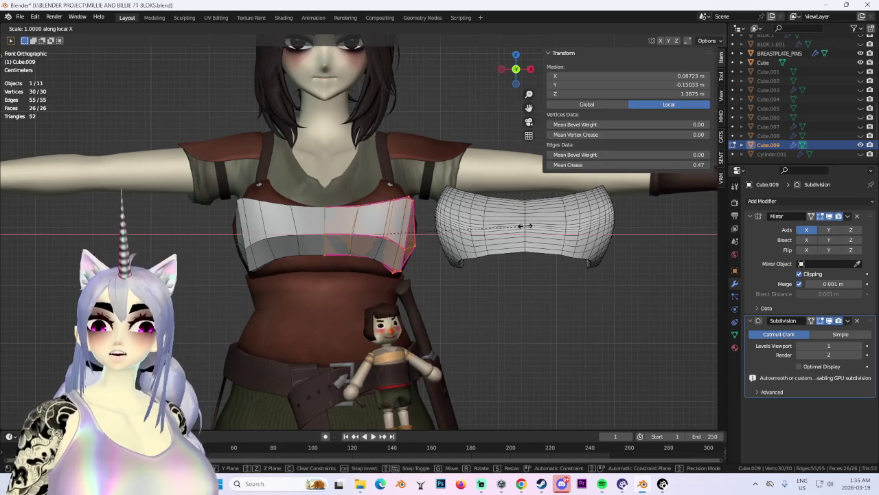
{"action": "mouse_move", "coordinate": [426, 261]}
{"action": "middle_mouse_down"}
{"action": "mouse_move", "coordinate": [522, 298]}
{"action": "mouse_move", "coordinate": [480, 275]}
{"action": "middle_mouse_up"}
{"action": "key", "text": "alt+a"}
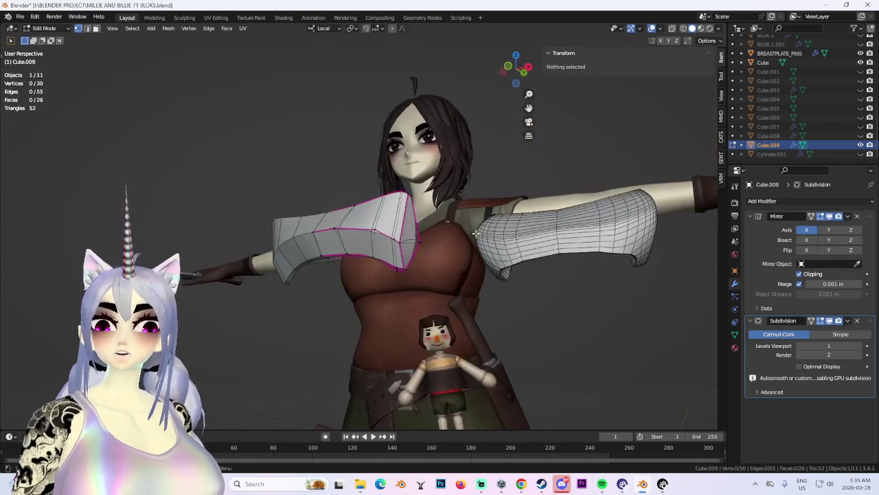
Inspect the narrowed band in Object Mode with subdivision preview at level 1.
{"action": "scroll", "coordinate": [416, 237], "scroll_direction": "up", "scroll_amount": 3}
{"action": "mouse_move", "coordinate": [416, 238]}
{"action": "middle_mouse_down"}
{"action": "mouse_move", "coordinate": [536, 258]}
{"action": "mouse_move", "coordinate": [453, 179]}
{"action": "mouse_move", "coordinate": [440, 127]}
{"action": "mouse_move", "coordinate": [379, 168]}
{"action": "mouse_move", "coordinate": [9, 34]}
{"action": "middle_mouse_up"}
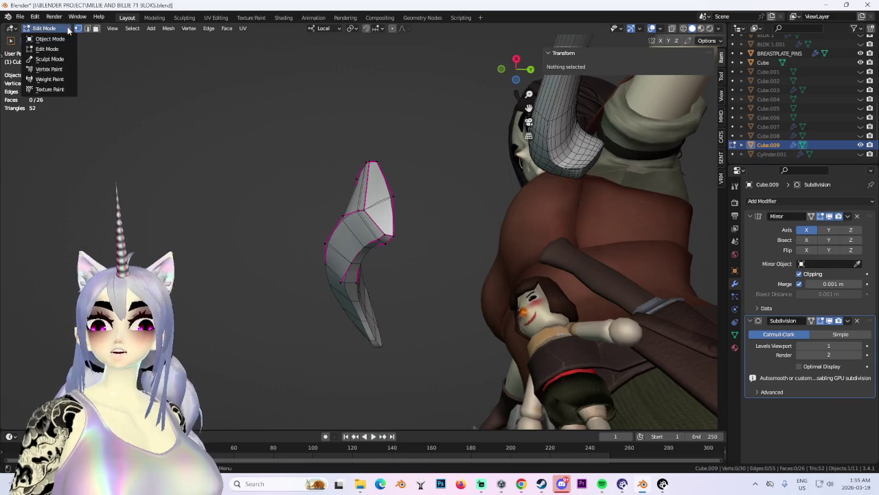
{"action": "key", "text": "Tab"}
{"action": "mouse_move", "coordinate": [411, 231]}
{"action": "middle_mouse_down"}
{"action": "mouse_move", "coordinate": [384, 284]}
{"action": "mouse_move", "coordinate": [662, 318]}
{"action": "middle_mouse_up"}
{"action": "scroll", "coordinate": [374, 278], "scroll_direction": "up", "scroll_amount": 1}
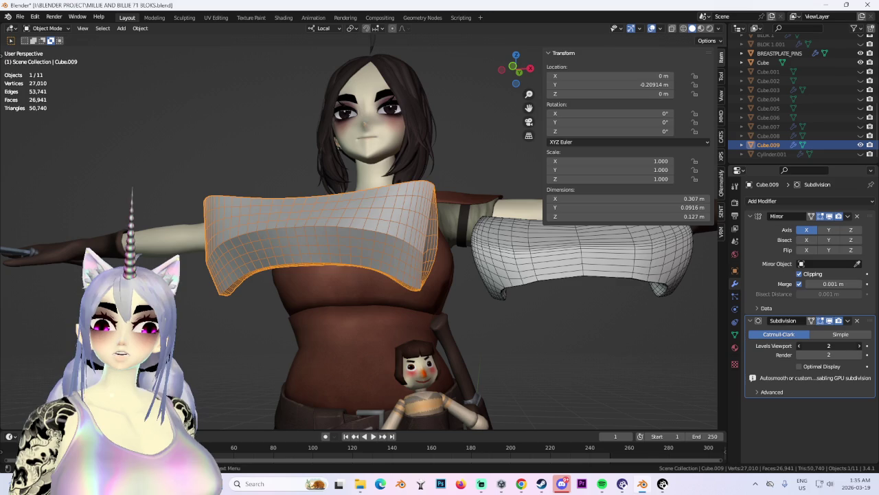
{"action": "mouse_move", "coordinate": [405, 259]}
{"action": "middle_mouse_down"}
{"action": "mouse_move", "coordinate": [400, 245]}
{"action": "mouse_move", "coordinate": [465, 221]}
{"action": "mouse_move", "coordinate": [453, 299]}
{"action": "mouse_move", "coordinate": [428, 283]}
{"action": "middle_mouse_up"}
{"action": "scroll", "coordinate": [400, 245], "scroll_direction": "up", "scroll_amount": 3}
{"action": "scroll", "coordinate": [466, 220], "scroll_direction": "down", "scroll_amount": 3}
{"action": "key", "text": "ctrl+1"}
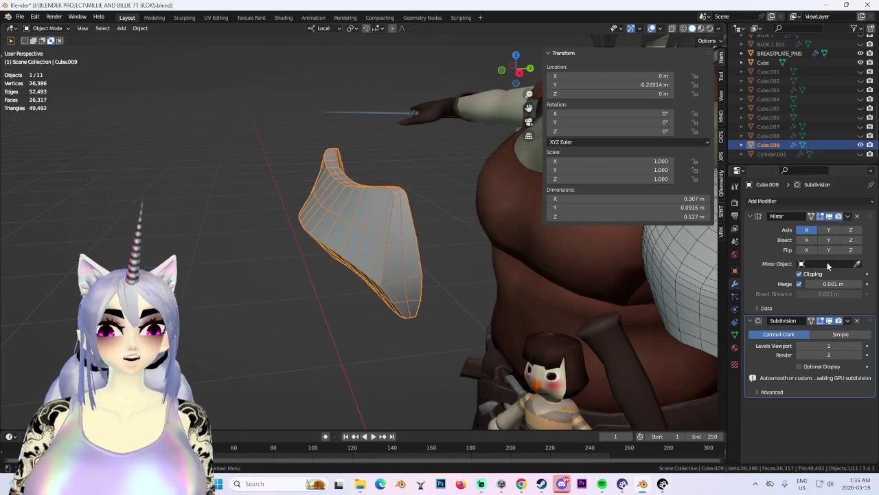
Reselect the band Cube.009 and return to Edit Mode with everything selected.
{"action": "mouse_move", "coordinate": [313, 195]}
{"action": "middle_mouse_down"}
{"action": "mouse_move", "coordinate": [354, 139]}
{"action": "mouse_move", "coordinate": [412, 142]}
{"action": "mouse_move", "coordinate": [400, 212]}
{"action": "mouse_move", "coordinate": [487, 154]}
{"action": "mouse_move", "coordinate": [520, 210]}
{"action": "mouse_move", "coordinate": [361, 188]}
{"action": "mouse_move", "coordinate": [345, 227]}
{"action": "mouse_move", "coordinate": [358, 237]}
{"action": "mouse_move", "coordinate": [388, 234]}
{"action": "mouse_move", "coordinate": [450, 209]}
{"action": "middle_mouse_up"}
{"action": "left_click", "coordinate": [520, 210]}
{"action": "scroll", "coordinate": [378, 188], "scroll_direction": "down", "scroll_amount": 3}
{"action": "scroll", "coordinate": [361, 188], "scroll_direction": "up", "scroll_amount": 2}
{"action": "left_click", "coordinate": [357, 237]}
{"action": "scroll", "coordinate": [451, 209], "scroll_direction": "down", "scroll_amount": 2}
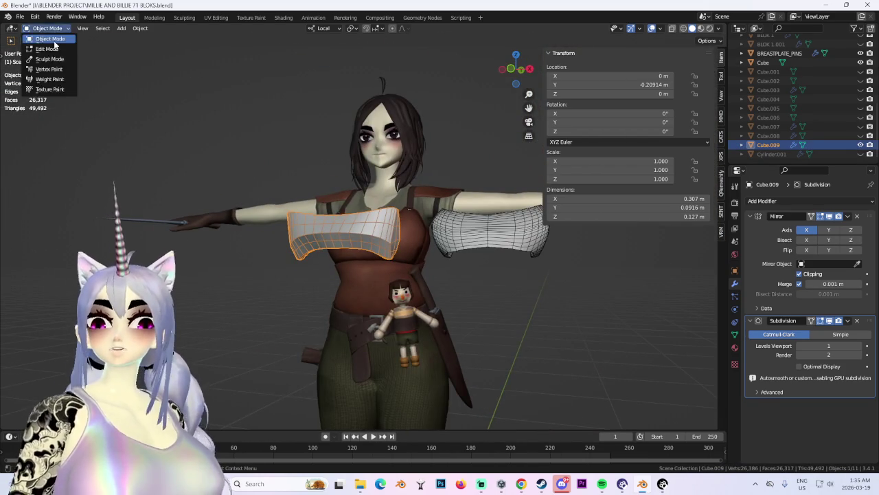
{"action": "middle_click_drag", "start_coordinate": [412, 247], "coordinate": [463, 259]}
{"action": "key", "text": "Tab"}
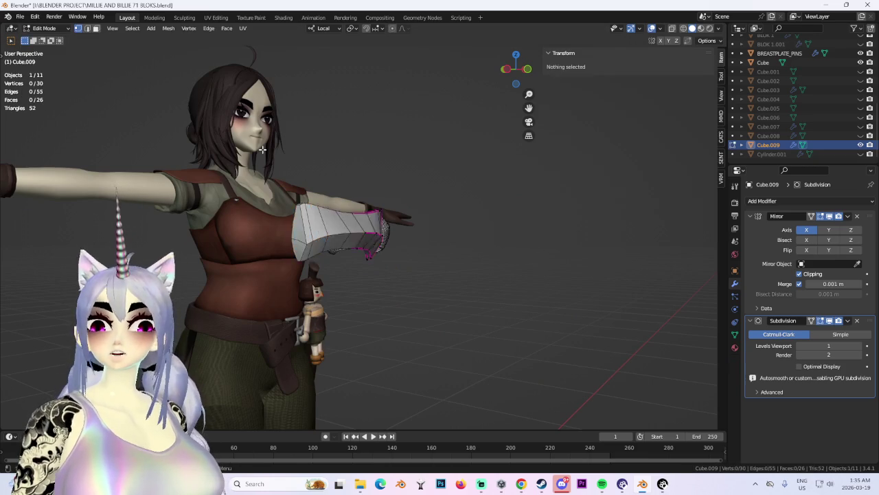
Shift the band along local Y, cancelling an unwanted move.
{"action": "middle_click_drag", "start_coordinate": [134, 94], "coordinate": [403, 237]}
{"action": "key", "text": "y"}
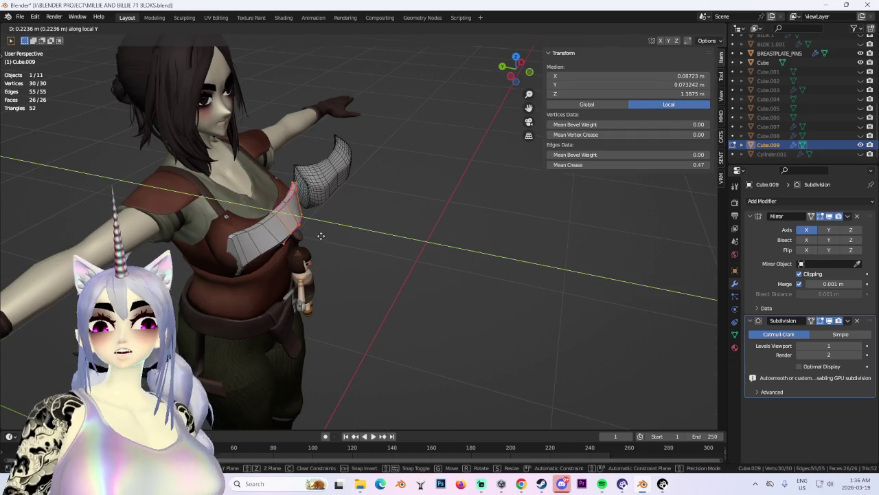
{"action": "left_click", "coordinate": [325, 237]}
{"action": "middle_click_drag", "start_coordinate": [325, 237], "coordinate": [413, 233]}
{"action": "scroll", "coordinate": [412, 233], "scroll_direction": "up", "scroll_amount": 2}
{"action": "scroll", "coordinate": [412, 234], "scroll_direction": "up", "scroll_amount": 2}
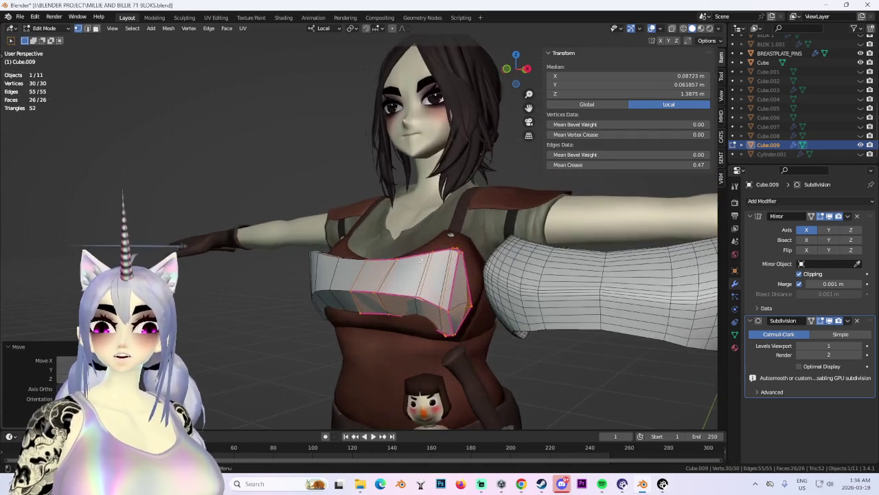
{"action": "scroll", "coordinate": [460, 194], "scroll_direction": "up", "scroll_amount": 2}
{"action": "scroll", "coordinate": [460, 193], "scroll_direction": "down", "scroll_amount": 3}
{"action": "mouse_move", "coordinate": [428, 198]}
{"action": "middle_mouse_down"}
{"action": "mouse_move", "coordinate": [349, 243]}
{"action": "mouse_move", "coordinate": [414, 258]}
{"action": "mouse_move", "coordinate": [422, 244]}
{"action": "mouse_move", "coordinate": [375, 179]}
{"action": "mouse_move", "coordinate": [442, 202]}
{"action": "mouse_move", "coordinate": [321, 146]}
{"action": "mouse_move", "coordinate": [417, 240]}
{"action": "mouse_move", "coordinate": [359, 281]}
{"action": "mouse_move", "coordinate": [384, 310]}
{"action": "mouse_move", "coordinate": [351, 308]}
{"action": "mouse_move", "coordinate": [317, 258]}
{"action": "middle_mouse_up"}
{"action": "right_click", "coordinate": [367, 322]}
Rotate the band's edges in top orthographic view.
{"action": "key", "text": "g"}
{"action": "mouse_move", "coordinate": [379, 318]}
{"action": "middle_mouse_down"}
{"action": "mouse_move", "coordinate": [385, 275]}
{"action": "mouse_move", "coordinate": [481, 206]}
{"action": "middle_mouse_up"}
{"action": "left_click", "coordinate": [384, 275]}
{"action": "left_click", "coordinate": [516, 72]}
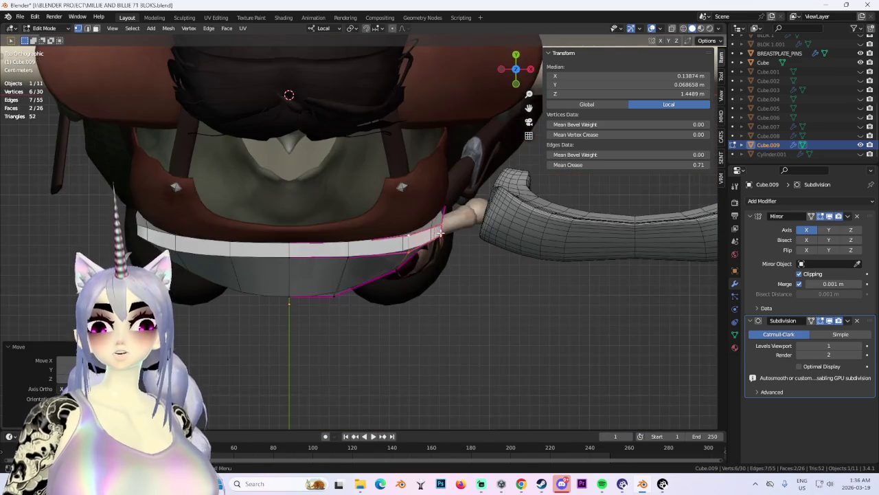
{"action": "left_click", "coordinate": [445, 221]}
Push the band's edges outward along local Y.
{"action": "key", "text": "g"}
{"action": "key", "text": "z"}
{"action": "key", "text": "z"}
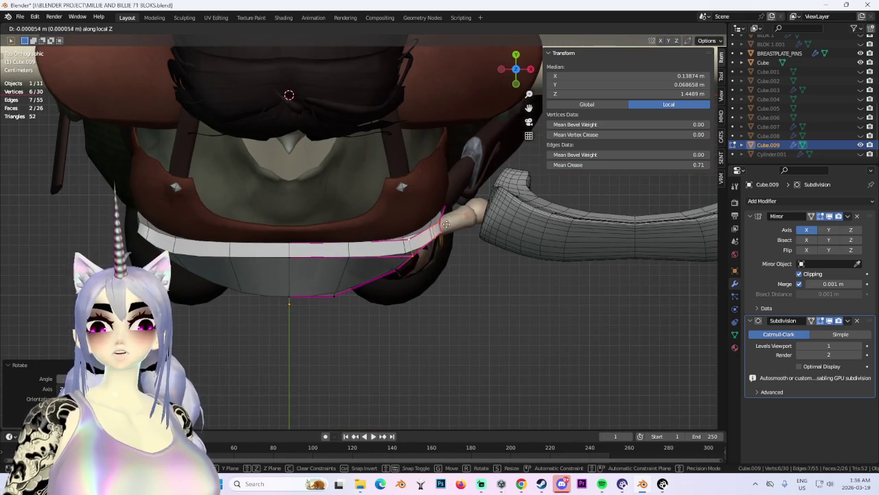
{"action": "key", "text": "y"}
{"action": "key", "text": "y"}
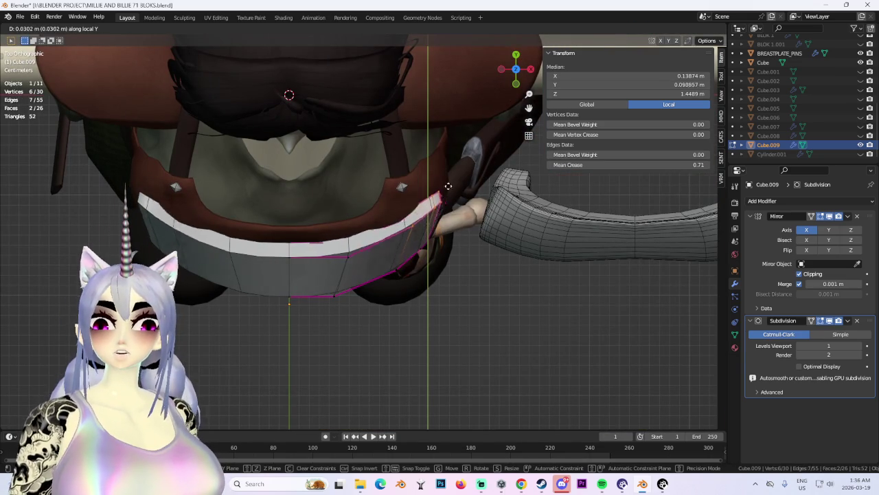
{"action": "left_click", "coordinate": [445, 199]}
{"action": "mouse_move", "coordinate": [445, 199]}
{"action": "middle_mouse_down"}
{"action": "mouse_move", "coordinate": [462, 211]}
{"action": "mouse_move", "coordinate": [372, 270]}
{"action": "middle_mouse_up"}
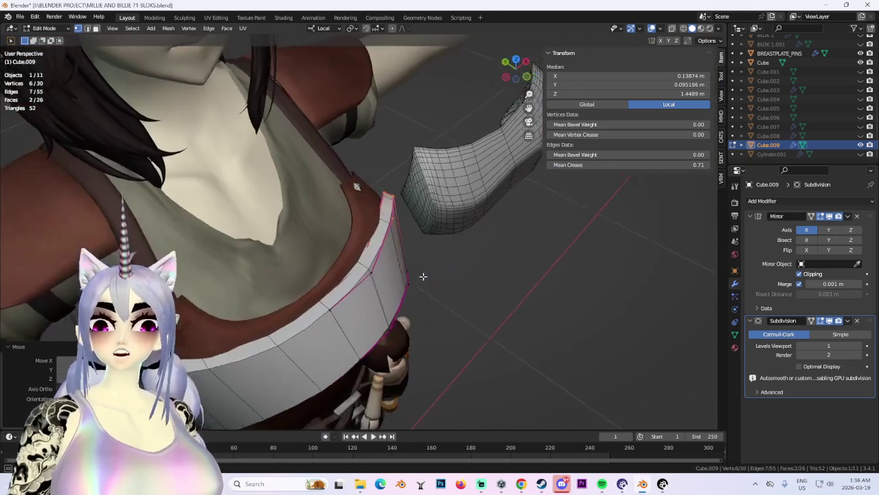
Try moving a single side vertex, cancelling each attempt.
{"action": "left_click", "coordinate": [372, 271]}
{"action": "key", "text": "g"}
{"action": "key", "text": "Escape"}
{"action": "middle_click_drag", "start_coordinate": [372, 271], "coordinate": [417, 285]}
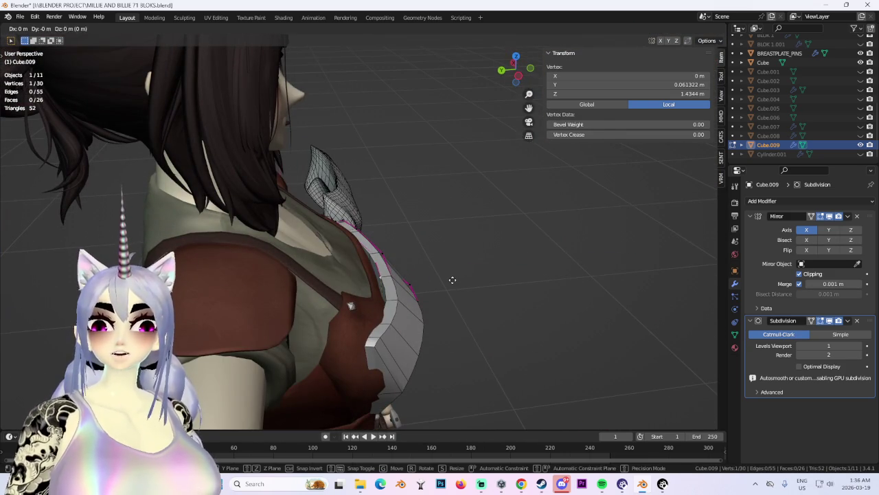
{"action": "key", "text": "Escape"}
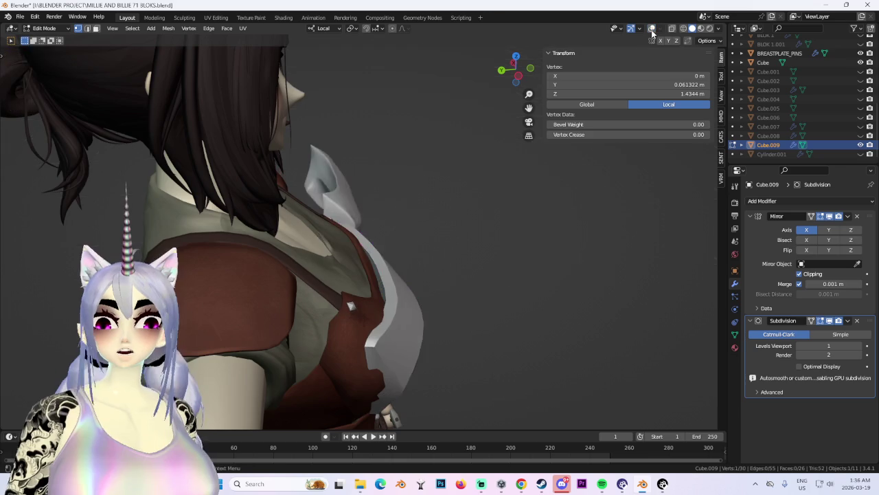
{"action": "middle_click_drag", "start_coordinate": [458, 181], "coordinate": [376, 209]}
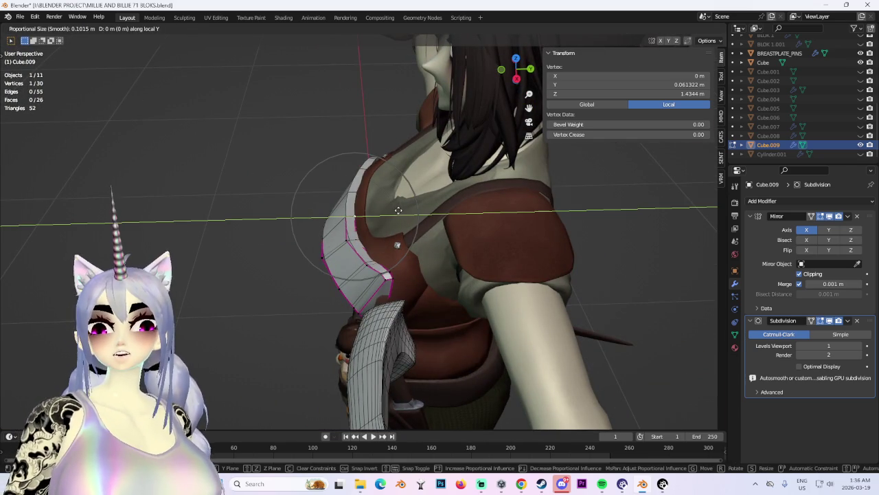
{"action": "key", "text": "Escape"}
{"action": "middle_click_drag", "start_coordinate": [405, 208], "coordinate": [347, 221]}
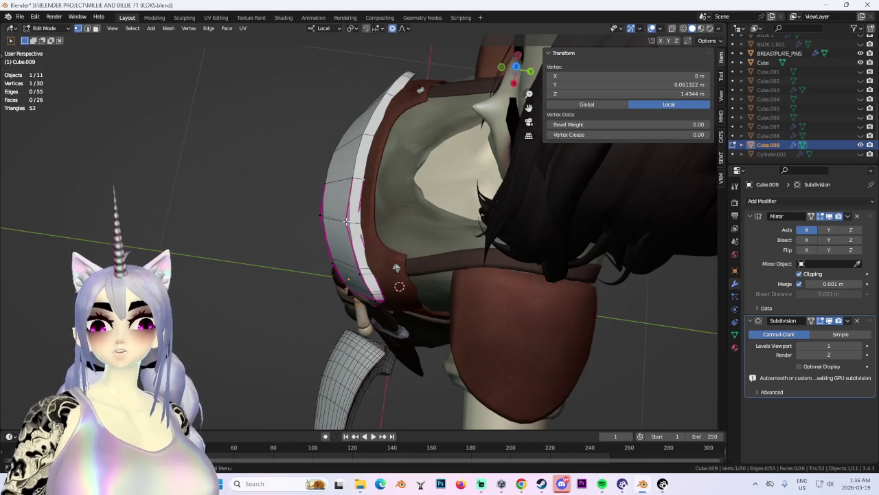
Curve the lower side edge toward the armpit with a proportional move along local Y.
{"action": "left_click_drag", "start_coordinate": [377, 228], "coordinate": [378, 228]}
{"action": "middle_click_drag", "start_coordinate": [377, 228], "coordinate": [390, 187]}
{"action": "key", "text": "g"}
{"action": "key", "text": "y"}
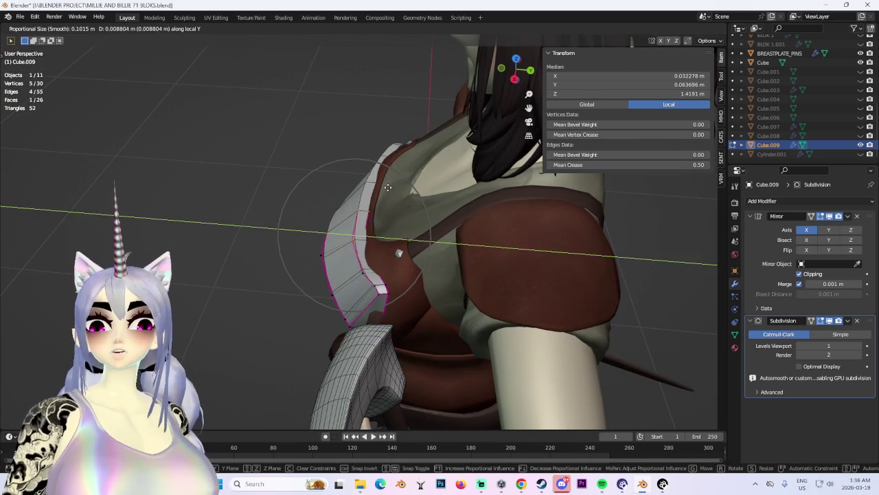
{"action": "key", "text": "Escape"}
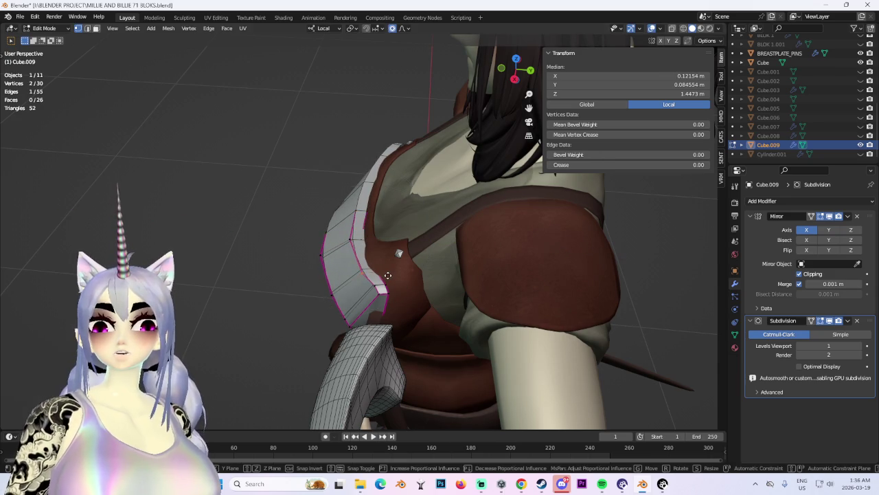
{"action": "left_click", "coordinate": [384, 276]}
{"action": "key", "text": "g"}
{"action": "key", "text": "y"}
{"action": "left_click", "coordinate": [379, 279]}
Attempt another proportional local-Y move of the edge from the front, then cancel it.
{"action": "mouse_move", "coordinate": [380, 278]}
{"action": "middle_mouse_down"}
{"action": "mouse_move", "coordinate": [474, 245]}
{"action": "mouse_move", "coordinate": [510, 220]}
{"action": "mouse_move", "coordinate": [421, 230]}
{"action": "mouse_move", "coordinate": [392, 183]}
{"action": "mouse_move", "coordinate": [418, 291]}
{"action": "mouse_move", "coordinate": [351, 252]}
{"action": "mouse_move", "coordinate": [329, 273]}
{"action": "mouse_move", "coordinate": [361, 317]}
{"action": "mouse_move", "coordinate": [488, 217]}
{"action": "mouse_move", "coordinate": [632, 125]}
{"action": "middle_mouse_up"}
{"action": "key", "text": "g"}
{"action": "key", "text": "y"}
{"action": "right_click", "coordinate": [329, 267]}
Toggle X-ray and overlays to inspect how the band sits around the chest.
{"action": "left_click", "coordinate": [673, 30]}
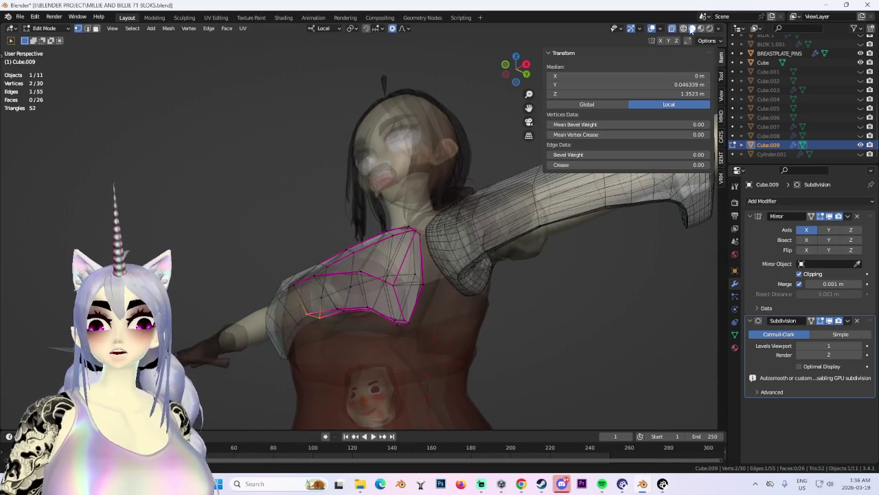
{"action": "middle_click_drag", "start_coordinate": [458, 318], "coordinate": [366, 279]}
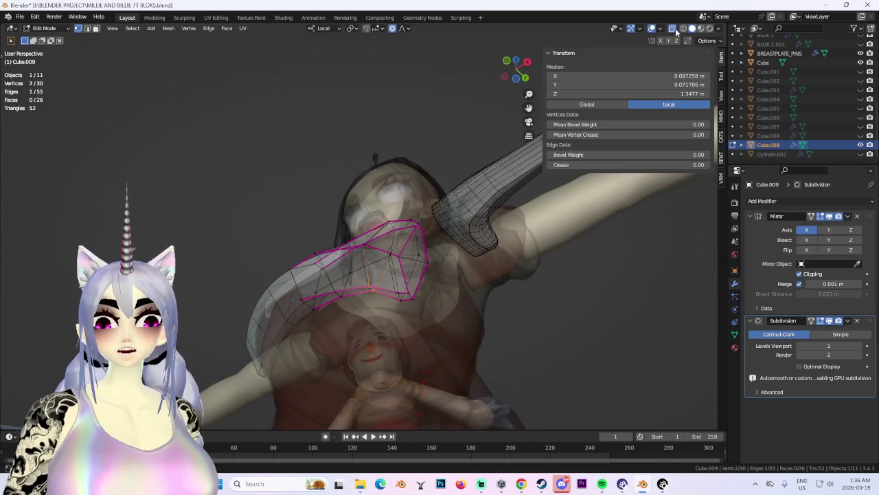
{"action": "left_click", "coordinate": [652, 28]}
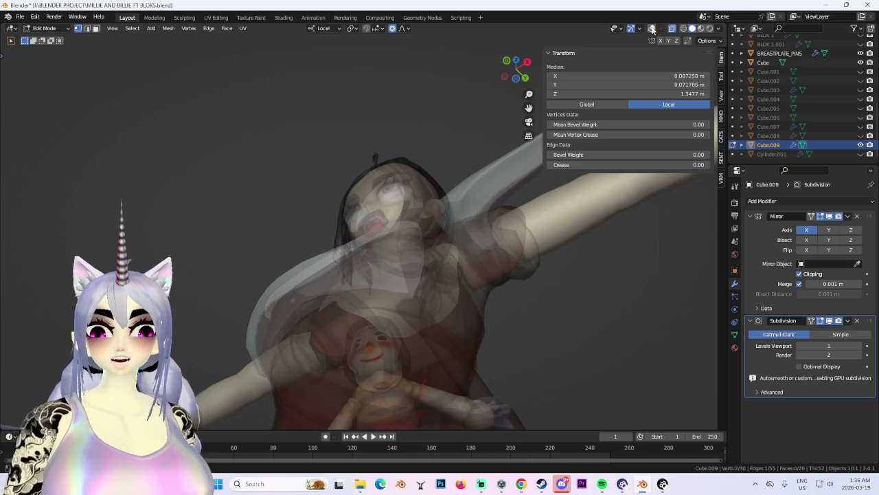
{"action": "left_click", "coordinate": [674, 29]}
{"action": "mouse_move", "coordinate": [412, 275]}
{"action": "middle_mouse_down"}
{"action": "mouse_move", "coordinate": [394, 193]}
{"action": "mouse_move", "coordinate": [386, 252]}
{"action": "mouse_move", "coordinate": [365, 296]}
{"action": "mouse_move", "coordinate": [446, 286]}
{"action": "middle_mouse_up"}
Pull the band closer to the chest with proportional moves, mostly along local Y.
{"action": "key", "text": "g"}
{"action": "key", "text": "y"}
{"action": "left_click", "coordinate": [396, 185]}
{"action": "key", "text": "g"}
{"action": "key", "text": "y"}
{"action": "left_click", "coordinate": [364, 296]}
{"action": "key", "text": "g"}
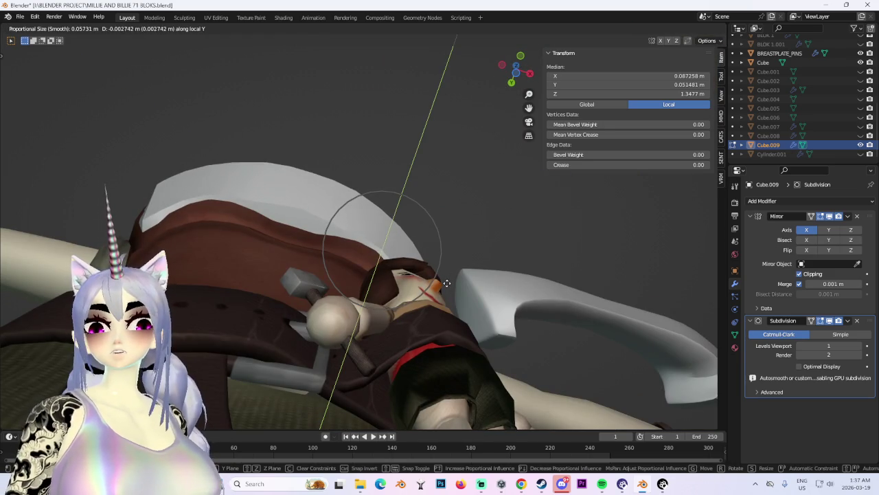
{"action": "left_click", "coordinate": [444, 281]}
From a new angle, shift the selection along one axis to refine the band's fit.
{"action": "mouse_move", "coordinate": [444, 282]}
{"action": "middle_mouse_down"}
{"action": "mouse_move", "coordinate": [301, 223]}
{"action": "mouse_move", "coordinate": [389, 286]}
{"action": "mouse_move", "coordinate": [472, 257]}
{"action": "mouse_move", "coordinate": [408, 267]}
{"action": "mouse_move", "coordinate": [360, 261]}
{"action": "middle_mouse_up"}
{"action": "key", "text": "g"}
{"action": "key", "text": "y"}
{"action": "left_click", "coordinate": [285, 214]}
{"action": "scroll", "coordinate": [389, 286], "scroll_direction": "down", "scroll_amount": 4}
{"action": "scroll", "coordinate": [501, 223], "scroll_direction": "up", "scroll_amount": 2}
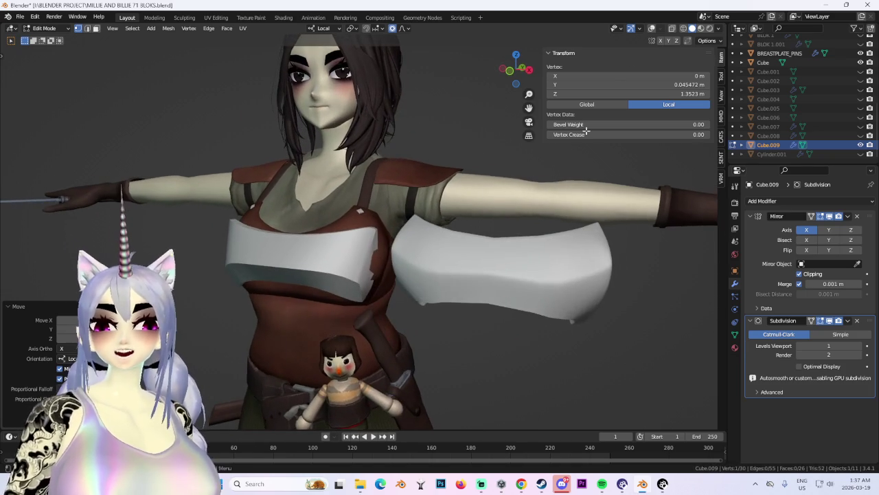
With overlays restored, move a band vertex along local X, cancelling a second attempt.
{"action": "left_click", "coordinate": [651, 30]}
{"action": "scroll", "coordinate": [413, 288], "scroll_direction": "up", "scroll_amount": 3}
{"action": "mouse_move", "coordinate": [413, 288]}
{"action": "middle_mouse_down"}
{"action": "mouse_move", "coordinate": [400, 310]}
{"action": "mouse_move", "coordinate": [450, 257]}
{"action": "mouse_move", "coordinate": [418, 294]}
{"action": "mouse_move", "coordinate": [327, 301]}
{"action": "mouse_move", "coordinate": [408, 317]}
{"action": "mouse_move", "coordinate": [664, 44]}
{"action": "middle_mouse_up"}
{"action": "left_click", "coordinate": [400, 310]}
{"action": "key", "text": "g"}
{"action": "key", "text": "x"}
{"action": "key", "text": "x"}
{"action": "left_click", "coordinate": [430, 319]}
{"action": "key", "text": "g"}
{"action": "key", "text": "x"}
{"action": "right_click", "coordinate": [324, 300]}
In wireframe view, nudge the band's side-edge vertices inward with proportional editing.
{"action": "left_click", "coordinate": [683, 28]}
{"action": "middle_click_drag", "start_coordinate": [491, 222], "coordinate": [384, 327]}
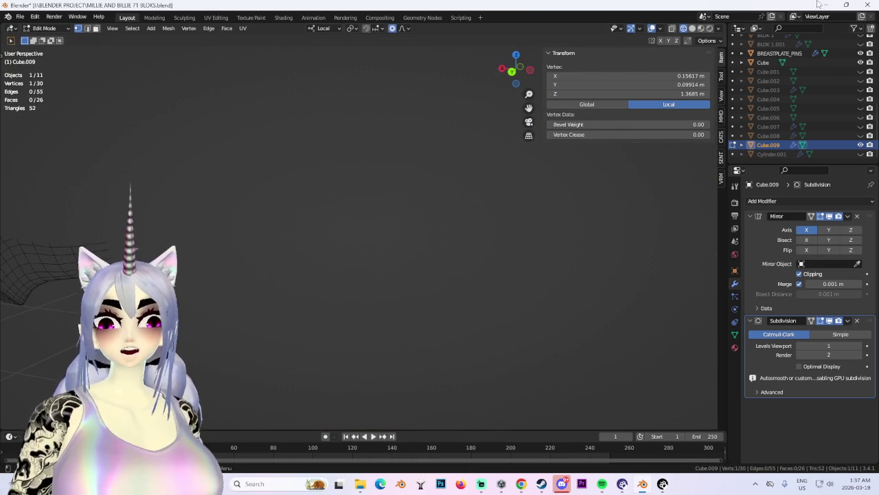
{"action": "mouse_move", "coordinate": [675, 35]}
{"action": "middle_mouse_down"}
{"action": "mouse_move", "coordinate": [359, 300]}
{"action": "mouse_move", "coordinate": [398, 316]}
{"action": "mouse_move", "coordinate": [334, 318]}
{"action": "mouse_move", "coordinate": [314, 289]}
{"action": "middle_mouse_up"}
{"action": "mouse_move", "coordinate": [265, 273]}
{"action": "middle_mouse_down"}
{"action": "mouse_move", "coordinate": [355, 364]}
{"action": "mouse_move", "coordinate": [379, 320]}
{"action": "middle_mouse_up"}
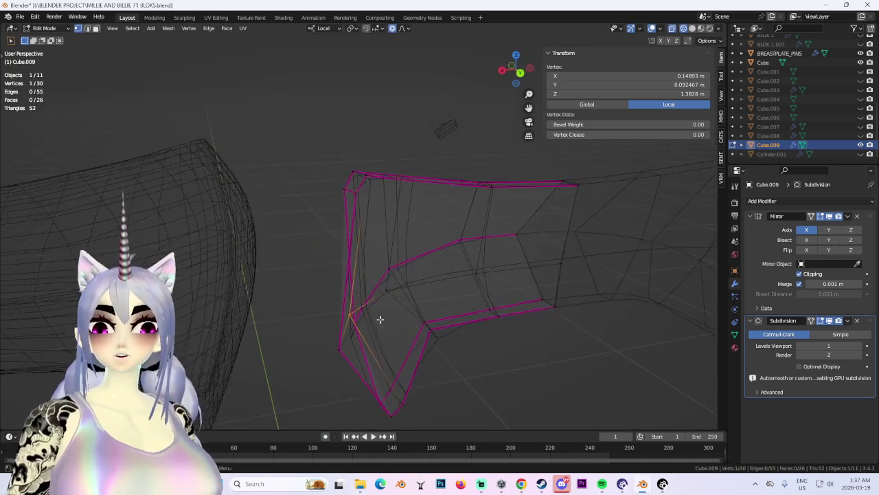
{"action": "key", "text": "g"}
{"action": "left_click", "coordinate": [399, 350]}
{"action": "mouse_move", "coordinate": [406, 345]}
{"action": "middle_mouse_down"}
{"action": "mouse_move", "coordinate": [337, 308]}
{"action": "mouse_move", "coordinate": [401, 243]}
{"action": "mouse_move", "coordinate": [376, 292]}
{"action": "mouse_move", "coordinate": [355, 303]}
{"action": "mouse_move", "coordinate": [392, 327]}
{"action": "mouse_move", "coordinate": [453, 295]}
{"action": "middle_mouse_up"}
{"action": "key", "text": "g"}
{"action": "left_click", "coordinate": [421, 250]}
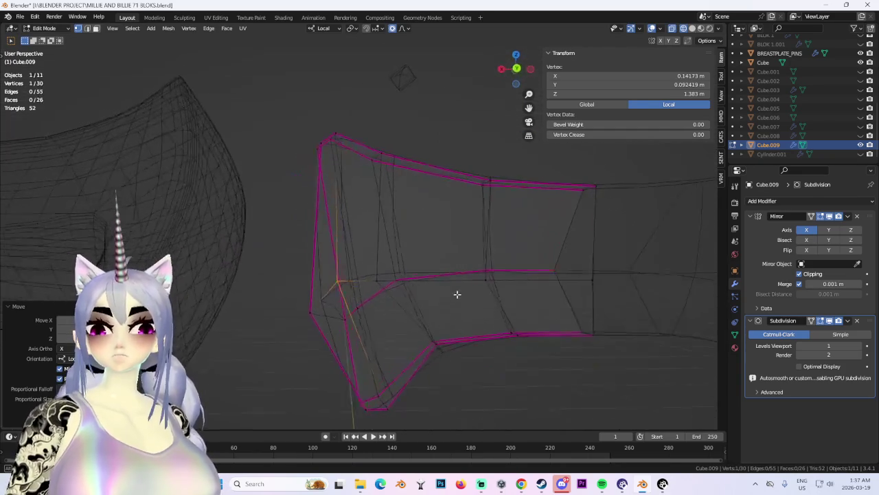
Back in solid shading, make final proportional tweaks and check the band's fit on the chest.
{"action": "left_click", "coordinate": [692, 29]}
{"action": "mouse_move", "coordinate": [330, 281]}
{"action": "middle_mouse_down"}
{"action": "mouse_move", "coordinate": [334, 251]}
{"action": "mouse_move", "coordinate": [409, 261]}
{"action": "mouse_move", "coordinate": [362, 273]}
{"action": "mouse_move", "coordinate": [408, 249]}
{"action": "middle_mouse_up"}
{"action": "scroll", "coordinate": [410, 261], "scroll_direction": "up", "scroll_amount": 3}
{"action": "scroll", "coordinate": [363, 274], "scroll_direction": "up", "scroll_amount": 2}
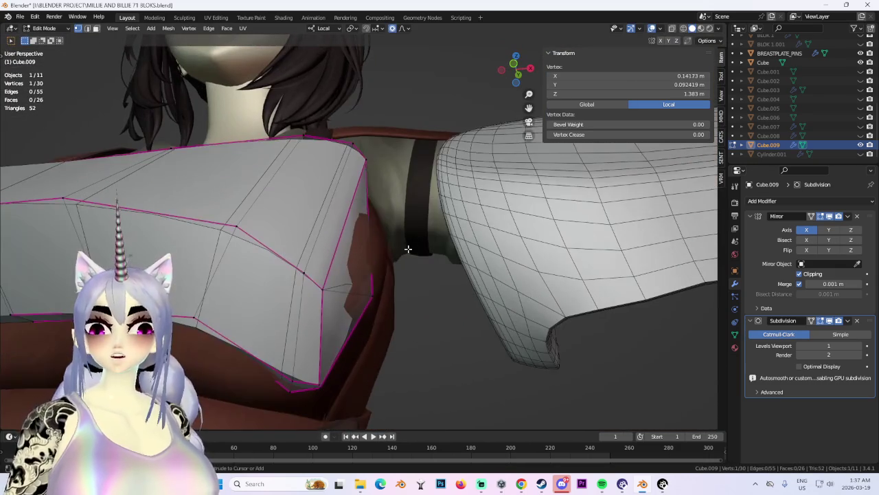
{"action": "mouse_move", "coordinate": [352, 291]}
{"action": "middle_mouse_down"}
{"action": "mouse_move", "coordinate": [351, 315]}
{"action": "mouse_move", "coordinate": [365, 251]}
{"action": "mouse_move", "coordinate": [361, 283]}
{"action": "mouse_move", "coordinate": [340, 289]}
{"action": "mouse_move", "coordinate": [268, 200]}
{"action": "mouse_move", "coordinate": [243, 196]}
{"action": "middle_mouse_up"}
{"action": "key", "text": "g"}
{"action": "left_click", "coordinate": [256, 230]}
{"action": "middle_click_drag", "start_coordinate": [256, 230], "coordinate": [369, 246]}
{"action": "key", "text": "g"}
{"action": "mouse_move", "coordinate": [382, 231]}
{"action": "middle_mouse_down"}
{"action": "mouse_move", "coordinate": [353, 235]}
{"action": "mouse_move", "coordinate": [464, 219]}
{"action": "mouse_move", "coordinate": [386, 208]}
{"action": "mouse_move", "coordinate": [476, 226]}
{"action": "middle_mouse_up"}
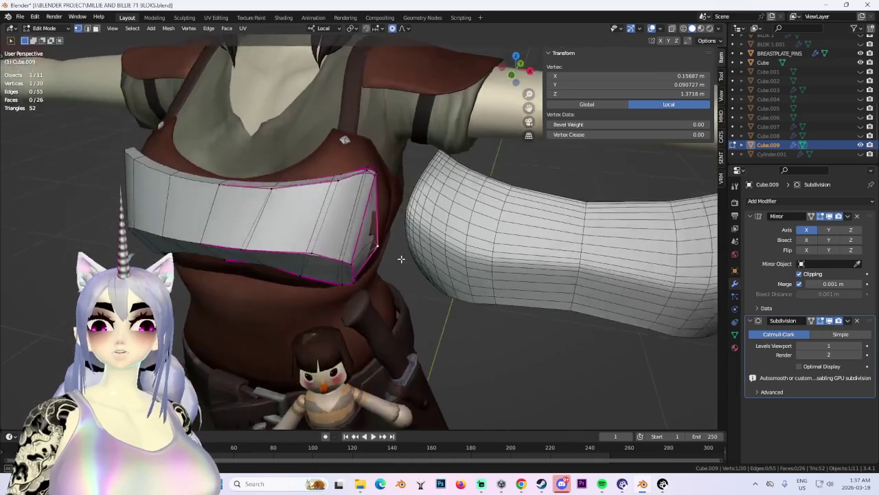
{"action": "scroll", "coordinate": [477, 223], "scroll_direction": "down", "scroll_amount": 2}
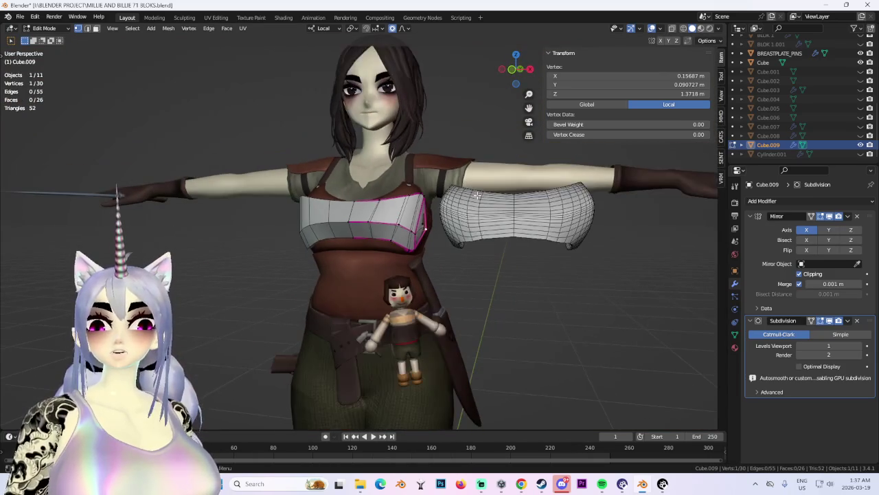
Save As 'MILLIE AND BILLIE 71 BLOKS.blend' in the BLENDER PROJECT folder.
{"action": "left_click", "coordinate": [20, 17]}
{"action": "left_click", "coordinate": [41, 94]}
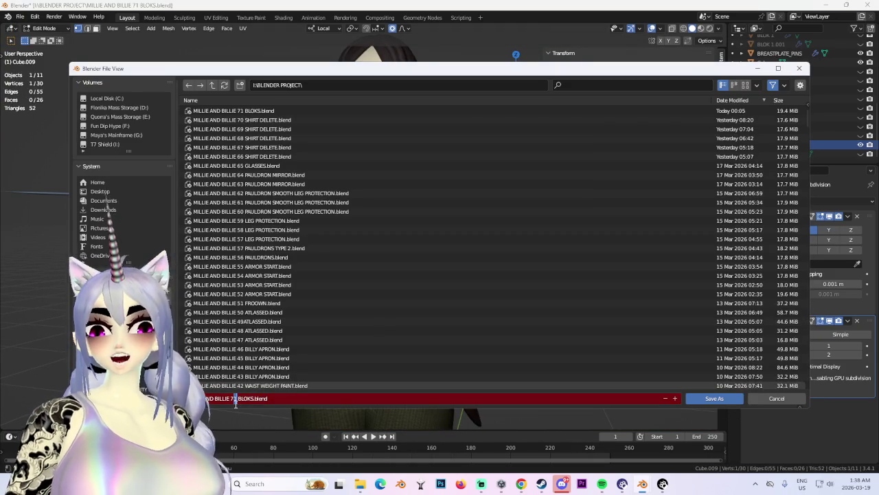
{"action": "left_click", "coordinate": [716, 398]}
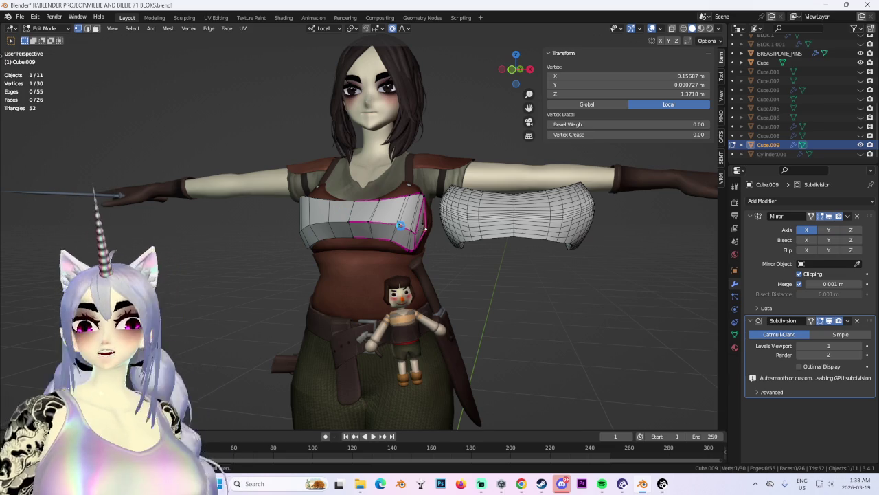
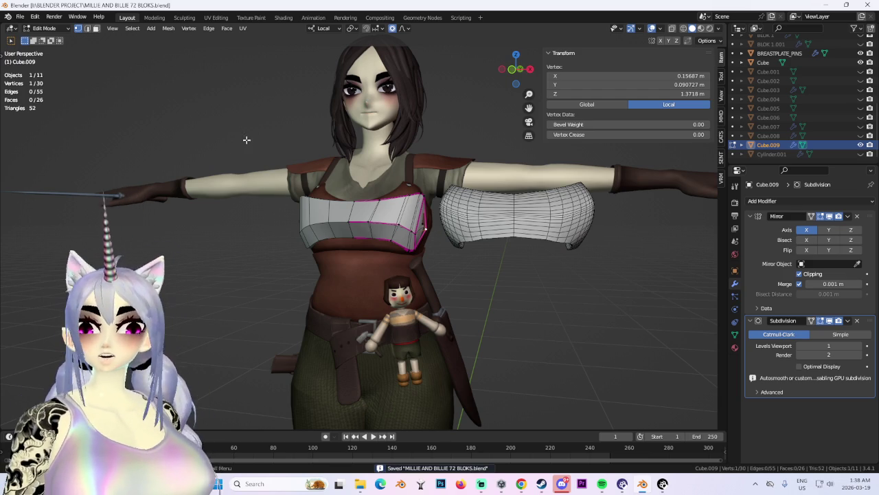
Return to Object Mode and apply the breastplate's Subdivision modifier.
{"action": "left_click", "coordinate": [61, 40]}
{"action": "mouse_move", "coordinate": [344, 261]}
{"action": "middle_mouse_down"}
{"action": "mouse_move", "coordinate": [368, 257]}
{"action": "mouse_move", "coordinate": [409, 270]}
{"action": "middle_mouse_up"}
{"action": "scroll", "coordinate": [368, 256], "scroll_direction": "up", "scroll_amount": 3}
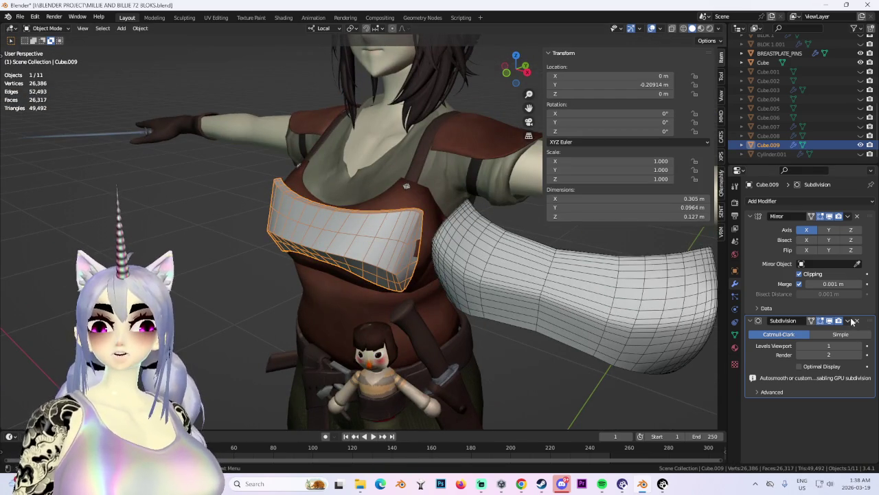
{"action": "left_click", "coordinate": [823, 333]}
Apply the breastplate's Mirror modifier, leaving its modifier stack empty.
{"action": "middle_click_drag", "start_coordinate": [447, 273], "coordinate": [410, 221]}
{"action": "scroll", "coordinate": [428, 200], "scroll_direction": "up", "scroll_amount": 2}
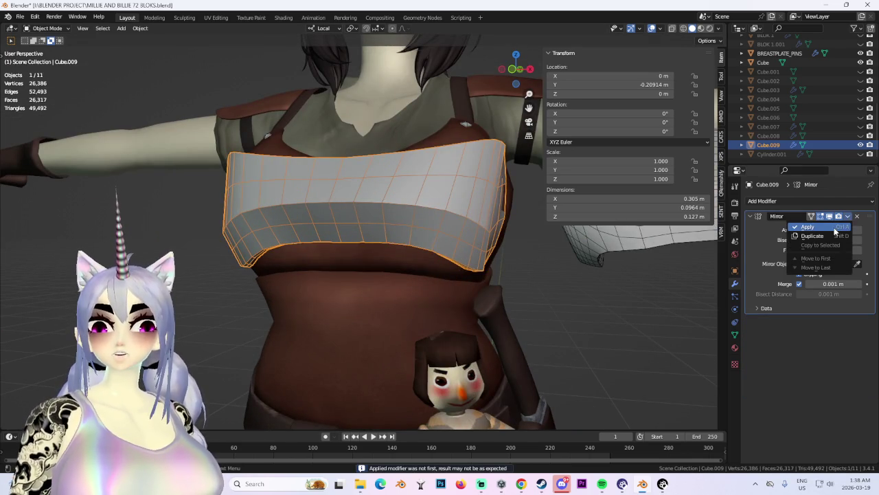
{"action": "left_click", "coordinate": [835, 229]}
{"action": "mouse_move", "coordinate": [398, 210]}
{"action": "middle_mouse_down"}
{"action": "mouse_move", "coordinate": [410, 180]}
{"action": "mouse_move", "coordinate": [382, 165]}
{"action": "mouse_move", "coordinate": [444, 231]}
{"action": "mouse_move", "coordinate": [361, 240]}
{"action": "mouse_move", "coordinate": [375, 250]}
{"action": "mouse_move", "coordinate": [439, 206]}
{"action": "mouse_move", "coordinate": [520, 219]}
{"action": "mouse_move", "coordinate": [320, 208]}
{"action": "mouse_move", "coordinate": [415, 208]}
{"action": "mouse_move", "coordinate": [330, 210]}
{"action": "mouse_move", "coordinate": [609, 186]}
{"action": "middle_mouse_up"}
Select the torso clothing, then the breastplate, then the shoulder piece.
{"action": "left_click", "coordinate": [440, 206]}
{"action": "left_click", "coordinate": [330, 209]}
{"action": "left_click", "coordinate": [543, 169]}
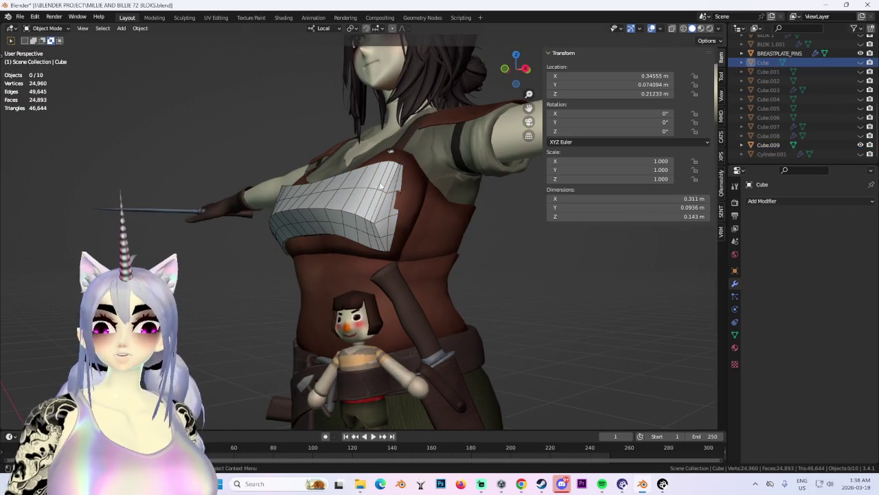
Put the breastplate Cube.009 into Edit Mode and shift a top-edge vertex.
{"action": "left_click", "coordinate": [388, 184]}
{"action": "left_click", "coordinate": [58, 29]}
{"action": "left_click", "coordinate": [55, 50]}
{"action": "scroll", "coordinate": [426, 213], "scroll_direction": "up", "scroll_amount": 3}
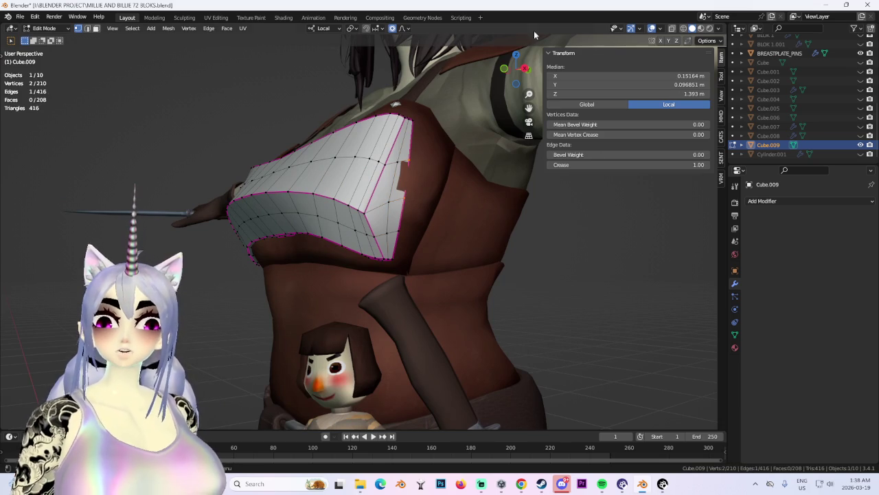
{"action": "left_click", "coordinate": [439, 115]}
Pull a side vertex of the breastplate in with soft proportional falloff.
{"action": "mouse_move", "coordinate": [440, 115]}
{"action": "middle_mouse_down"}
{"action": "mouse_move", "coordinate": [290, 250]}
{"action": "mouse_move", "coordinate": [287, 324]}
{"action": "middle_mouse_up"}
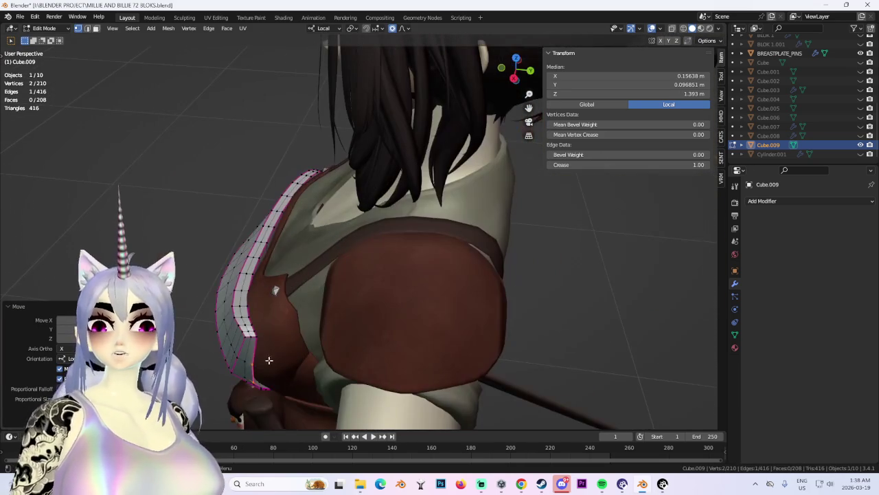
{"action": "left_click", "coordinate": [233, 300]}
{"action": "key", "text": "g"}
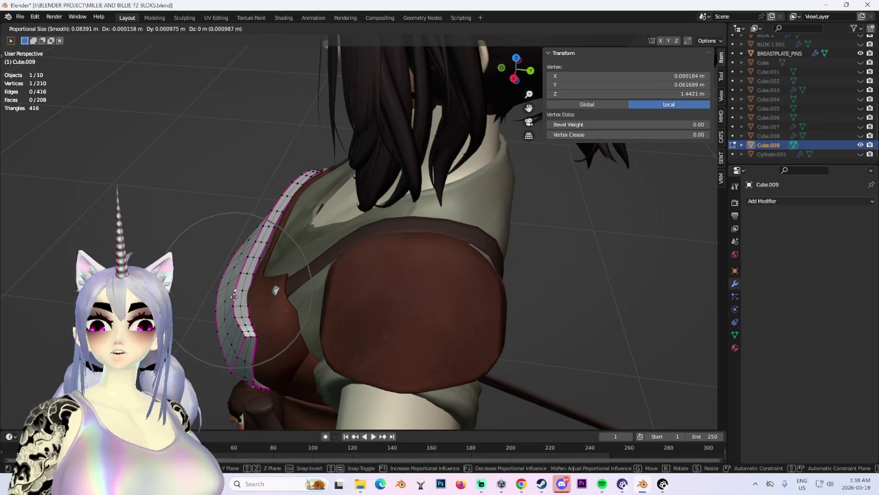
{"action": "left_click", "coordinate": [235, 302]}
{"action": "key", "text": "g"}
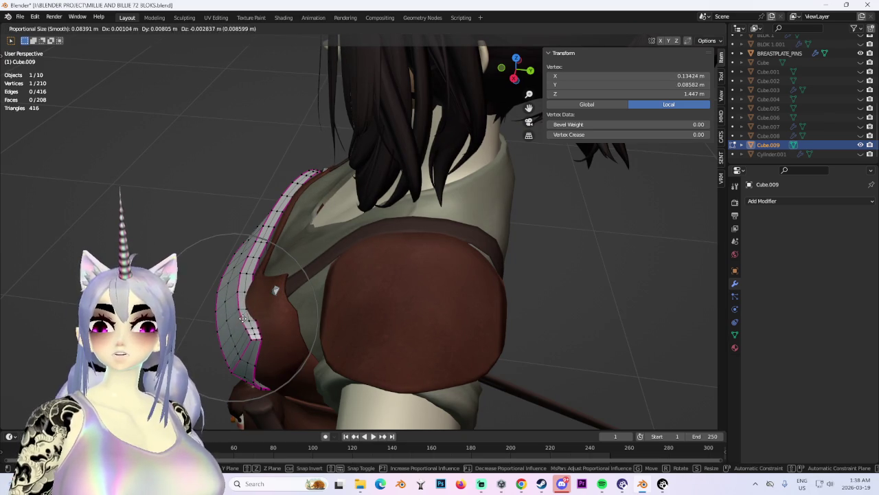
{"action": "left_click", "coordinate": [272, 305]}
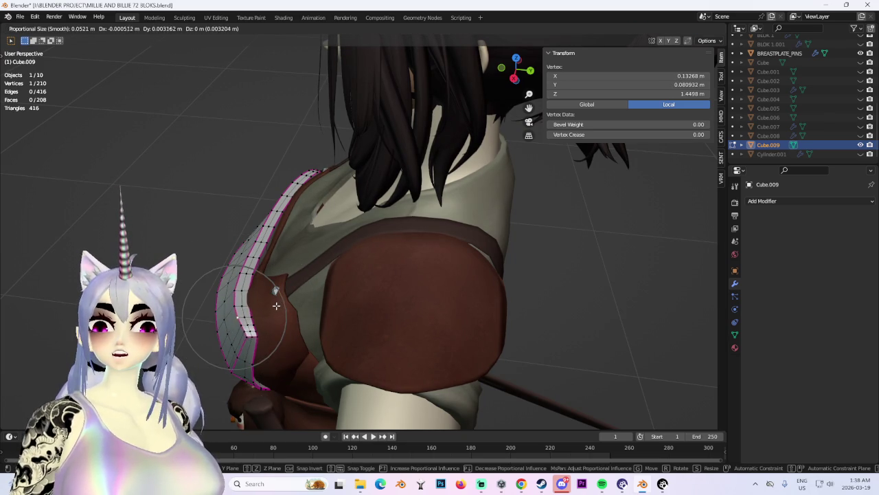
{"action": "left_click", "coordinate": [276, 305]}
{"action": "middle_click_drag", "start_coordinate": [276, 305], "coordinate": [237, 282]}
Move more side-edge and chest vertices with soft falloff to hug the torso.
{"action": "key", "text": "g"}
{"action": "left_click", "coordinate": [232, 278]}
{"action": "key", "text": "g"}
{"action": "left_click", "coordinate": [226, 271]}
{"action": "mouse_move", "coordinate": [226, 271]}
{"action": "middle_mouse_down"}
{"action": "mouse_move", "coordinate": [276, 257]}
{"action": "mouse_move", "coordinate": [251, 254]}
{"action": "mouse_move", "coordinate": [206, 280]}
{"action": "mouse_move", "coordinate": [340, 299]}
{"action": "mouse_move", "coordinate": [374, 286]}
{"action": "mouse_move", "coordinate": [424, 294]}
{"action": "middle_mouse_up"}
{"action": "left_click", "coordinate": [187, 286]}
{"action": "key", "text": "g"}
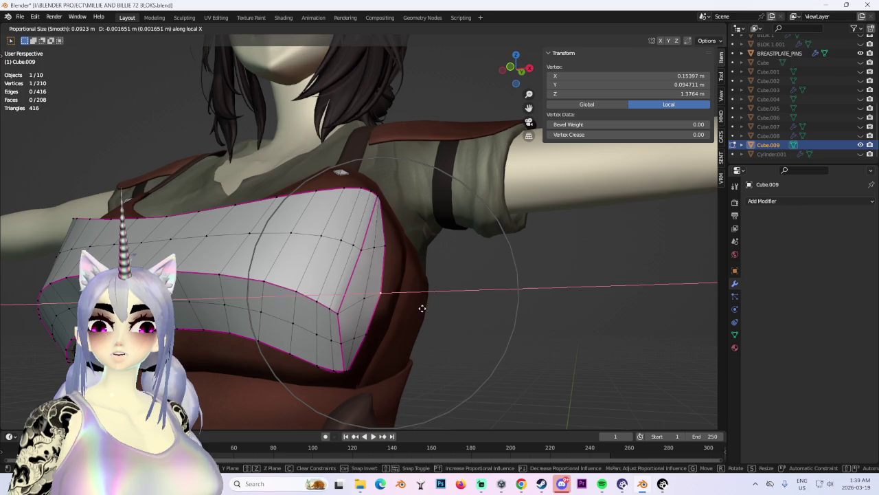
{"action": "left_click", "coordinate": [421, 309]}
Switch to face selection and move the breastplate's side faces toward the chest.
{"action": "mouse_move", "coordinate": [422, 308]}
{"action": "middle_mouse_down"}
{"action": "mouse_move", "coordinate": [452, 314]}
{"action": "mouse_move", "coordinate": [463, 290]}
{"action": "mouse_move", "coordinate": [346, 261]}
{"action": "mouse_move", "coordinate": [435, 340]}
{"action": "mouse_move", "coordinate": [472, 324]}
{"action": "mouse_move", "coordinate": [300, 312]}
{"action": "mouse_move", "coordinate": [308, 287]}
{"action": "mouse_move", "coordinate": [378, 281]}
{"action": "mouse_move", "coordinate": [412, 255]}
{"action": "mouse_move", "coordinate": [474, 280]}
{"action": "middle_mouse_up"}
{"action": "left_click", "coordinate": [377, 281], "text": "shift"}
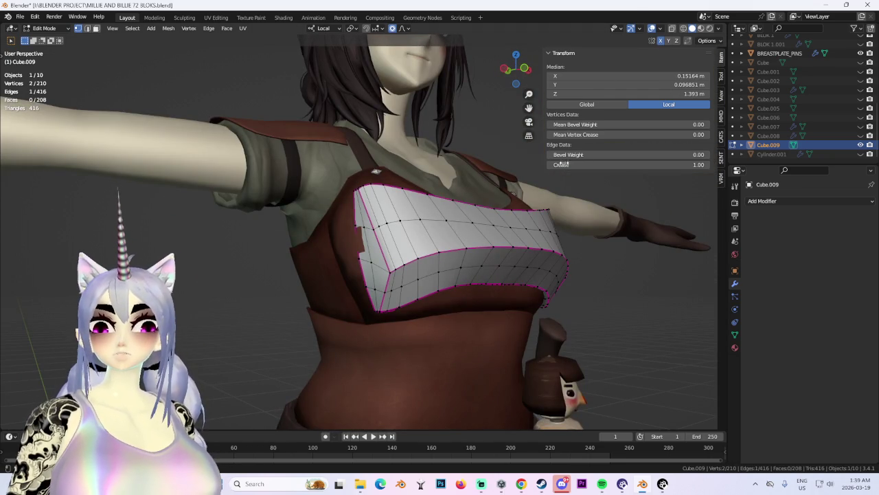
{"action": "mouse_move", "coordinate": [502, 219]}
{"action": "middle_mouse_down"}
{"action": "mouse_move", "coordinate": [472, 243]}
{"action": "mouse_move", "coordinate": [462, 236]}
{"action": "middle_mouse_up"}
{"action": "left_click", "coordinate": [96, 28]}
{"action": "left_click", "coordinate": [302, 222]}
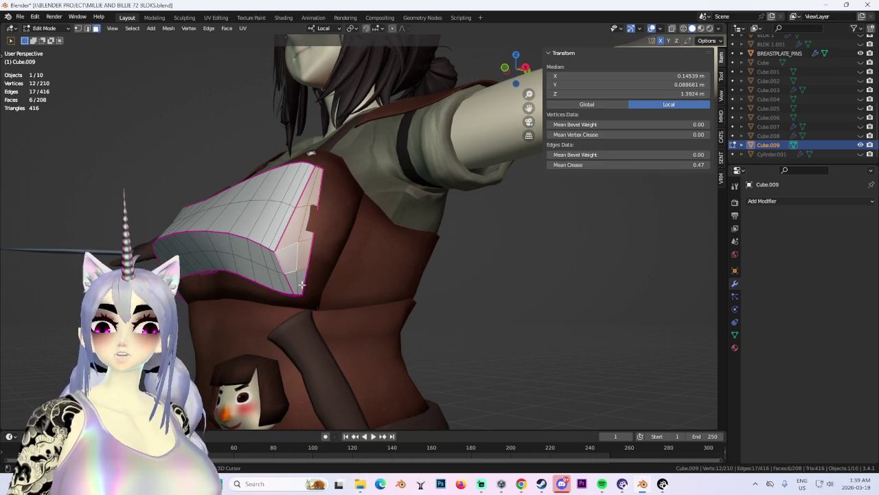
{"action": "mouse_move", "coordinate": [300, 276]}
{"action": "middle_mouse_down"}
{"action": "mouse_move", "coordinate": [320, 229]}
{"action": "mouse_move", "coordinate": [310, 231]}
{"action": "mouse_move", "coordinate": [366, 250]}
{"action": "mouse_move", "coordinate": [286, 216]}
{"action": "mouse_move", "coordinate": [398, 240]}
{"action": "mouse_move", "coordinate": [487, 292]}
{"action": "mouse_move", "coordinate": [310, 257]}
{"action": "mouse_move", "coordinate": [295, 212]}
{"action": "middle_mouse_up"}
{"action": "key", "text": "g"}
{"action": "left_click", "coordinate": [367, 251]}
{"action": "right_click", "coordinate": [295, 212]}
Reposition the top vertex of the breastplate's side edge.
{"action": "scroll", "coordinate": [295, 211], "scroll_direction": "up", "scroll_amount": 2}
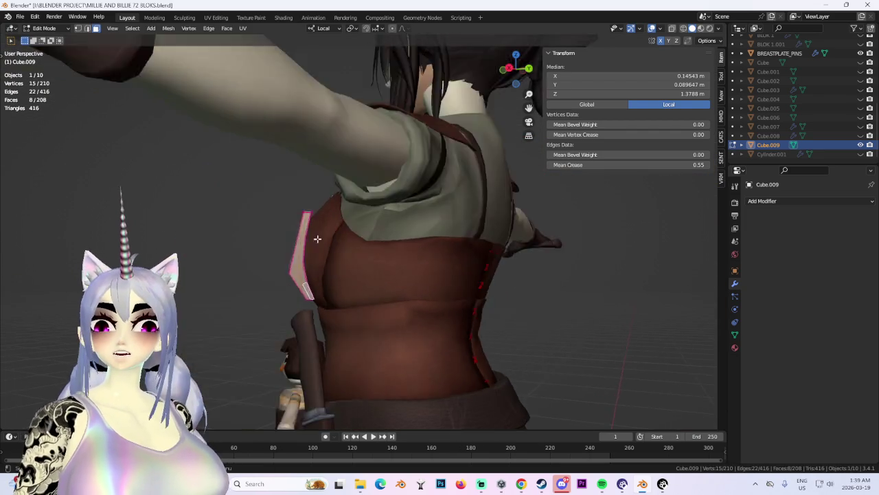
{"action": "scroll", "coordinate": [232, 194], "scroll_direction": "up", "scroll_amount": 3}
{"action": "scroll", "coordinate": [231, 194], "scroll_direction": "up", "scroll_amount": 2}
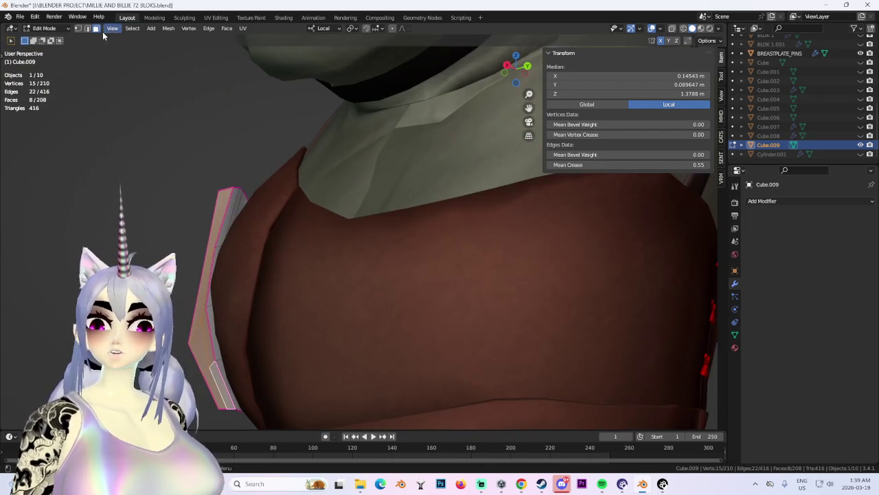
{"action": "left_click", "coordinate": [235, 189]}
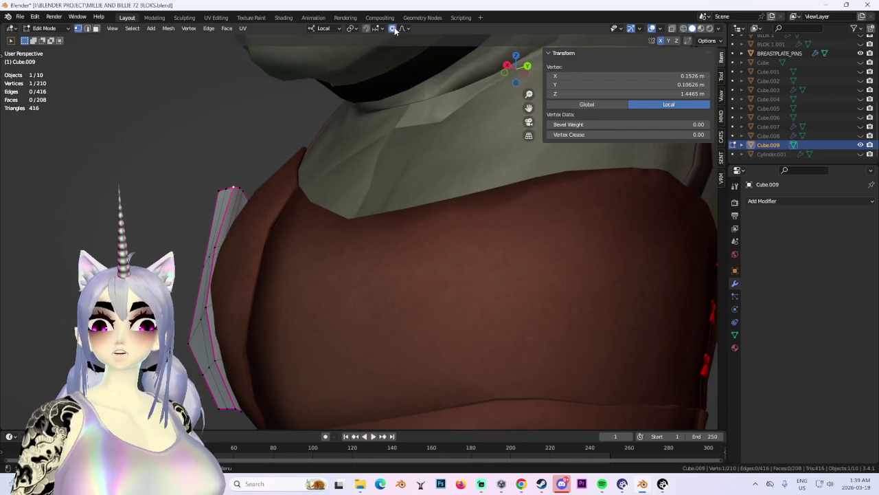
{"action": "middle_click_drag", "start_coordinate": [213, 168], "coordinate": [215, 184]}
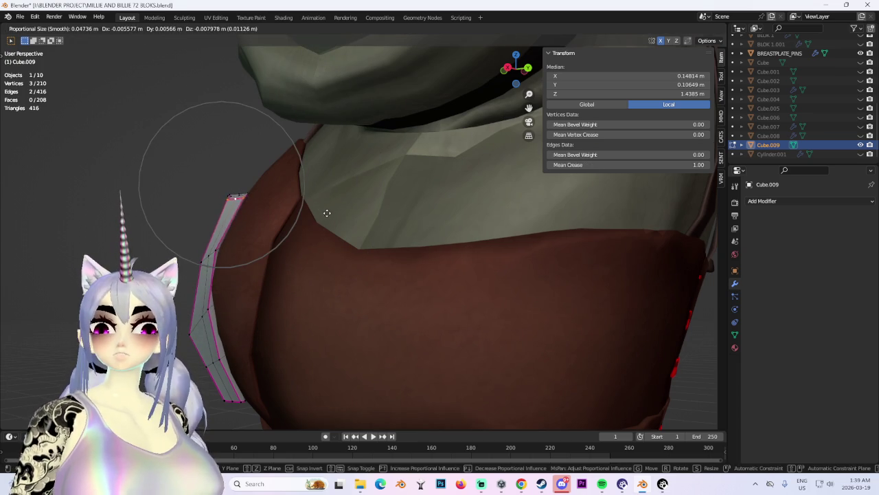
{"action": "left_click", "coordinate": [327, 214]}
{"action": "scroll", "coordinate": [364, 212], "scroll_direction": "down", "scroll_amount": 5}
{"action": "mouse_move", "coordinate": [364, 212]}
{"action": "middle_mouse_down"}
{"action": "mouse_move", "coordinate": [382, 207]}
{"action": "mouse_move", "coordinate": [440, 234]}
{"action": "middle_mouse_up"}
{"action": "scroll", "coordinate": [481, 261], "scroll_direction": "down", "scroll_amount": 3}
Soft-move a few vertices along the edge, abandoning a Y-constrained move.
{"action": "left_click", "coordinate": [529, 282]}
{"action": "mouse_move", "coordinate": [529, 281]}
{"action": "middle_mouse_down"}
{"action": "mouse_move", "coordinate": [509, 277]}
{"action": "mouse_move", "coordinate": [522, 214]}
{"action": "mouse_move", "coordinate": [524, 221]}
{"action": "mouse_move", "coordinate": [457, 235]}
{"action": "mouse_move", "coordinate": [506, 212]}
{"action": "middle_mouse_up"}
{"action": "left_click", "coordinate": [522, 214], "text": "ctrl"}
{"action": "left_click", "coordinate": [568, 210]}
{"action": "mouse_move", "coordinate": [567, 211]}
{"action": "middle_mouse_down"}
{"action": "mouse_move", "coordinate": [456, 226]}
{"action": "mouse_move", "coordinate": [591, 246]}
{"action": "mouse_move", "coordinate": [614, 261]}
{"action": "middle_mouse_up"}
{"action": "key", "text": "g"}
{"action": "key", "text": "y"}
{"action": "right_click", "coordinate": [473, 232]}
{"action": "scroll", "coordinate": [509, 235], "scroll_direction": "up", "scroll_amount": 3}
{"action": "left_click", "coordinate": [614, 261]}
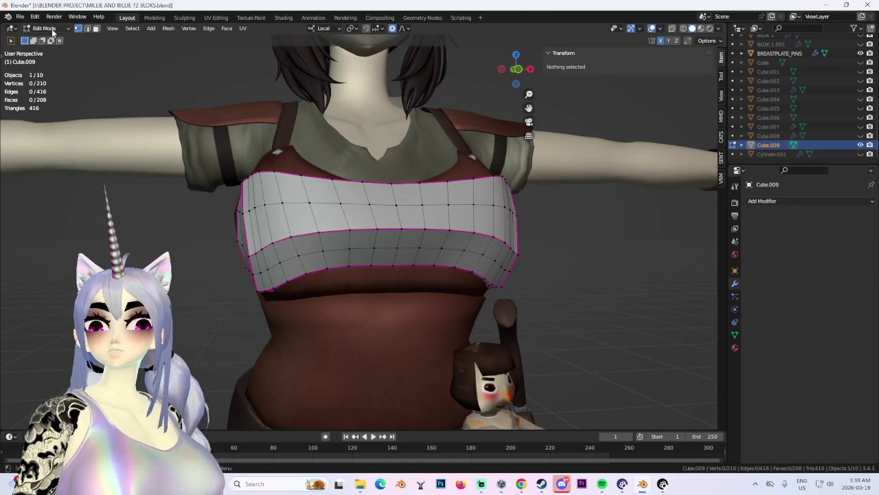
In Object Mode, select and hide the torso clothing mesh.
{"action": "key", "text": "Tab"}
{"action": "middle_click_drag", "start_coordinate": [523, 279], "coordinate": [575, 295]}
{"action": "left_click", "coordinate": [575, 295]}
{"action": "left_click", "coordinate": [418, 220]}
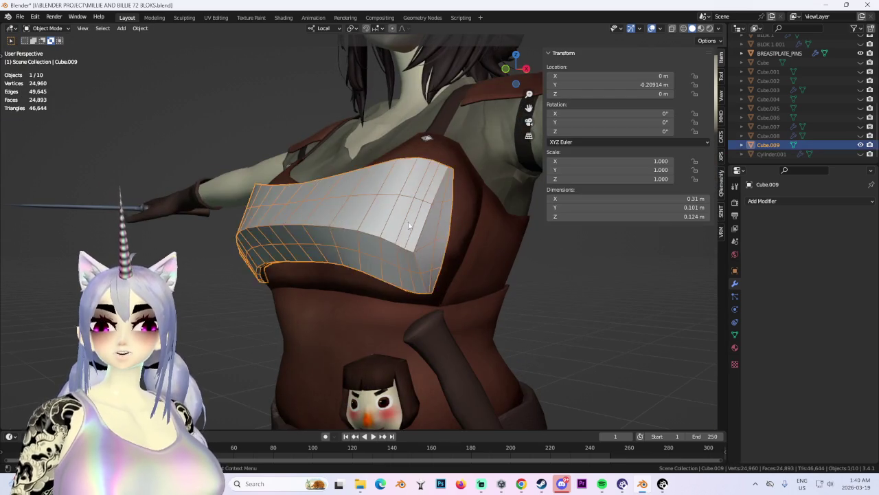
{"action": "middle_click_drag", "start_coordinate": [418, 220], "coordinate": [373, 222]}
{"action": "left_click", "coordinate": [373, 222]}
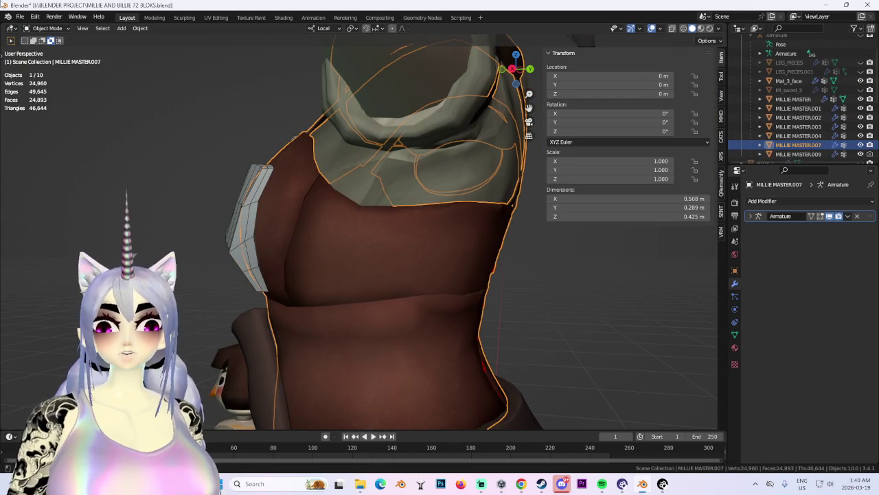
{"action": "left_click", "coordinate": [859, 145]}
Select the character's body mesh and hide it with H.
{"action": "middle_click_drag", "start_coordinate": [374, 213], "coordinate": [425, 209]}
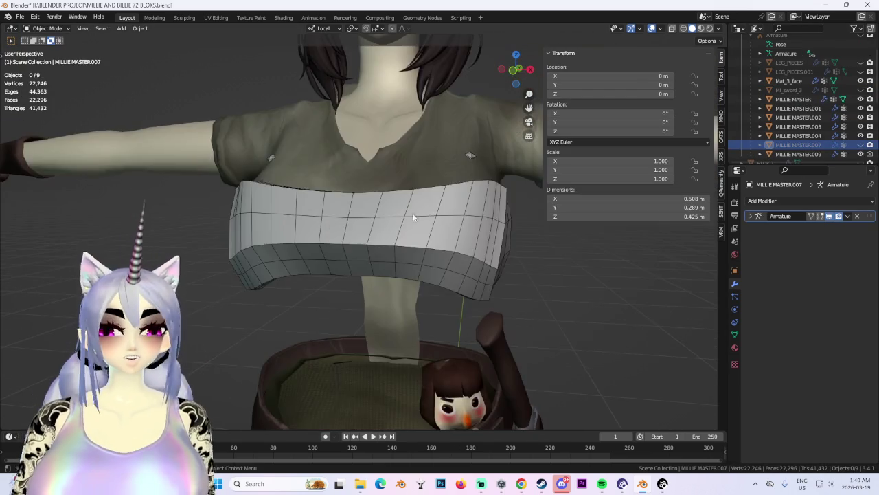
{"action": "left_click", "coordinate": [361, 225]}
{"action": "middle_click_drag", "start_coordinate": [361, 225], "coordinate": [263, 33]}
{"action": "left_click", "coordinate": [144, 30]}
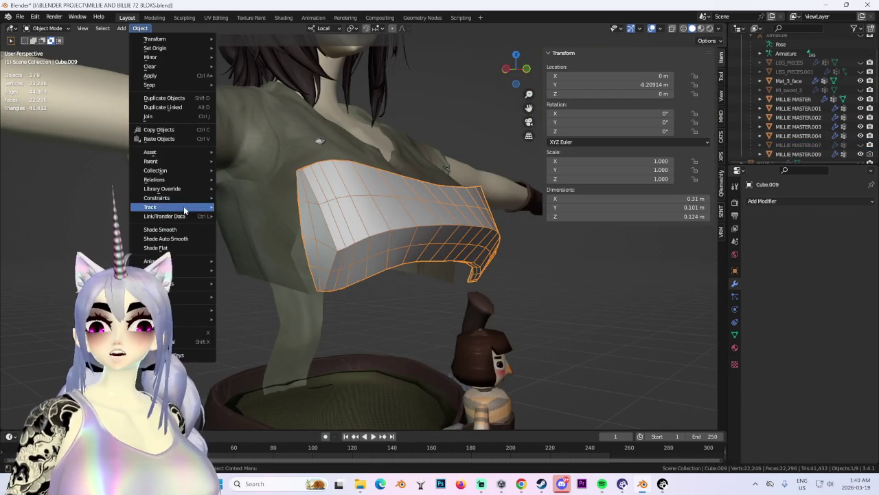
{"action": "left_click", "coordinate": [585, 286]}
{"action": "middle_click_drag", "start_coordinate": [585, 286], "coordinate": [421, 276]}
{"action": "left_click", "coordinate": [412, 194]}
{"action": "middle_click_drag", "start_coordinate": [411, 194], "coordinate": [454, 209]}
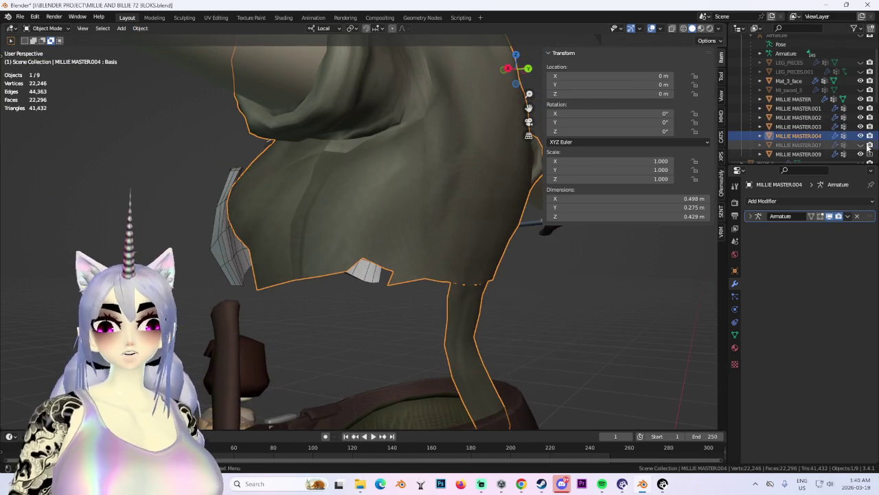
{"action": "key", "text": "h"}
Reselect the breastplate Cube.009 and switch back to Edit Mode.
{"action": "left_click", "coordinate": [358, 214]}
{"action": "middle_click_drag", "start_coordinate": [359, 214], "coordinate": [310, 193]}
{"action": "left_click", "coordinate": [47, 29]}
{"action": "left_click", "coordinate": [41, 50]}
{"action": "mouse_move", "coordinate": [330, 227]}
{"action": "middle_mouse_down"}
{"action": "mouse_move", "coordinate": [299, 209]}
{"action": "mouse_move", "coordinate": [320, 211]}
{"action": "middle_mouse_up"}
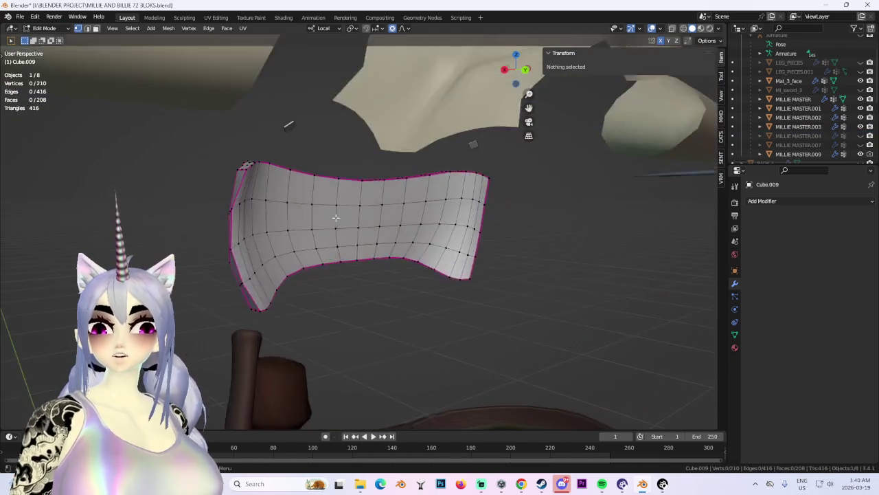
Select two edge loops across the breastplate and orbit to inspect them.
{"action": "scroll", "coordinate": [319, 212], "scroll_direction": "up", "scroll_amount": 4}
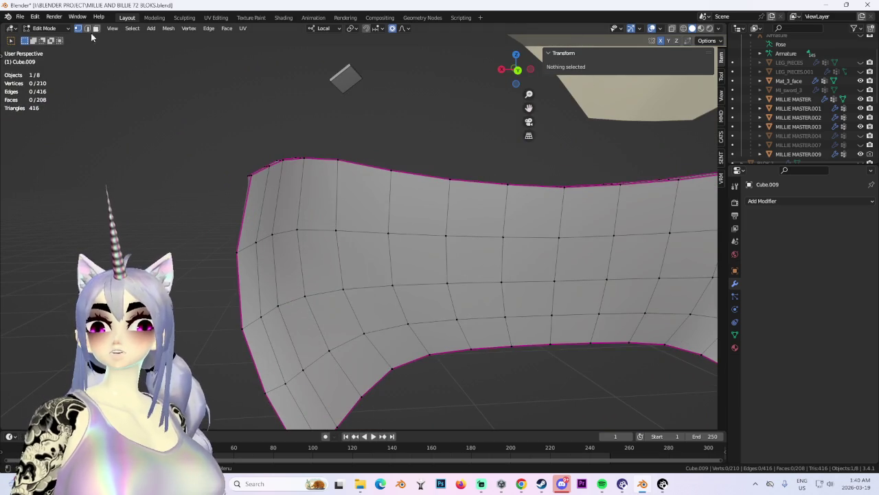
{"action": "left_click", "coordinate": [264, 170], "text": "alt"}
{"action": "mouse_move", "coordinate": [263, 170]}
{"action": "middle_mouse_down"}
{"action": "mouse_move", "coordinate": [270, 177]}
{"action": "mouse_move", "coordinate": [261, 194]}
{"action": "mouse_move", "coordinate": [345, 314]}
{"action": "middle_mouse_up"}
{"action": "left_click", "coordinate": [348, 405], "text": "alt+shift"}
{"action": "scroll", "coordinate": [348, 404], "scroll_direction": "down", "scroll_amount": 4}
{"action": "mouse_move", "coordinate": [355, 164]}
{"action": "middle_mouse_down"}
{"action": "mouse_move", "coordinate": [381, 292]}
{"action": "mouse_move", "coordinate": [365, 131]}
{"action": "mouse_move", "coordinate": [325, 293]}
{"action": "mouse_move", "coordinate": [276, 309]}
{"action": "mouse_move", "coordinate": [337, 273]}
{"action": "middle_mouse_up"}
{"action": "mouse_move", "coordinate": [376, 246]}
{"action": "middle_mouse_down"}
{"action": "mouse_move", "coordinate": [414, 257]}
{"action": "mouse_move", "coordinate": [406, 268]}
{"action": "mouse_move", "coordinate": [479, 288]}
{"action": "mouse_move", "coordinate": [417, 271]}
{"action": "mouse_move", "coordinate": [385, 242]}
{"action": "mouse_move", "coordinate": [272, 262]}
{"action": "mouse_move", "coordinate": [338, 261]}
{"action": "mouse_move", "coordinate": [304, 277]}
{"action": "mouse_move", "coordinate": [540, 202]}
{"action": "mouse_move", "coordinate": [434, 268]}
{"action": "mouse_move", "coordinate": [382, 263]}
{"action": "middle_mouse_up"}
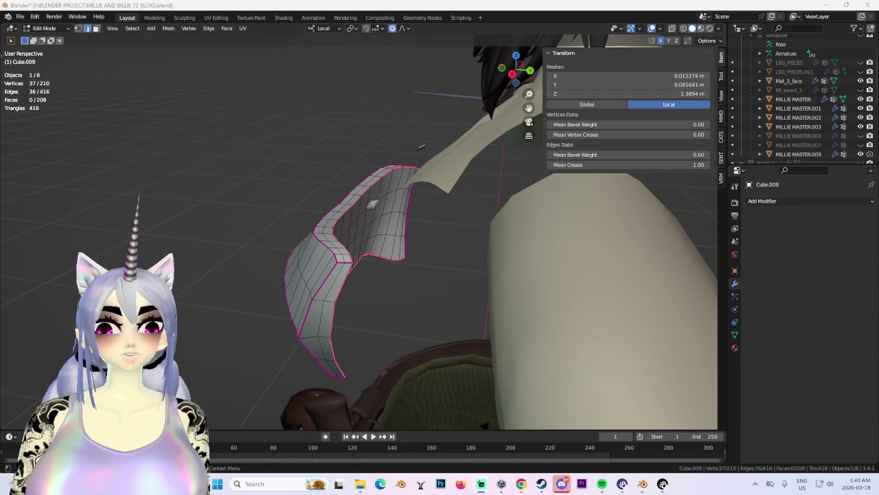
{"action": "mouse_move", "coordinate": [499, 234]}
{"action": "middle_mouse_down"}
{"action": "mouse_move", "coordinate": [436, 202]}
{"action": "mouse_move", "coordinate": [418, 144]}
{"action": "mouse_move", "coordinate": [216, 160]}
{"action": "middle_mouse_up"}
In face mode, select the faces at the breastplate's left end and delete them.
{"action": "left_click", "coordinate": [97, 28]}
{"action": "left_click_drag", "start_coordinate": [157, 193], "coordinate": [226, 302]}
{"action": "middle_click_drag", "start_coordinate": [227, 302], "coordinate": [160, 193]}
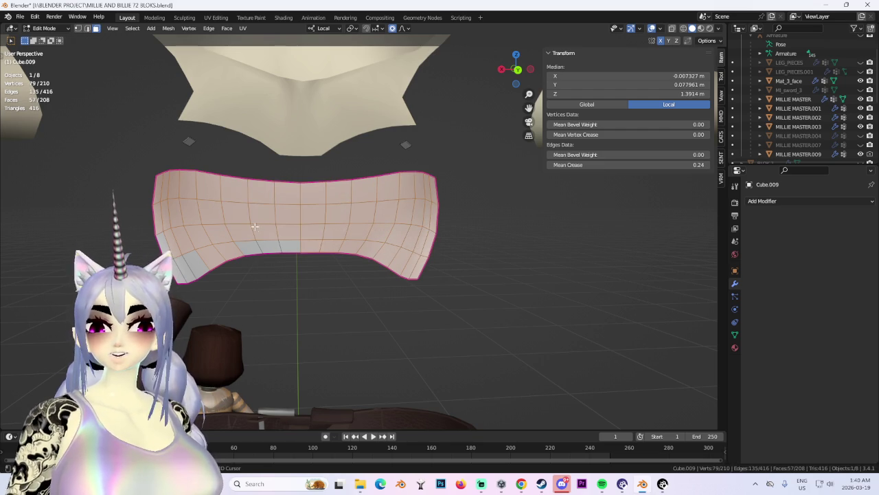
{"action": "mouse_move", "coordinate": [207, 263]}
{"action": "middle_mouse_down"}
{"action": "mouse_move", "coordinate": [471, 247]}
{"action": "mouse_move", "coordinate": [344, 236]}
{"action": "mouse_move", "coordinate": [389, 252]}
{"action": "mouse_move", "coordinate": [380, 279]}
{"action": "mouse_move", "coordinate": [322, 216]}
{"action": "mouse_move", "coordinate": [281, 202]}
{"action": "mouse_move", "coordinate": [458, 255]}
{"action": "mouse_move", "coordinate": [543, 294]}
{"action": "mouse_move", "coordinate": [480, 186]}
{"action": "mouse_move", "coordinate": [406, 216]}
{"action": "mouse_move", "coordinate": [378, 216]}
{"action": "mouse_move", "coordinate": [529, 269]}
{"action": "mouse_move", "coordinate": [610, 264]}
{"action": "middle_mouse_up"}
{"action": "key", "text": "x"}
{"action": "left_click", "coordinate": [406, 271]}
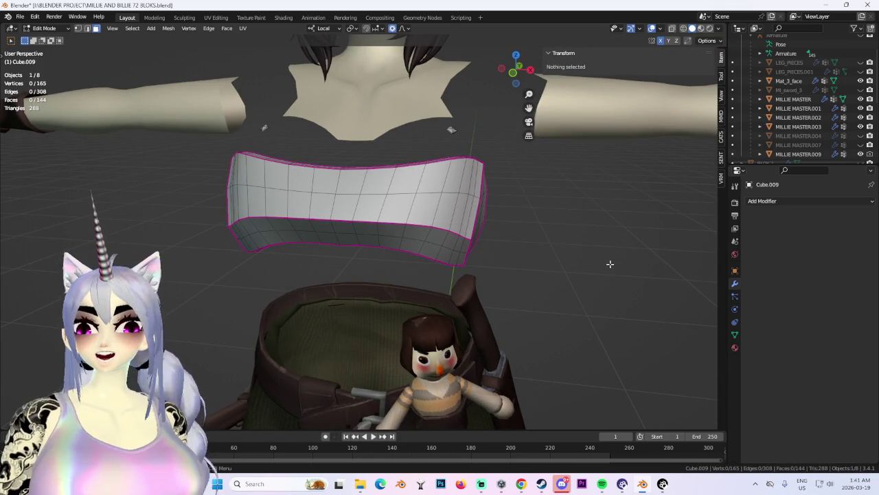
Orbit to a front view and pick a starting edge on the mesh border.
{"action": "mouse_move", "coordinate": [610, 264]}
{"action": "middle_mouse_down"}
{"action": "mouse_move", "coordinate": [439, 226]}
{"action": "mouse_move", "coordinate": [423, 184]}
{"action": "mouse_move", "coordinate": [279, 200]}
{"action": "mouse_move", "coordinate": [347, 248]}
{"action": "middle_mouse_up"}
{"action": "mouse_move", "coordinate": [256, 230]}
{"action": "middle_mouse_down"}
{"action": "mouse_move", "coordinate": [465, 249]}
{"action": "mouse_move", "coordinate": [334, 249]}
{"action": "mouse_move", "coordinate": [410, 247]}
{"action": "mouse_move", "coordinate": [341, 253]}
{"action": "mouse_move", "coordinate": [336, 284]}
{"action": "mouse_move", "coordinate": [376, 289]}
{"action": "middle_mouse_up"}
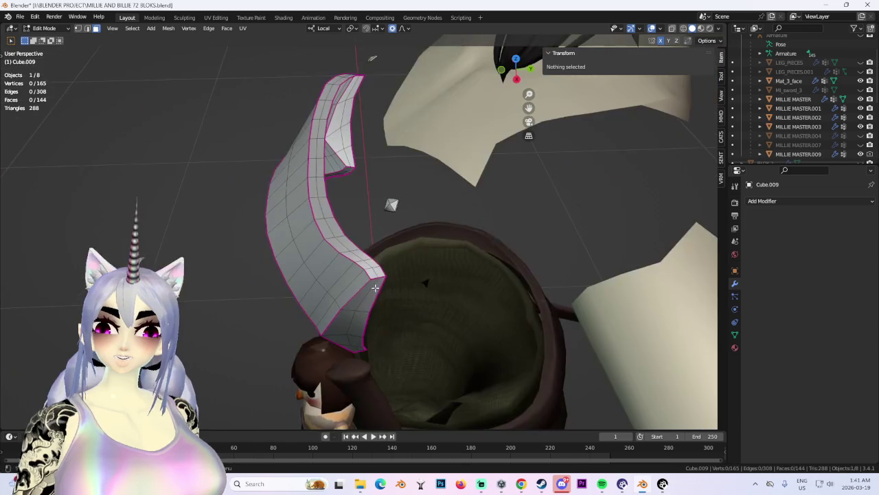
{"action": "left_click", "coordinate": [373, 275]}
{"action": "left_click", "coordinate": [422, 218]}
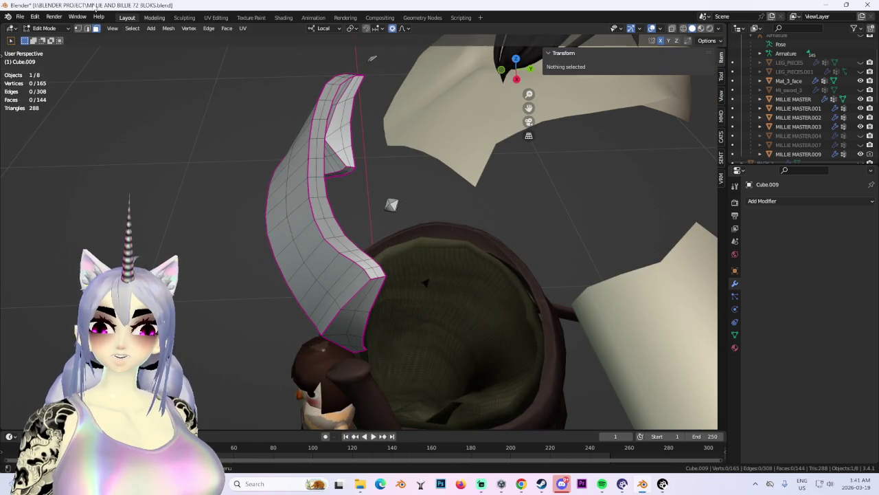
{"action": "left_click", "coordinate": [373, 283]}
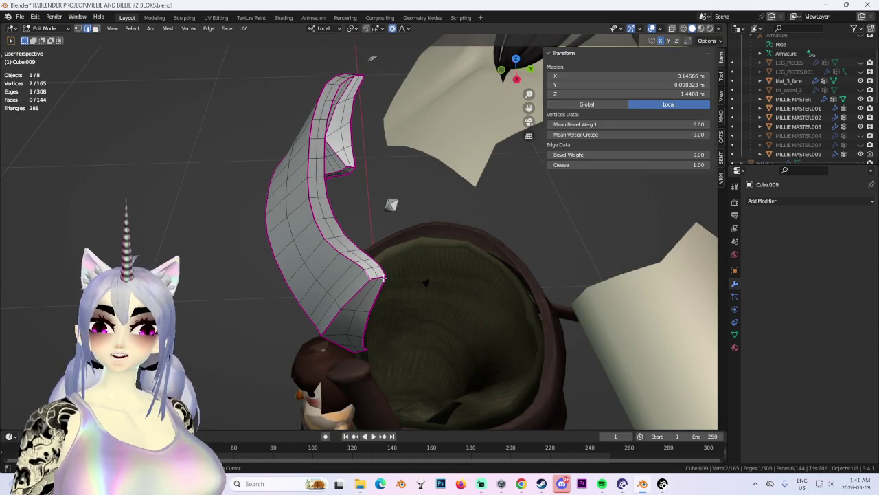
Select a continuous chain of edges along the armour's inner rim.
{"action": "left_click", "coordinate": [383, 277], "text": "shift"}
{"action": "middle_click_drag", "start_coordinate": [383, 277], "coordinate": [334, 253]}
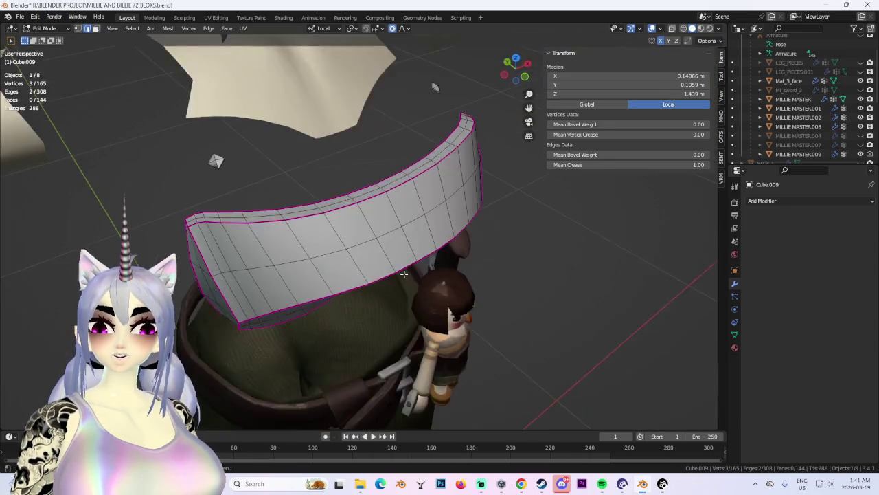
{"action": "left_click", "coordinate": [404, 303], "text": "shift"}
{"action": "mouse_move", "coordinate": [403, 303]}
{"action": "middle_mouse_down"}
{"action": "mouse_move", "coordinate": [471, 277]}
{"action": "mouse_move", "coordinate": [267, 69]}
{"action": "middle_mouse_up"}
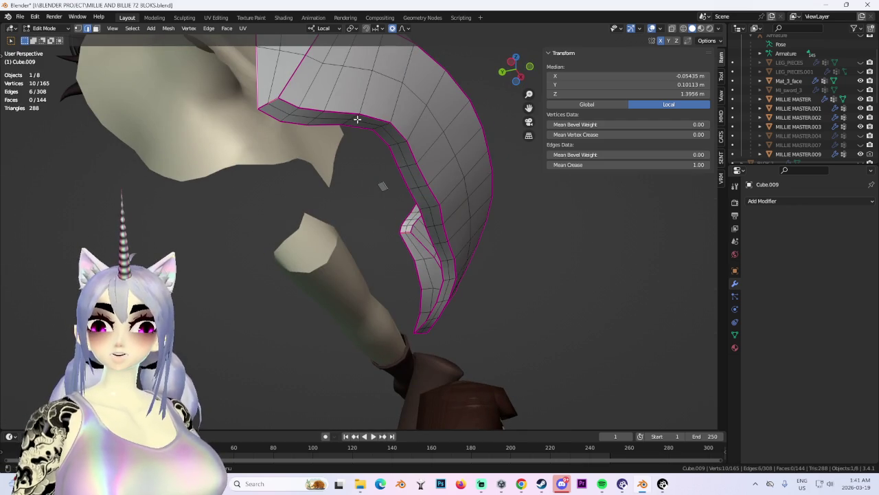
{"action": "left_click", "coordinate": [264, 105], "text": "shift"}
{"action": "mouse_move", "coordinate": [265, 105]}
{"action": "middle_mouse_down"}
{"action": "mouse_move", "coordinate": [436, 137]}
{"action": "mouse_move", "coordinate": [390, 176]}
{"action": "middle_mouse_up"}
{"action": "left_click", "coordinate": [423, 139], "text": "shift"}
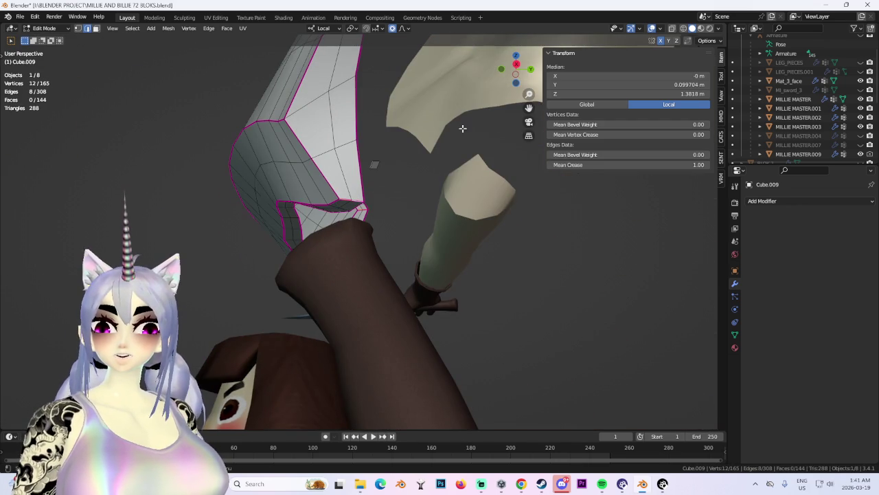
{"action": "left_click", "coordinate": [244, 29]}
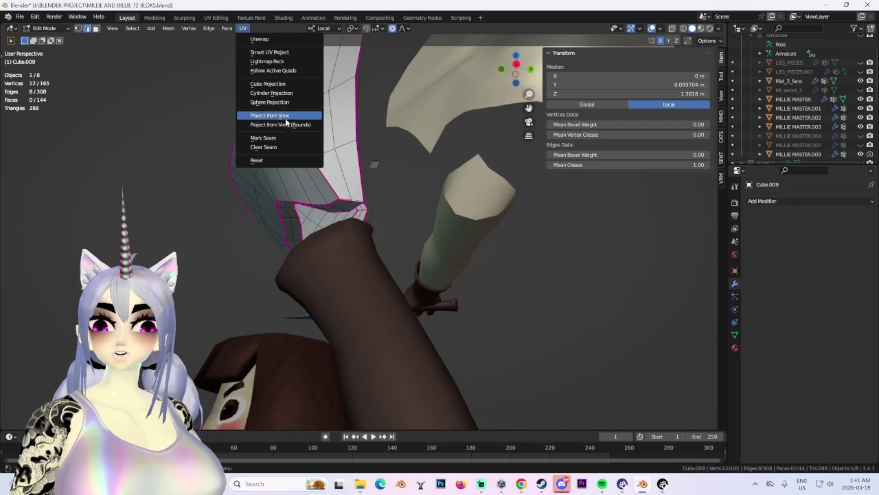
Mark the rim edges as a seam, then project all UVs from the front view.
{"action": "left_click", "coordinate": [272, 137]}
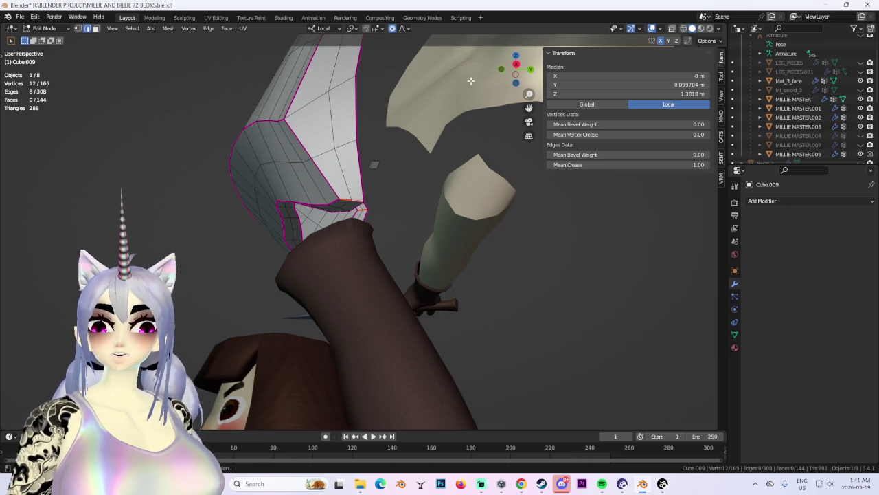
{"action": "left_click", "coordinate": [517, 65]}
{"action": "left_click", "coordinate": [500, 69]}
{"action": "key", "text": "a"}
{"action": "scroll", "coordinate": [218, 85], "scroll_direction": "down", "scroll_amount": 1}
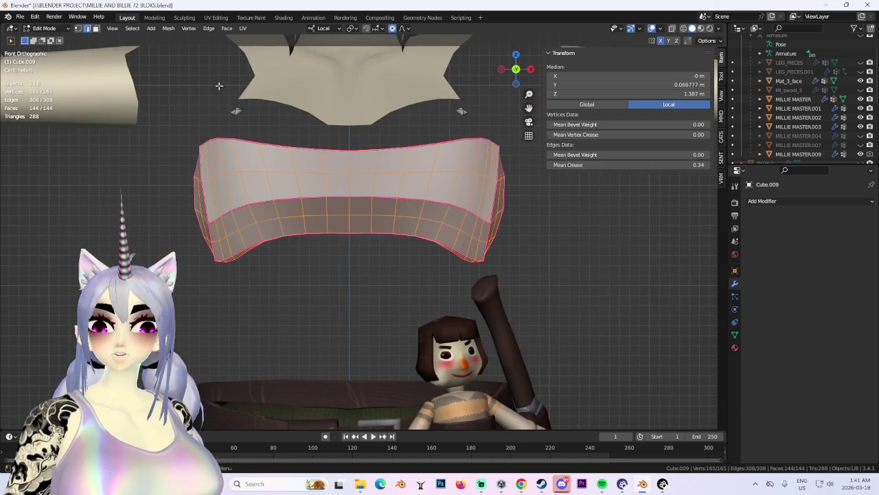
{"action": "left_click", "coordinate": [243, 31]}
{"action": "left_click", "coordinate": [288, 115]}
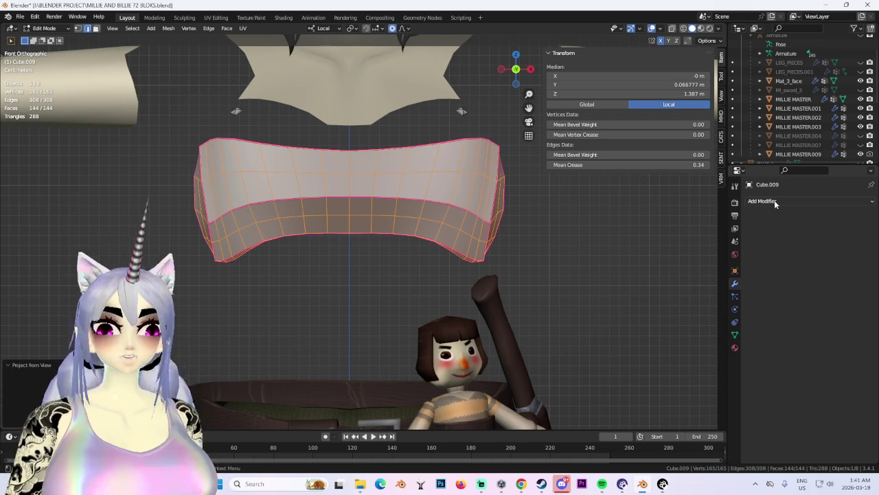
Assign the ARMOR material to the armour piece.
{"action": "left_click", "coordinate": [734, 347]}
{"action": "left_click", "coordinate": [751, 250]}
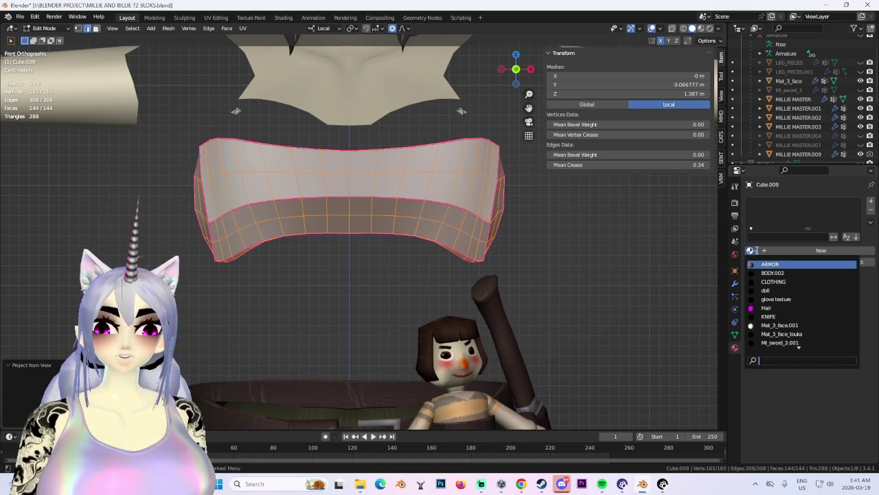
{"action": "left_click", "coordinate": [770, 263]}
In UV Editing, enlarge the island and unwrap the armour along its seam.
{"action": "left_click", "coordinate": [216, 18]}
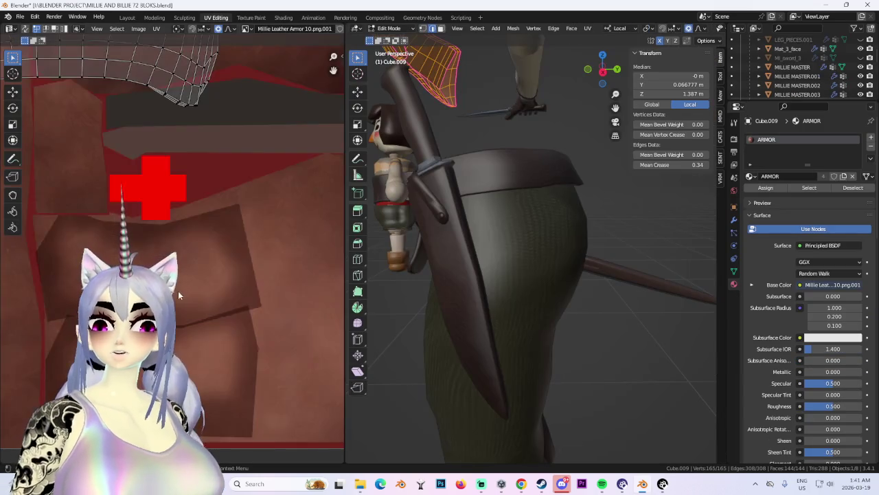
{"action": "key", "text": "g"}
{"action": "scroll", "coordinate": [214, 308], "scroll_direction": "up", "scroll_amount": 2}
{"action": "scroll", "coordinate": [219, 309], "scroll_direction": "up", "scroll_amount": 2}
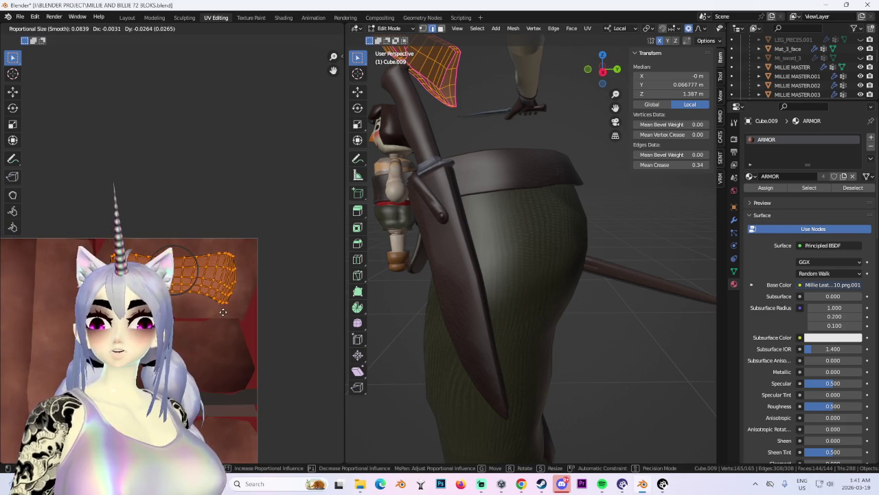
{"action": "key", "text": "s"}
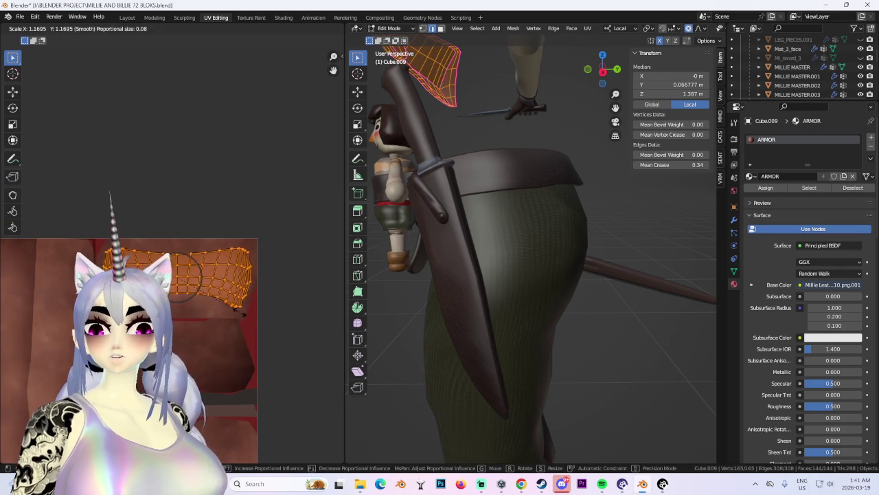
{"action": "left_click", "coordinate": [240, 295]}
{"action": "right_click", "coordinate": [203, 266]}
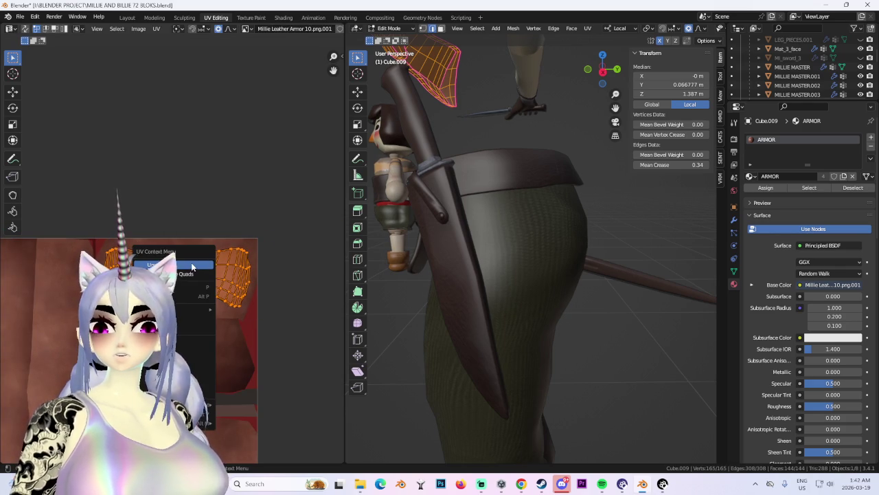
{"action": "left_click", "coordinate": [192, 266]}
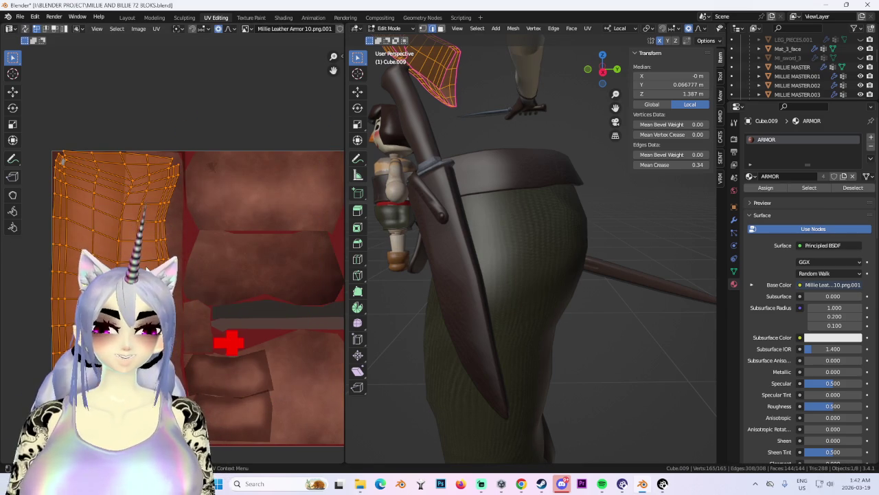
Rotate the UV island 90°, then move and scale it onto the Millie Leather Armor 10.png texture.
{"action": "key", "text": "r"}
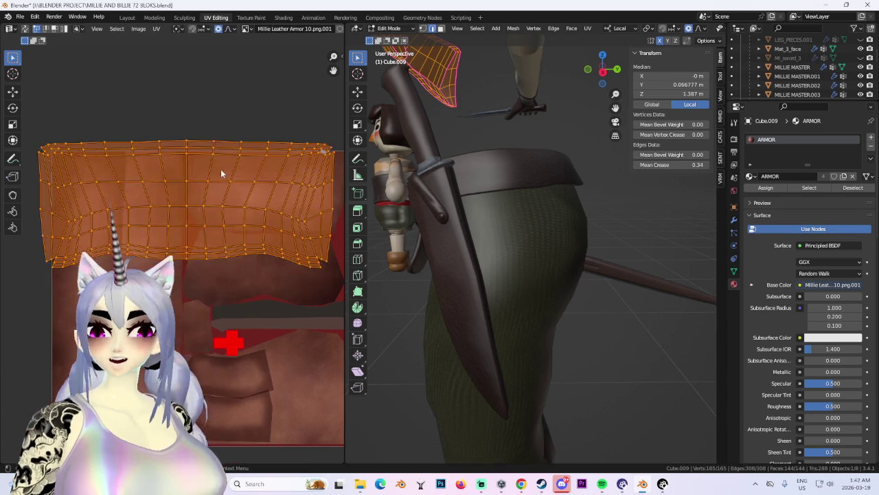
{"action": "scroll", "coordinate": [253, 244], "scroll_direction": "down", "scroll_amount": 3}
{"action": "key", "text": "g"}
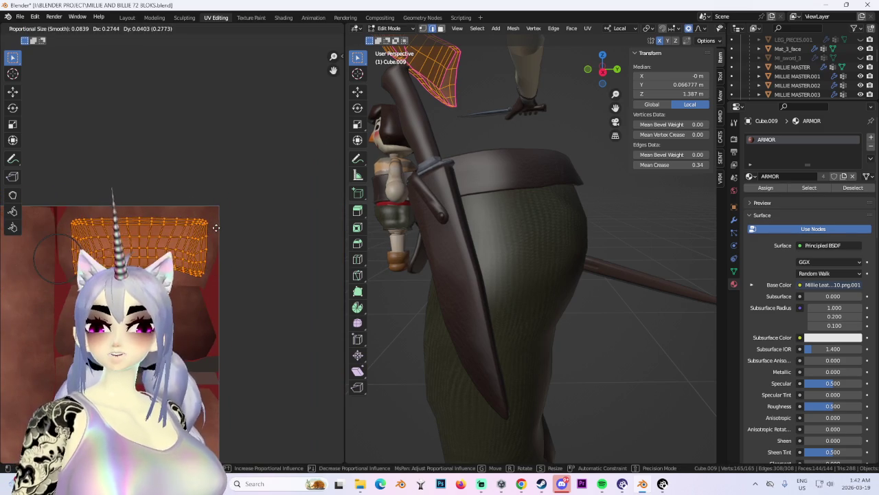
{"action": "key", "text": "s"}
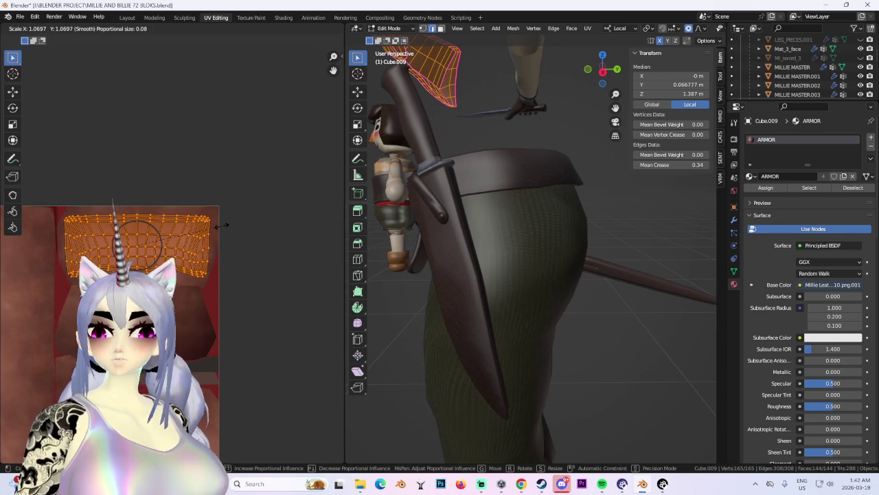
{"action": "key", "text": "g"}
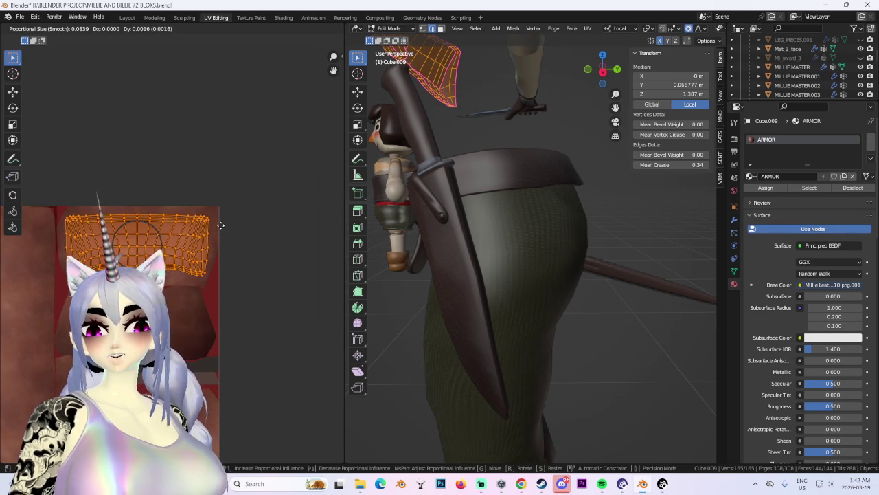
{"action": "left_click", "coordinate": [237, 241]}
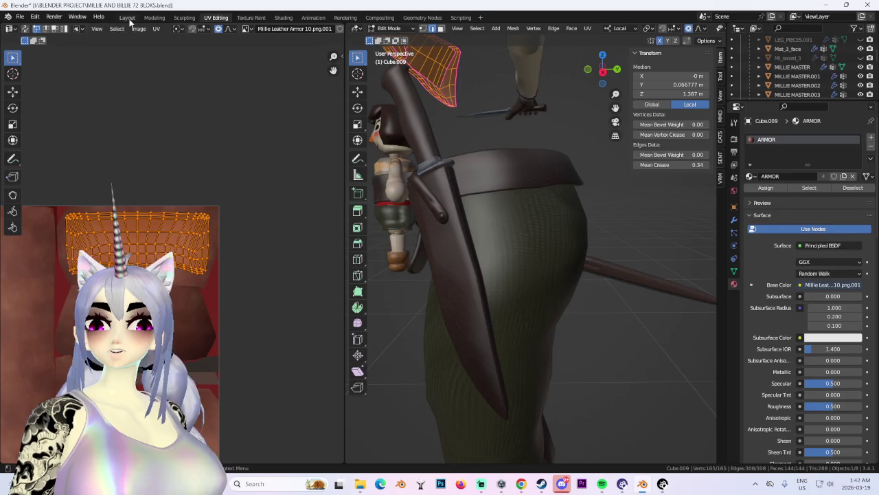
{"action": "left_click", "coordinate": [127, 18]}
Unhide the shirt mesh MILLIE MASTER.004 and the chest armour MILLIE MASTER.007 in the Outliner.
{"action": "mouse_move", "coordinate": [539, 265]}
{"action": "middle_mouse_down"}
{"action": "mouse_move", "coordinate": [488, 265]}
{"action": "mouse_move", "coordinate": [558, 265]}
{"action": "middle_mouse_up"}
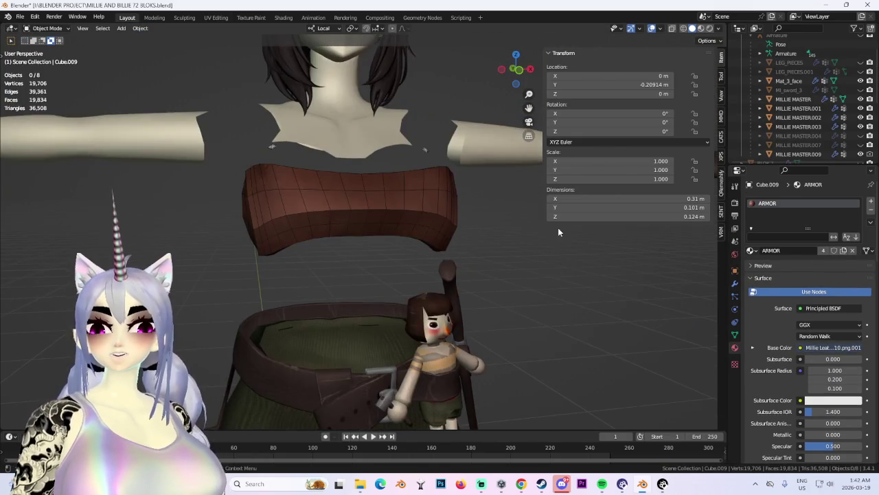
{"action": "mouse_move", "coordinate": [472, 199]}
{"action": "middle_mouse_down"}
{"action": "mouse_move", "coordinate": [394, 197]}
{"action": "mouse_move", "coordinate": [387, 234]}
{"action": "mouse_move", "coordinate": [394, 198]}
{"action": "mouse_move", "coordinate": [445, 215]}
{"action": "mouse_move", "coordinate": [472, 204]}
{"action": "mouse_move", "coordinate": [410, 204]}
{"action": "middle_mouse_up"}
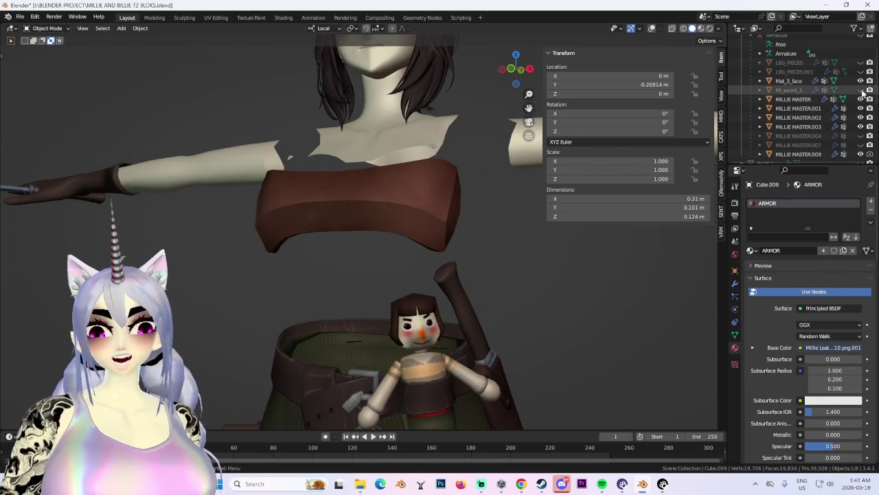
{"action": "left_click", "coordinate": [860, 136]}
{"action": "left_click", "coordinate": [860, 136]}
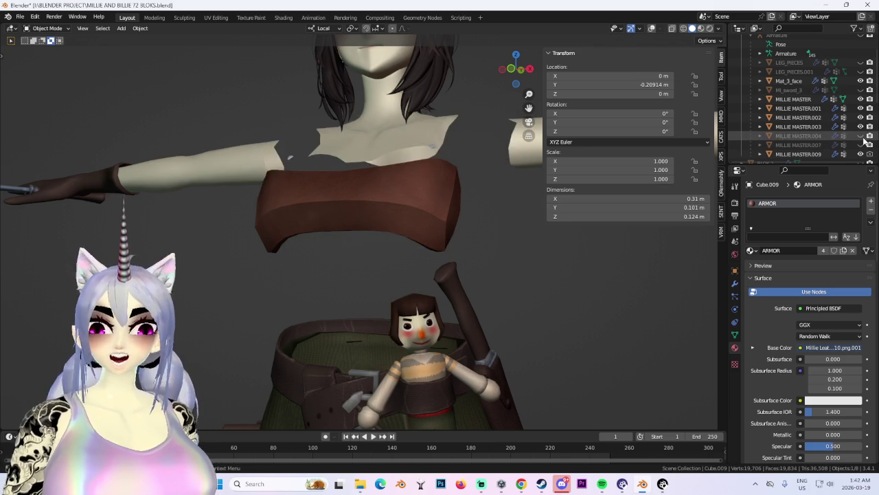
{"action": "left_click", "coordinate": [860, 136]}
{"action": "left_click", "coordinate": [860, 145]}
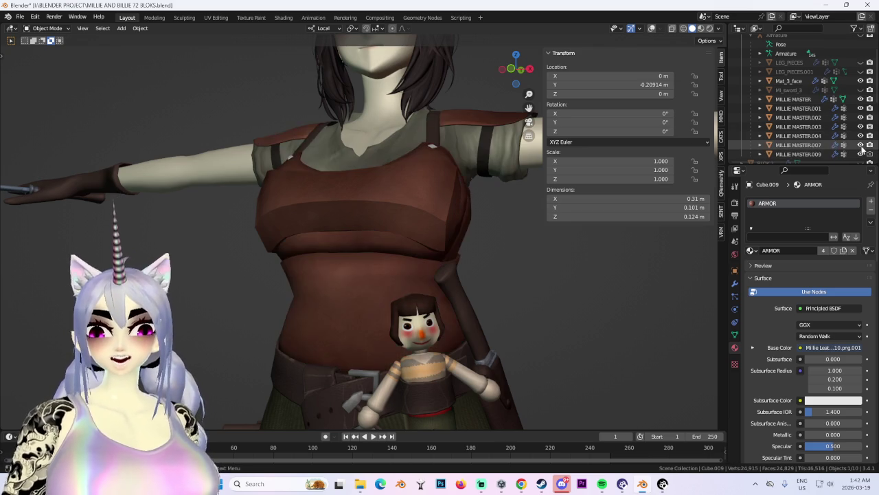
Inspect the breastplate over the clothing from several torso angles, briefly toggling overlays.
{"action": "scroll", "coordinate": [399, 219], "scroll_direction": "down", "scroll_amount": 2}
{"action": "scroll", "coordinate": [414, 232], "scroll_direction": "down", "scroll_amount": 3}
{"action": "mouse_move", "coordinate": [414, 232]}
{"action": "middle_mouse_down"}
{"action": "mouse_move", "coordinate": [488, 208]}
{"action": "mouse_move", "coordinate": [434, 224]}
{"action": "middle_mouse_up"}
{"action": "scroll", "coordinate": [529, 207], "scroll_direction": "down", "scroll_amount": 1}
{"action": "scroll", "coordinate": [545, 318], "scroll_direction": "down", "scroll_amount": 2}
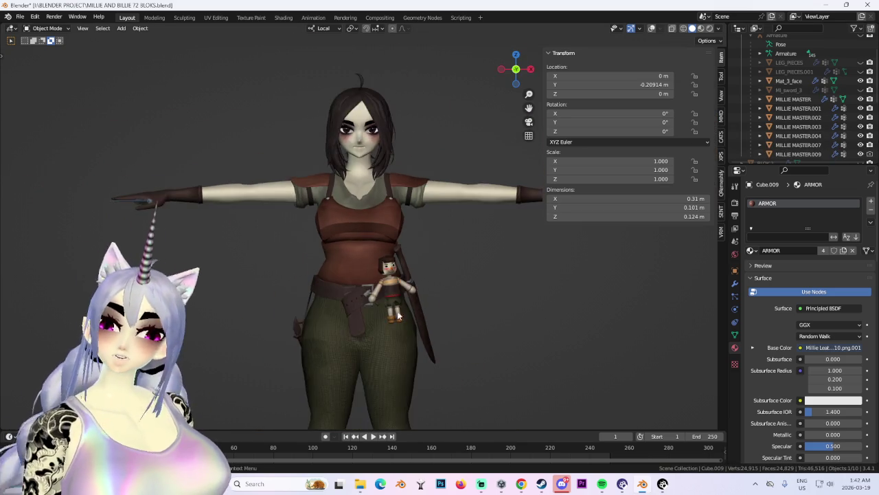
{"action": "scroll", "coordinate": [481, 309], "scroll_direction": "up", "scroll_amount": 4}
{"action": "middle_click_drag", "start_coordinate": [494, 309], "coordinate": [457, 300]}
{"action": "left_click", "coordinate": [651, 32]}
{"action": "left_click", "coordinate": [651, 32]}
{"action": "mouse_move", "coordinate": [412, 226]}
{"action": "middle_mouse_down"}
{"action": "mouse_move", "coordinate": [377, 208]}
{"action": "mouse_move", "coordinate": [453, 196]}
{"action": "middle_mouse_up"}
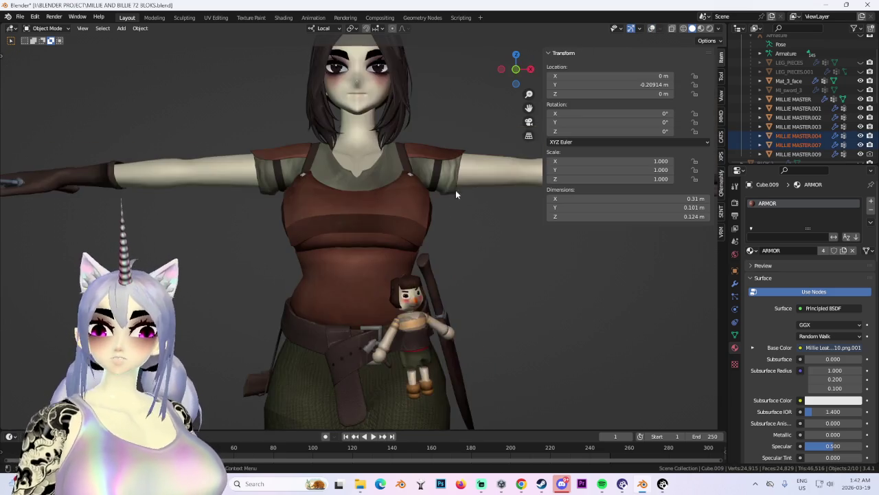
{"action": "scroll", "coordinate": [453, 196], "scroll_direction": "up", "scroll_amount": 2}
Switch the breastplate mesh back into Edit Mode.
{"action": "left_click", "coordinate": [47, 28]}
{"action": "left_click", "coordinate": [43, 46]}
{"action": "middle_click_drag", "start_coordinate": [384, 248], "coordinate": [467, 206]}
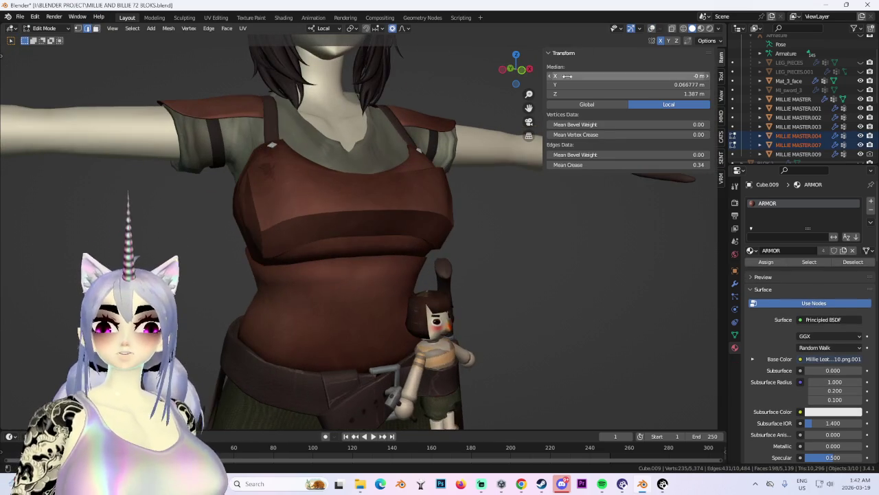
Turn wireframe overlays back on and re-enter Edit Mode on the chest piece.
{"action": "left_click", "coordinate": [656, 29]}
{"action": "mouse_move", "coordinate": [412, 248]}
{"action": "middle_mouse_down"}
{"action": "mouse_move", "coordinate": [342, 263]}
{"action": "mouse_move", "coordinate": [562, 264]}
{"action": "middle_mouse_up"}
{"action": "left_click", "coordinate": [502, 254]}
{"action": "mouse_move", "coordinate": [503, 255]}
{"action": "middle_mouse_down"}
{"action": "mouse_move", "coordinate": [393, 255]}
{"action": "mouse_move", "coordinate": [415, 261]}
{"action": "mouse_move", "coordinate": [407, 304]}
{"action": "mouse_move", "coordinate": [371, 200]}
{"action": "middle_mouse_up"}
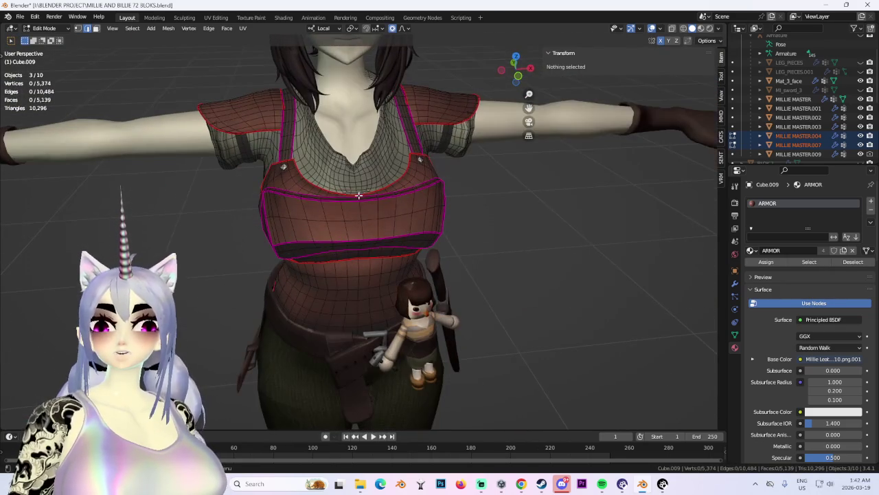
{"action": "left_click", "coordinate": [371, 200]}
{"action": "left_click", "coordinate": [45, 28]}
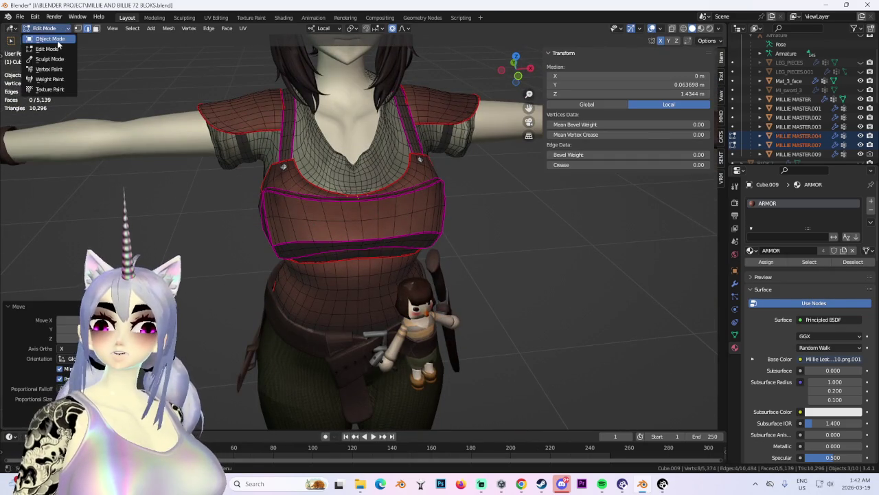
{"action": "left_click", "coordinate": [43, 36]}
{"action": "middle_click_drag", "start_coordinate": [409, 229], "coordinate": [405, 261]}
{"action": "left_click", "coordinate": [45, 28]}
{"action": "left_click", "coordinate": [43, 49]}
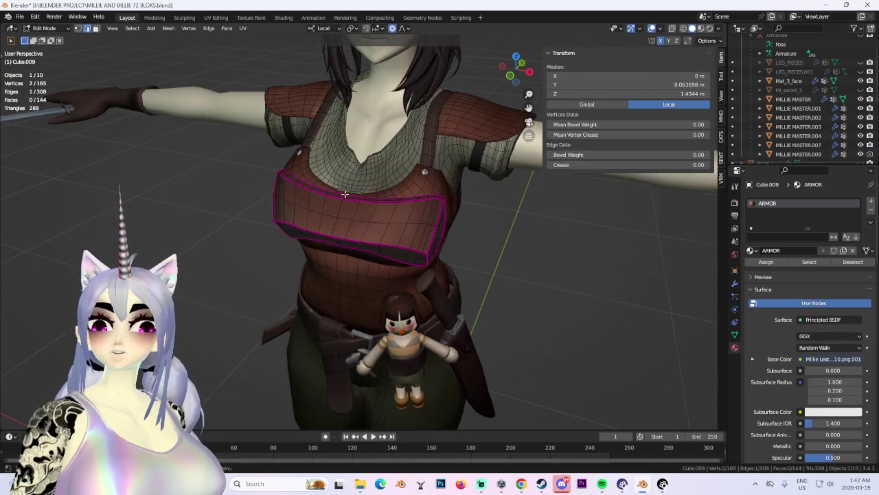
Lift the two top-centre faces of the chest piece slightly with proportional editing.
{"action": "left_click", "coordinate": [341, 208], "text": "shift"}
{"action": "mouse_move", "coordinate": [342, 208]}
{"action": "middle_mouse_down"}
{"action": "mouse_move", "coordinate": [349, 196]}
{"action": "mouse_move", "coordinate": [433, 194]}
{"action": "middle_mouse_up"}
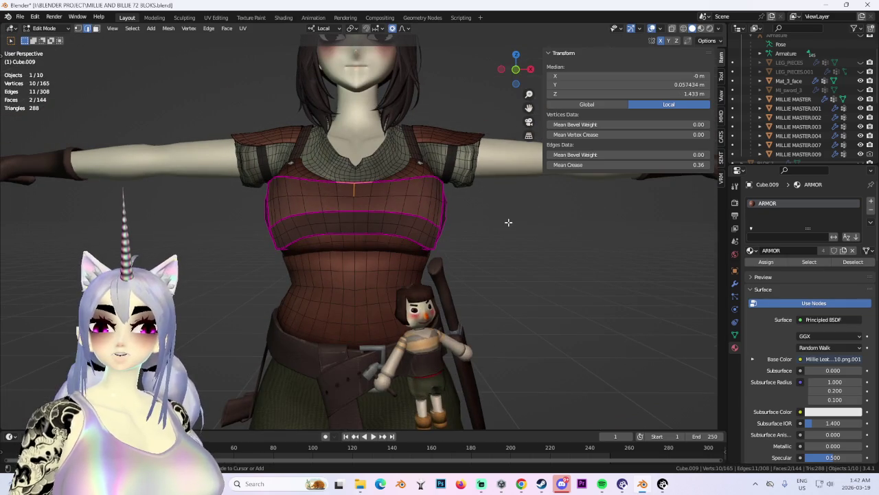
{"action": "mouse_move", "coordinate": [508, 222]}
{"action": "middle_mouse_down"}
{"action": "mouse_move", "coordinate": [409, 260]}
{"action": "mouse_move", "coordinate": [575, 243]}
{"action": "mouse_move", "coordinate": [507, 262]}
{"action": "mouse_move", "coordinate": [350, 213]}
{"action": "middle_mouse_up"}
{"action": "key", "text": "g"}
{"action": "left_click", "coordinate": [406, 265]}
{"action": "left_click", "coordinate": [557, 247]}
Select the chest piece's top rim faces and raise them along Z.
{"action": "scroll", "coordinate": [504, 256], "scroll_direction": "up", "scroll_amount": 2}
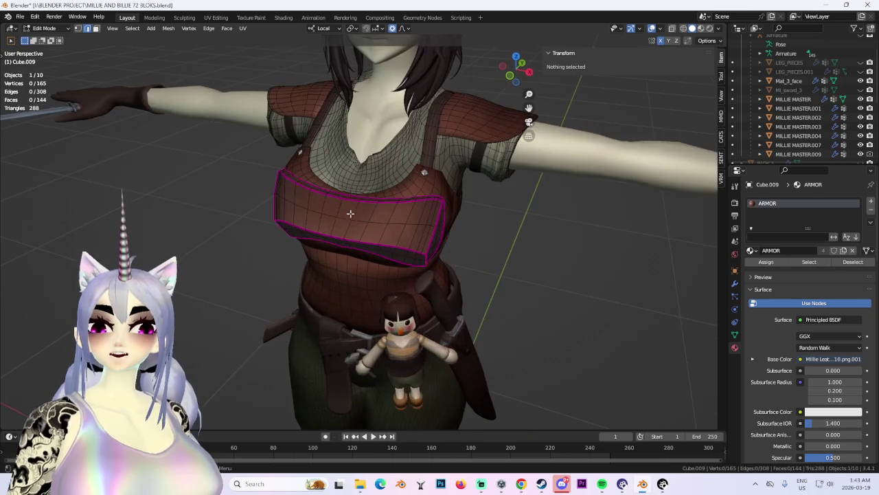
{"action": "left_click", "coordinate": [326, 187], "text": "alt"}
{"action": "middle_click_drag", "start_coordinate": [325, 187], "coordinate": [395, 223]}
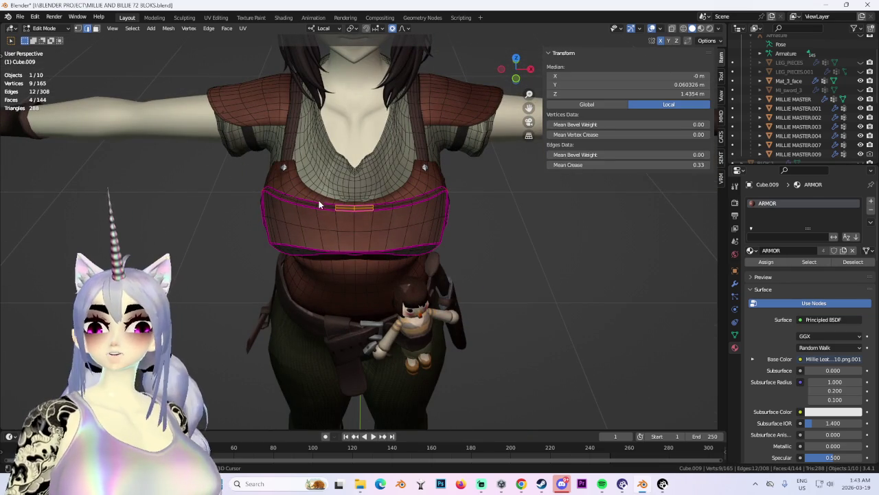
{"action": "left_click", "coordinate": [324, 204], "text": "ctrl"}
{"action": "left_click", "coordinate": [388, 207], "text": "ctrl"}
{"action": "key", "text": "g"}
{"action": "key", "text": "z"}
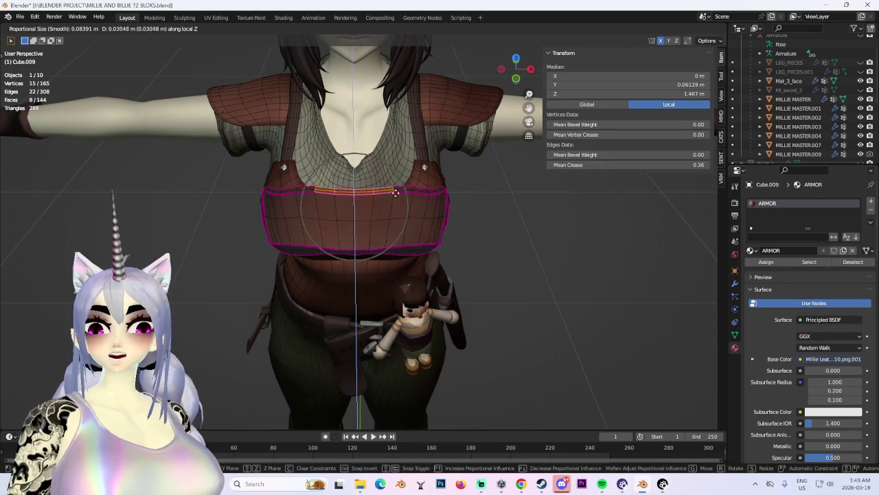
{"action": "left_click", "coordinate": [395, 195]}
Nudge the top rim lower along Z and push it along local Y.
{"action": "scroll", "coordinate": [395, 199], "scroll_direction": "down", "scroll_amount": 3}
{"action": "mouse_move", "coordinate": [395, 199]}
{"action": "middle_mouse_down"}
{"action": "mouse_move", "coordinate": [467, 210]}
{"action": "mouse_move", "coordinate": [410, 240]}
{"action": "mouse_move", "coordinate": [487, 235]}
{"action": "mouse_move", "coordinate": [481, 265]}
{"action": "mouse_move", "coordinate": [563, 274]}
{"action": "middle_mouse_up"}
{"action": "key", "text": "g"}
{"action": "key", "text": "z"}
{"action": "left_click", "coordinate": [454, 220]}
{"action": "key", "text": "g"}
{"action": "key", "text": "y"}
{"action": "left_click", "coordinate": [413, 237]}
Deselect everything and preview the plate's shape with the wireframe hidden.
{"action": "key", "text": "alt+a"}
{"action": "left_click", "coordinate": [684, 31]}
{"action": "mouse_move", "coordinate": [481, 247]}
{"action": "middle_mouse_down"}
{"action": "mouse_move", "coordinate": [526, 249]}
{"action": "mouse_move", "coordinate": [388, 250]}
{"action": "mouse_move", "coordinate": [400, 227]}
{"action": "mouse_move", "coordinate": [364, 244]}
{"action": "mouse_move", "coordinate": [508, 257]}
{"action": "mouse_move", "coordinate": [426, 267]}
{"action": "mouse_move", "coordinate": [477, 296]}
{"action": "mouse_move", "coordinate": [522, 275]}
{"action": "middle_mouse_up"}
{"action": "key", "text": "l"}
{"action": "scroll", "coordinate": [471, 275], "scroll_direction": "up", "scroll_amount": 2}
{"action": "scroll", "coordinate": [477, 296], "scroll_direction": "up", "scroll_amount": 2}
{"action": "left_click", "coordinate": [657, 28]}
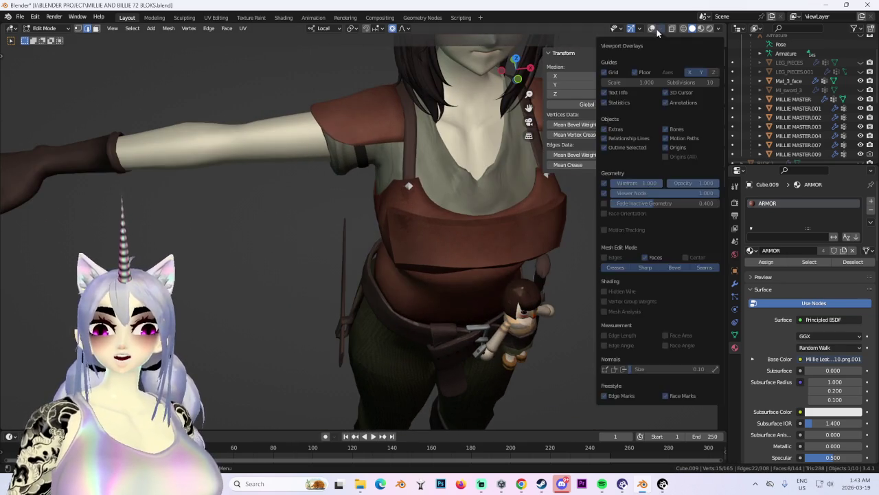
Select an edge on the plate's upper left side, raise it, then push it along local Y.
{"action": "left_click", "coordinate": [652, 28]}
{"action": "middle_click_drag", "start_coordinate": [536, 171], "coordinate": [418, 238]}
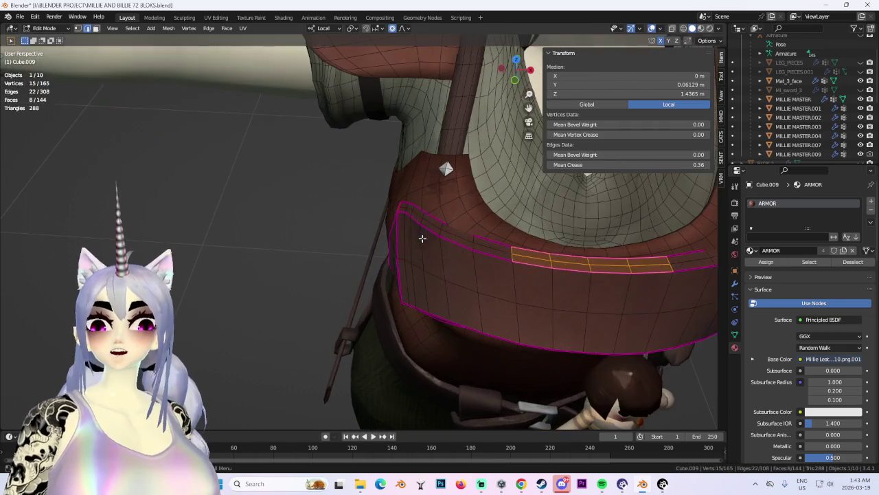
{"action": "left_click", "coordinate": [488, 239]}
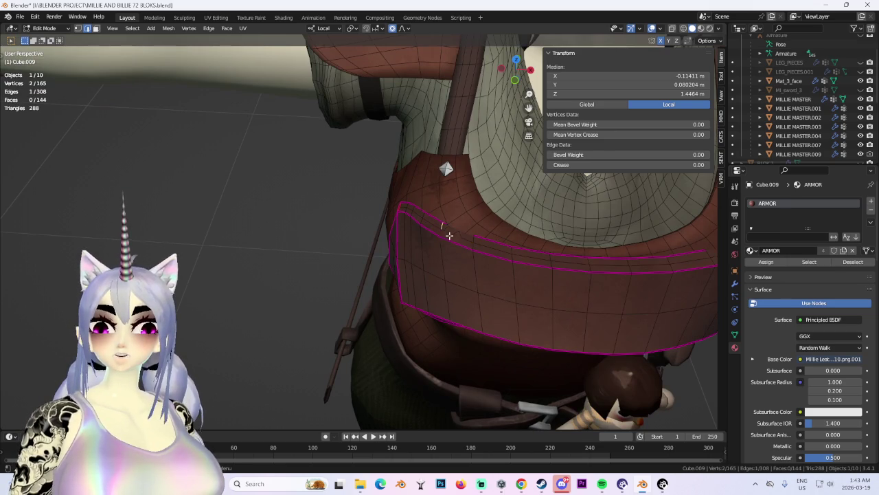
{"action": "middle_click_drag", "start_coordinate": [488, 229], "coordinate": [496, 196]}
{"action": "mouse_move", "coordinate": [502, 251]}
{"action": "middle_mouse_down"}
{"action": "mouse_move", "coordinate": [456, 261]}
{"action": "mouse_move", "coordinate": [440, 237]}
{"action": "middle_mouse_up"}
{"action": "key", "text": "g"}
{"action": "left_click", "coordinate": [456, 261]}
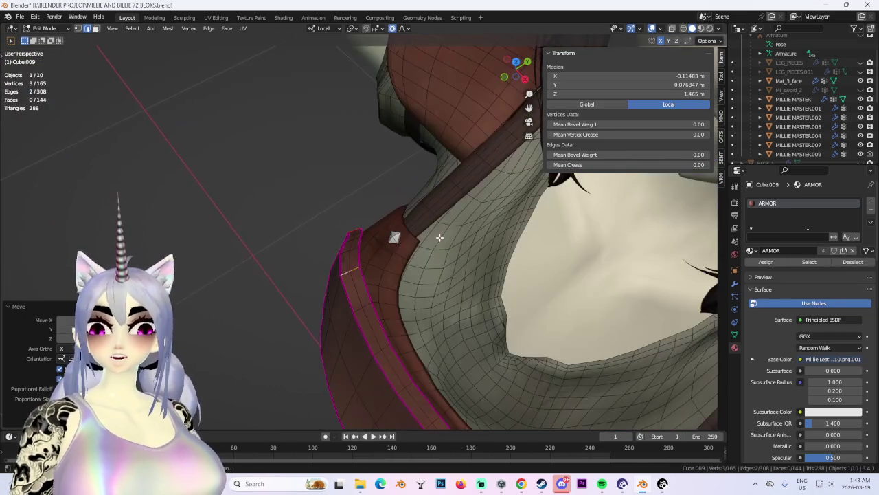
{"action": "key", "text": "y"}
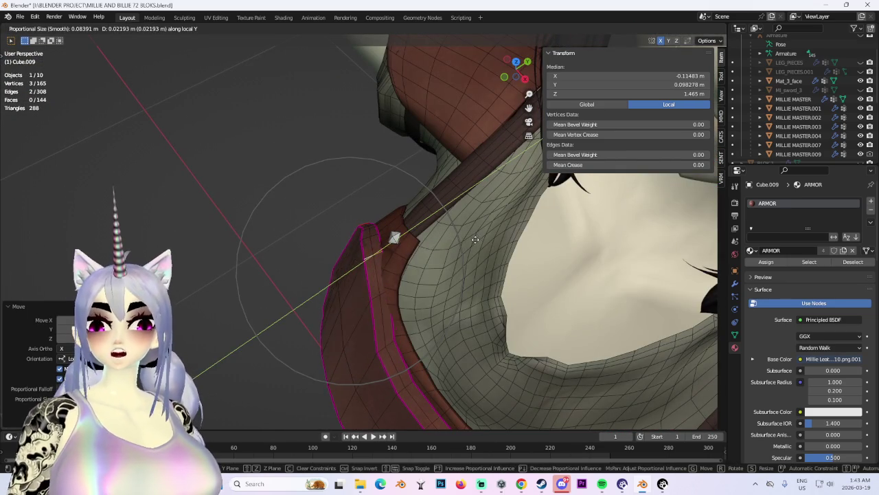
{"action": "left_click", "coordinate": [470, 241]}
In face select mode, move a face on the plate's upper left edge with proportional falloff.
{"action": "mouse_move", "coordinate": [414, 305]}
{"action": "middle_mouse_down"}
{"action": "mouse_move", "coordinate": [504, 257]}
{"action": "mouse_move", "coordinate": [379, 257]}
{"action": "mouse_move", "coordinate": [410, 266]}
{"action": "mouse_move", "coordinate": [557, 265]}
{"action": "mouse_move", "coordinate": [485, 277]}
{"action": "mouse_move", "coordinate": [412, 259]}
{"action": "mouse_move", "coordinate": [420, 260]}
{"action": "middle_mouse_up"}
{"action": "scroll", "coordinate": [348, 211], "scroll_direction": "up", "scroll_amount": 2}
{"action": "mouse_move", "coordinate": [348, 210]}
{"action": "middle_mouse_down"}
{"action": "mouse_move", "coordinate": [330, 212]}
{"action": "mouse_move", "coordinate": [121, 44]}
{"action": "middle_mouse_up"}
{"action": "left_click", "coordinate": [96, 28]}
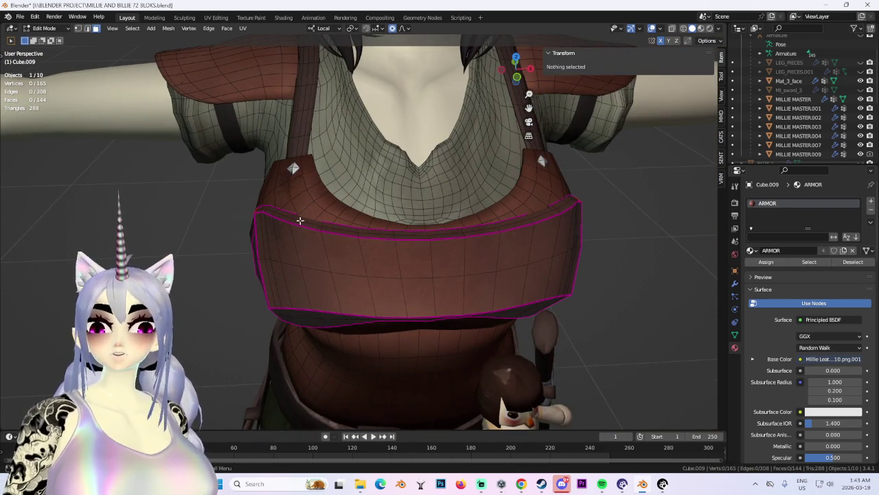
{"action": "left_click", "coordinate": [310, 218]}
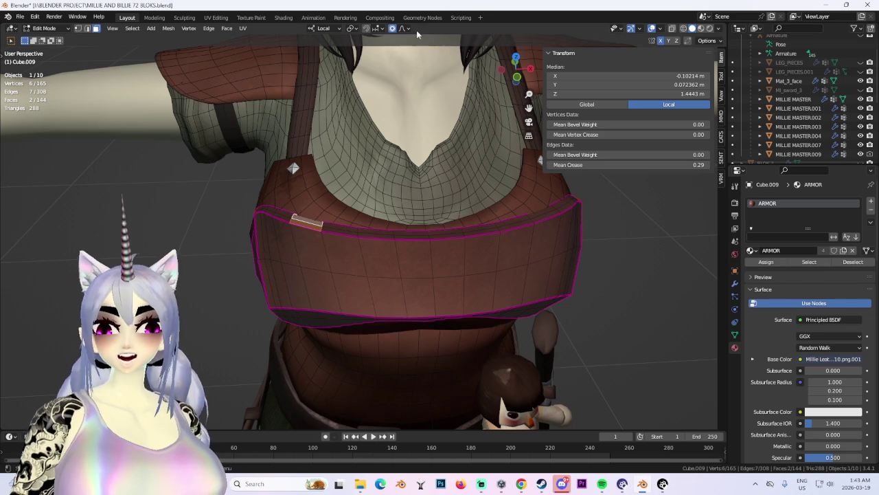
{"action": "middle_click_drag", "start_coordinate": [392, 39], "coordinate": [440, 128]}
{"action": "key", "text": "g"}
{"action": "left_click", "coordinate": [440, 128]}
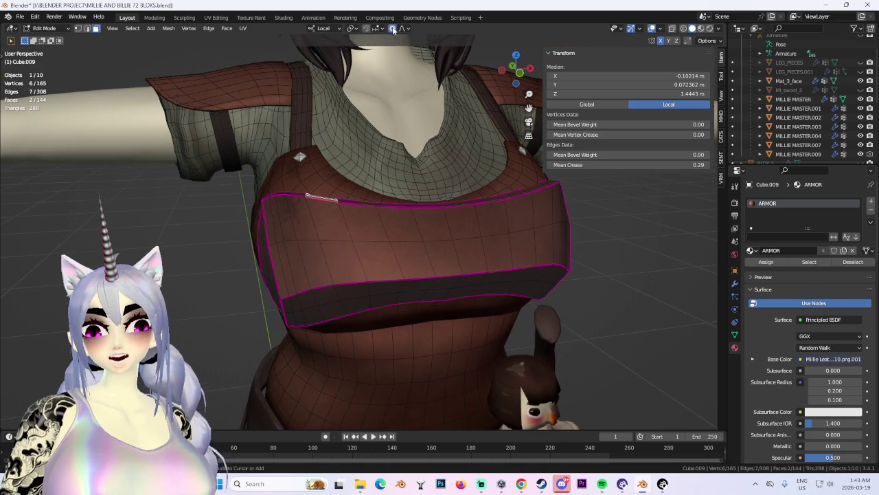
{"action": "key", "text": "g"}
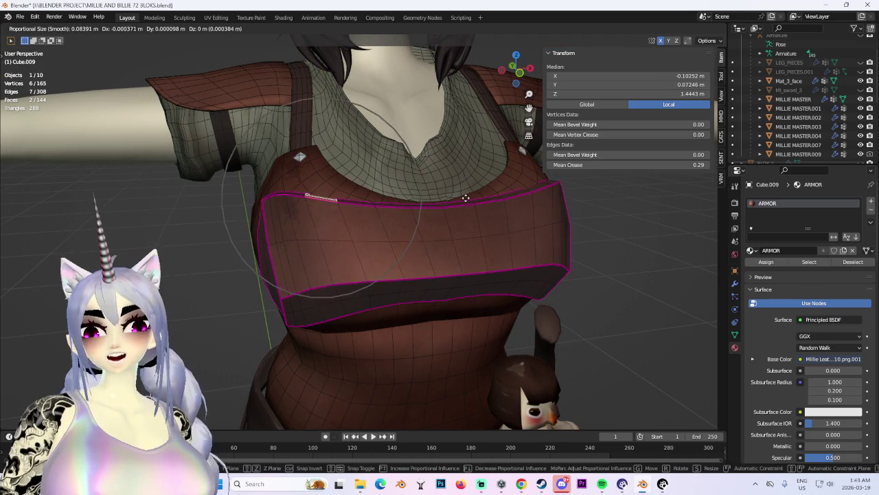
{"action": "left_click", "coordinate": [468, 173]}
In top view, rotate the side faces about Z to bend them around the chest.
{"action": "middle_click_drag", "start_coordinate": [468, 173], "coordinate": [412, 224]}
{"action": "key", "text": "g"}
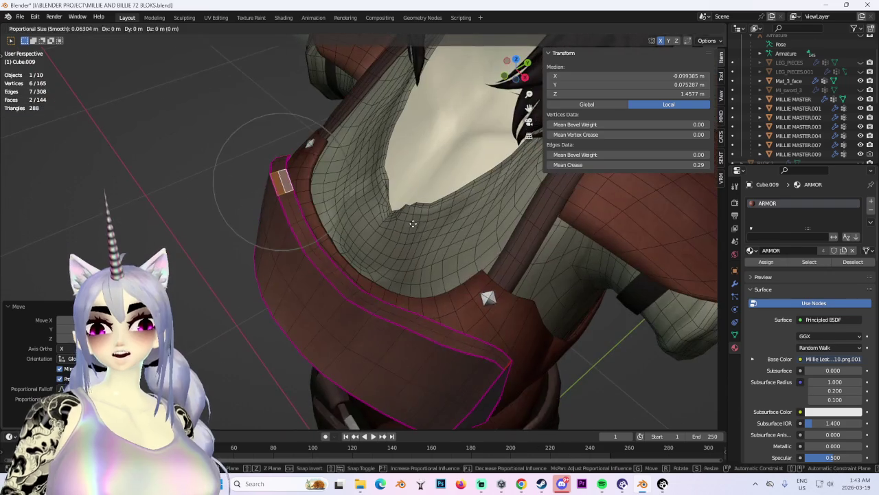
{"action": "right_click", "coordinate": [414, 223]}
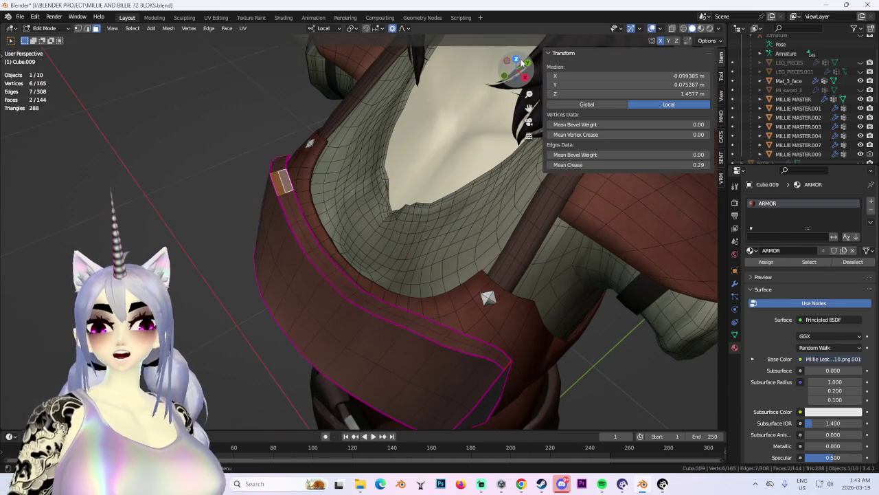
{"action": "left_click", "coordinate": [516, 61]}
{"action": "key", "text": "r"}
{"action": "left_click", "coordinate": [424, 227]}
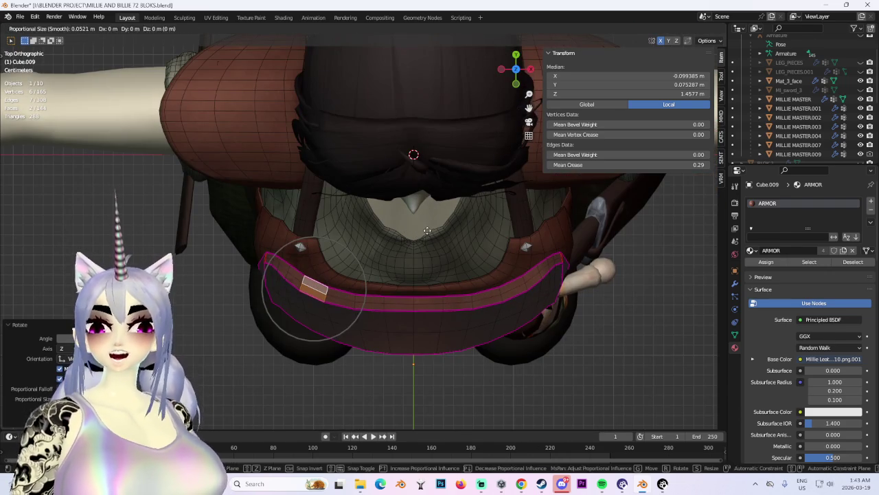
Pull the side faces inward along local Y and select a face on the plate's side.
{"action": "key", "text": "g"}
{"action": "key", "text": "y"}
{"action": "left_click", "coordinate": [440, 216]}
{"action": "middle_click_drag", "start_coordinate": [440, 217], "coordinate": [298, 307]}
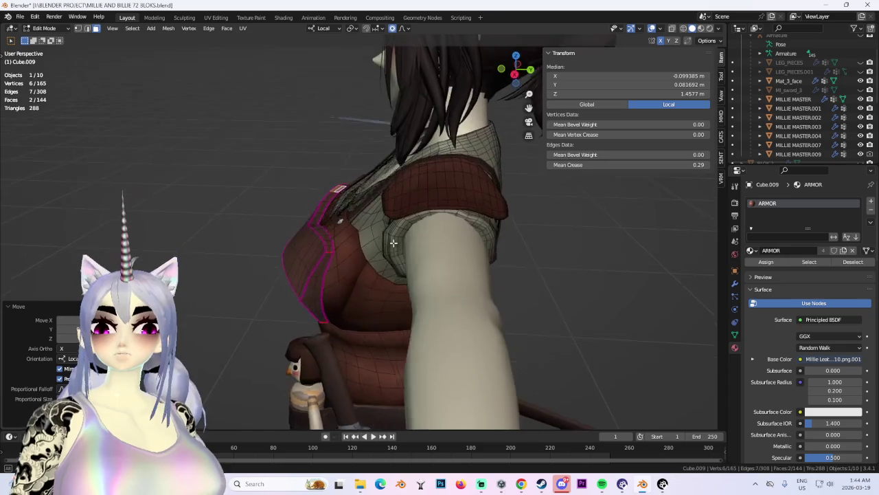
{"action": "left_click", "coordinate": [301, 306]}
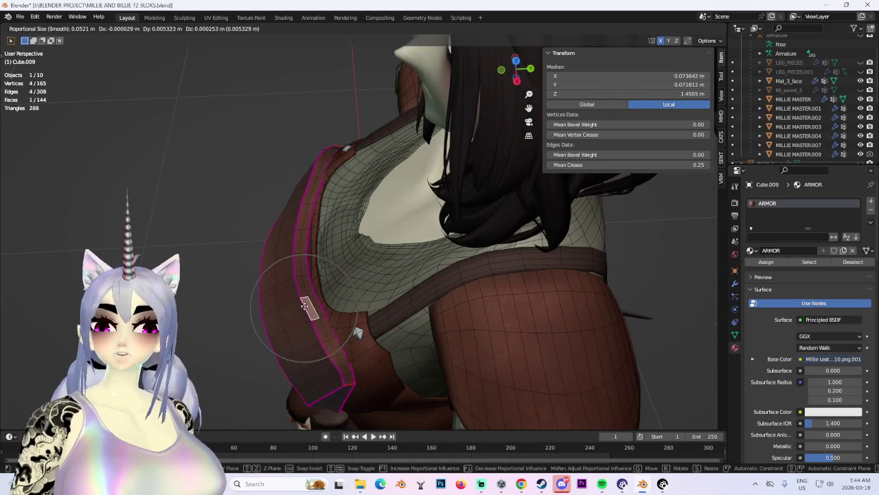
{"action": "mouse_move", "coordinate": [301, 305]}
{"action": "middle_mouse_down"}
{"action": "mouse_move", "coordinate": [398, 230]}
{"action": "mouse_move", "coordinate": [306, 268]}
{"action": "mouse_move", "coordinate": [285, 323]}
{"action": "middle_mouse_up"}
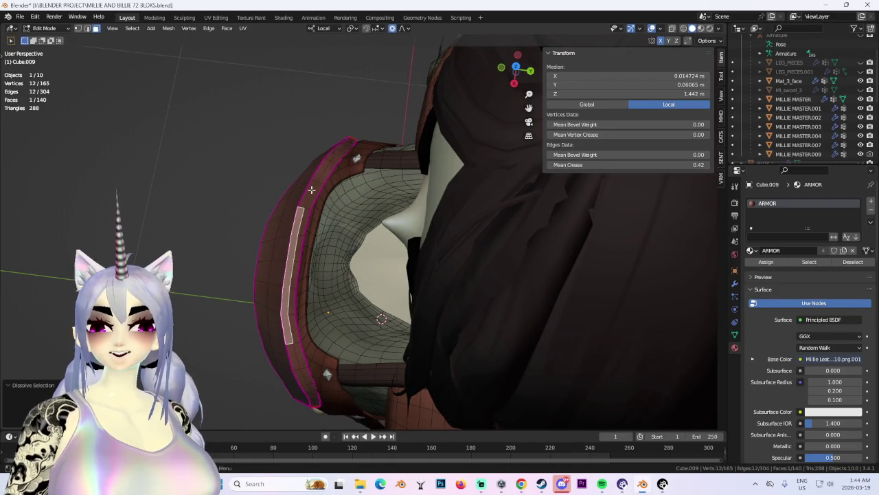
In top view, scale the central front faces to 0.655 along local Y.
{"action": "left_click", "coordinate": [516, 66]}
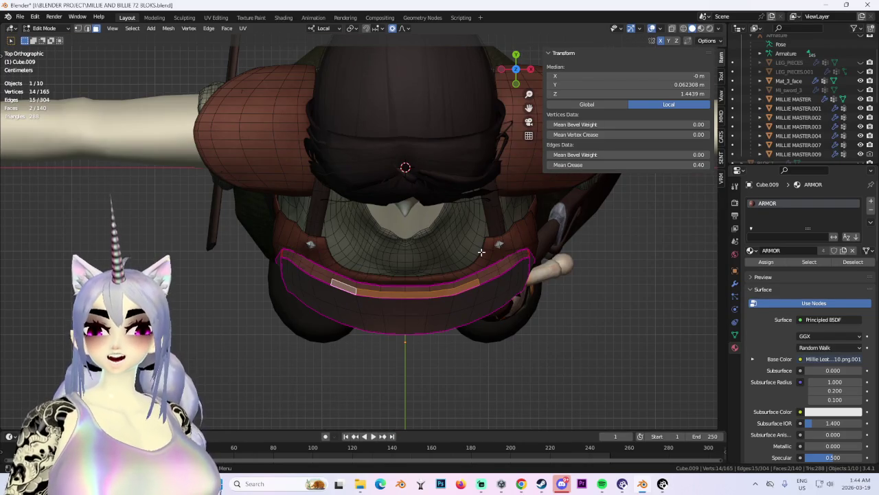
{"action": "key", "text": "s"}
{"action": "key", "text": "y"}
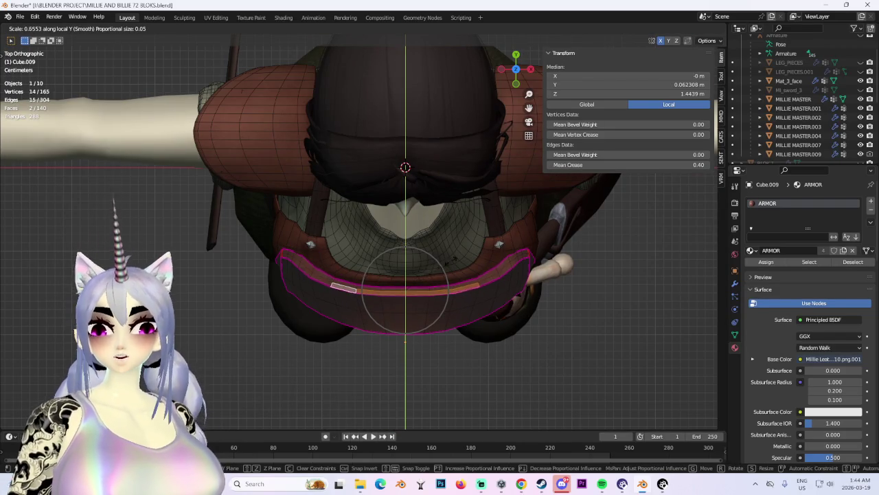
{"action": "key", "text": "Return"}
Push the front band 0.0137 m along local Y back toward the body.
{"action": "mouse_move", "coordinate": [412, 289]}
{"action": "middle_mouse_down"}
{"action": "mouse_move", "coordinate": [438, 215]}
{"action": "mouse_move", "coordinate": [418, 202]}
{"action": "mouse_move", "coordinate": [460, 212]}
{"action": "mouse_move", "coordinate": [491, 237]}
{"action": "mouse_move", "coordinate": [494, 224]}
{"action": "middle_mouse_up"}
{"action": "key", "text": "g"}
{"action": "key", "text": "y"}
{"action": "left_click", "coordinate": [438, 217]}
{"action": "key", "text": "g"}
{"action": "key", "text": "y"}
{"action": "left_click", "coordinate": [502, 229]}
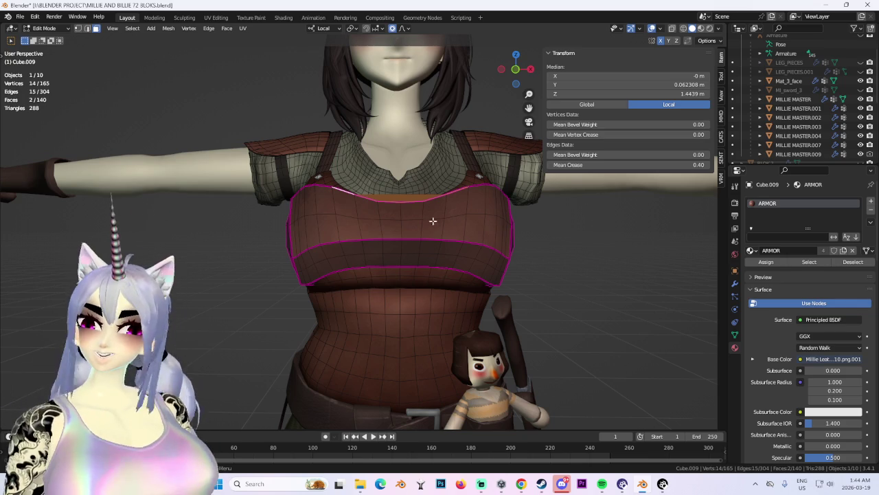
Select the chest plate's upper band of faces, clearing the stray strap-edge selection.
{"action": "middle_click_drag", "start_coordinate": [433, 222], "coordinate": [509, 231]}
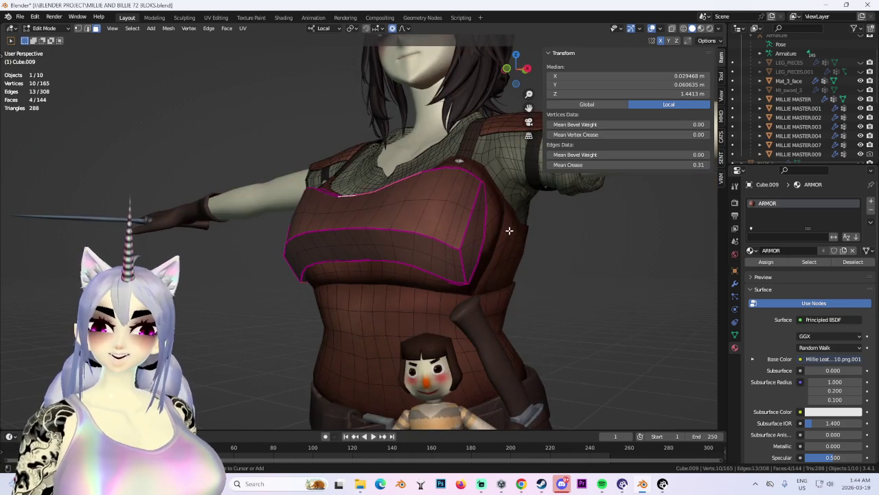
{"action": "middle_click_drag", "start_coordinate": [509, 231], "coordinate": [543, 268]}
{"action": "scroll", "coordinate": [641, 285], "scroll_direction": "up", "scroll_amount": 2}
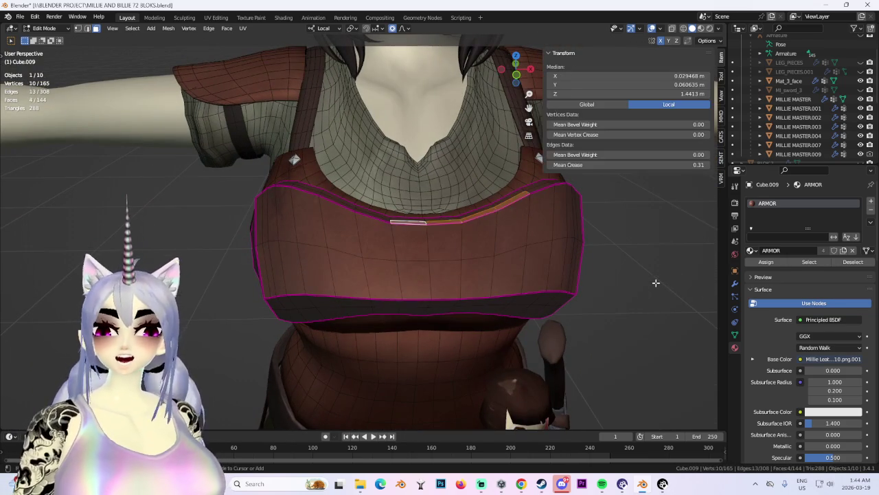
{"action": "middle_click_drag", "start_coordinate": [656, 281], "coordinate": [428, 231]}
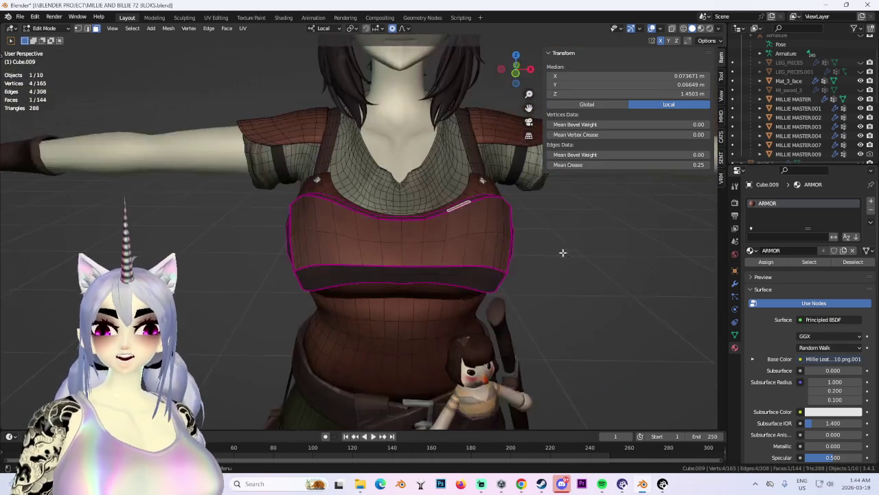
{"action": "scroll", "coordinate": [428, 232], "scroll_direction": "up", "scroll_amount": 2}
{"action": "key", "text": "ctrl+z"}
{"action": "scroll", "coordinate": [437, 239], "scroll_direction": "down", "scroll_amount": 2}
{"action": "middle_click_drag", "start_coordinate": [458, 259], "coordinate": [462, 234]}
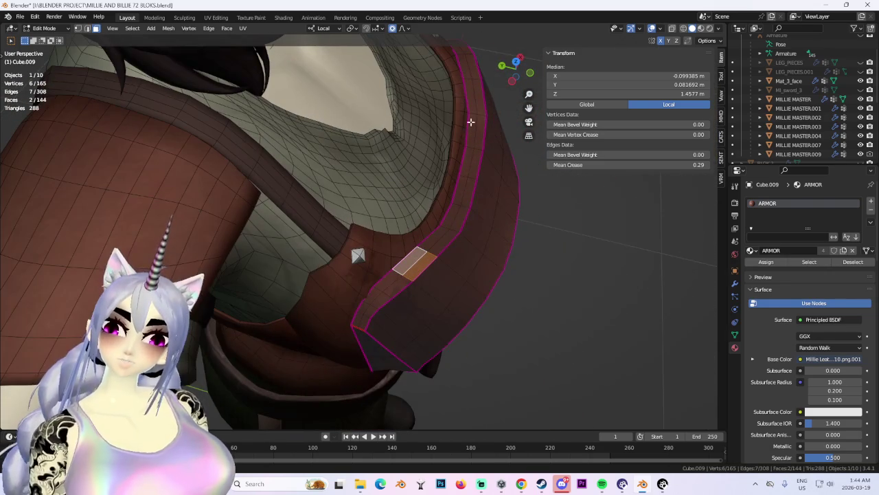
{"action": "left_click_drag", "start_coordinate": [466, 211], "coordinate": [468, 213], "text": "shift"}
{"action": "mouse_move", "coordinate": [467, 213]}
{"action": "middle_mouse_down"}
{"action": "mouse_move", "coordinate": [329, 325]}
{"action": "mouse_move", "coordinate": [305, 331]}
{"action": "middle_mouse_up"}
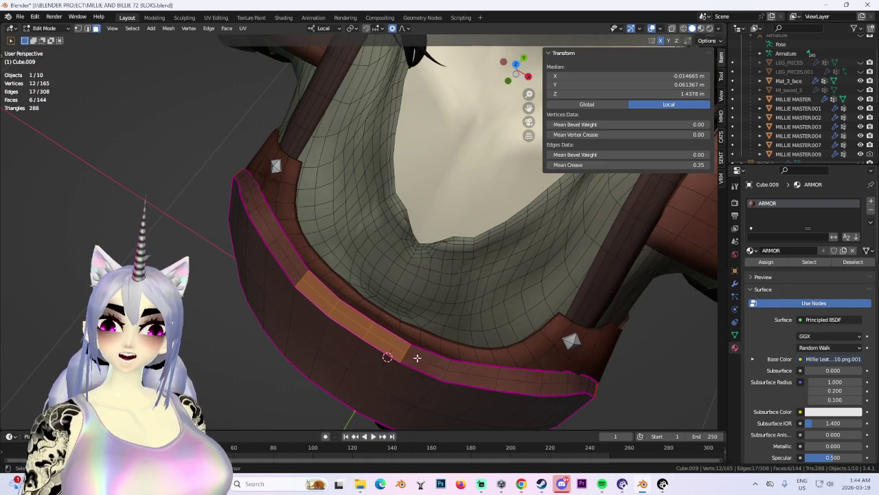
{"action": "mouse_move", "coordinate": [429, 364]}
{"action": "middle_mouse_down"}
{"action": "mouse_move", "coordinate": [449, 334]}
{"action": "mouse_move", "coordinate": [482, 235]}
{"action": "mouse_move", "coordinate": [481, 206]}
{"action": "mouse_move", "coordinate": [506, 209]}
{"action": "mouse_move", "coordinate": [422, 220]}
{"action": "mouse_move", "coordinate": [406, 247]}
{"action": "mouse_move", "coordinate": [499, 238]}
{"action": "mouse_move", "coordinate": [491, 257]}
{"action": "mouse_move", "coordinate": [341, 244]}
{"action": "mouse_move", "coordinate": [569, 279]}
{"action": "mouse_move", "coordinate": [459, 274]}
{"action": "middle_mouse_up"}
{"action": "key", "text": "c"}
{"action": "key", "text": "Escape"}
Raise the upper band along Z, push it back along local Y, then deselect all.
{"action": "key", "text": "g"}
{"action": "key", "text": "z"}
{"action": "left_click", "coordinate": [502, 220]}
{"action": "key", "text": "y"}
{"action": "left_click", "coordinate": [397, 247]}
{"action": "scroll", "coordinate": [467, 240], "scroll_direction": "down", "scroll_amount": 3}
{"action": "left_click", "coordinate": [360, 240]}
{"action": "key", "text": "alt+a"}
Hide overlays and orbit around the torso to preview the fitted breastplate.
{"action": "scroll", "coordinate": [459, 275], "scroll_direction": "up", "scroll_amount": 3}
{"action": "mouse_move", "coordinate": [396, 200]}
{"action": "middle_mouse_down"}
{"action": "mouse_move", "coordinate": [479, 215]}
{"action": "mouse_move", "coordinate": [392, 210]}
{"action": "mouse_move", "coordinate": [290, 227]}
{"action": "mouse_move", "coordinate": [428, 249]}
{"action": "mouse_move", "coordinate": [423, 238]}
{"action": "mouse_move", "coordinate": [478, 223]}
{"action": "middle_mouse_up"}
{"action": "middle_click_drag", "start_coordinate": [555, 239], "coordinate": [671, 82]}
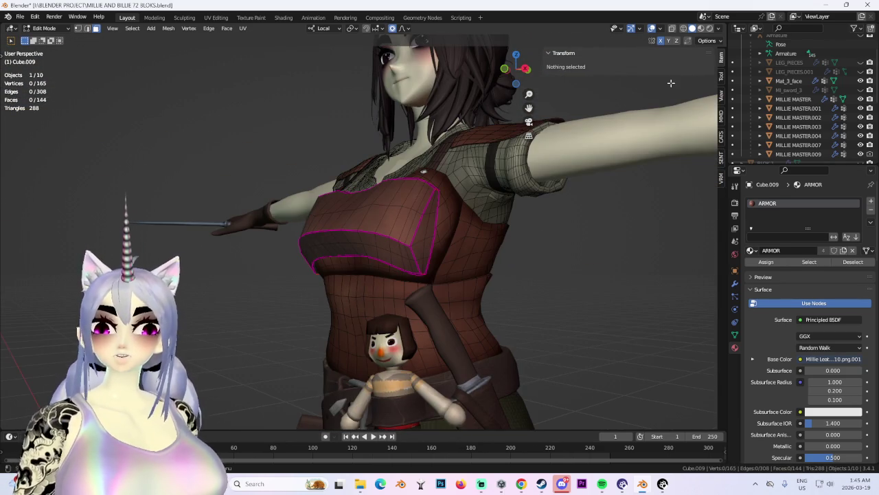
{"action": "left_click", "coordinate": [654, 32]}
{"action": "scroll", "coordinate": [530, 206], "scroll_direction": "down", "scroll_amount": 3}
{"action": "middle_click_drag", "start_coordinate": [529, 206], "coordinate": [366, 257]}
{"action": "mouse_move", "coordinate": [535, 103]}
{"action": "middle_mouse_down"}
{"action": "mouse_move", "coordinate": [447, 151]}
{"action": "mouse_move", "coordinate": [441, 173]}
{"action": "middle_mouse_up"}
{"action": "mouse_move", "coordinate": [371, 281]}
{"action": "middle_mouse_down"}
{"action": "mouse_move", "coordinate": [295, 277]}
{"action": "mouse_move", "coordinate": [369, 271]}
{"action": "mouse_move", "coordinate": [113, 42]}
{"action": "middle_mouse_up"}
Return to Object Mode, select the MILLIE MASTER.007 armour and turn overlays back on.
{"action": "scroll", "coordinate": [295, 277], "scroll_direction": "up", "scroll_amount": 2}
{"action": "left_click", "coordinate": [43, 28]}
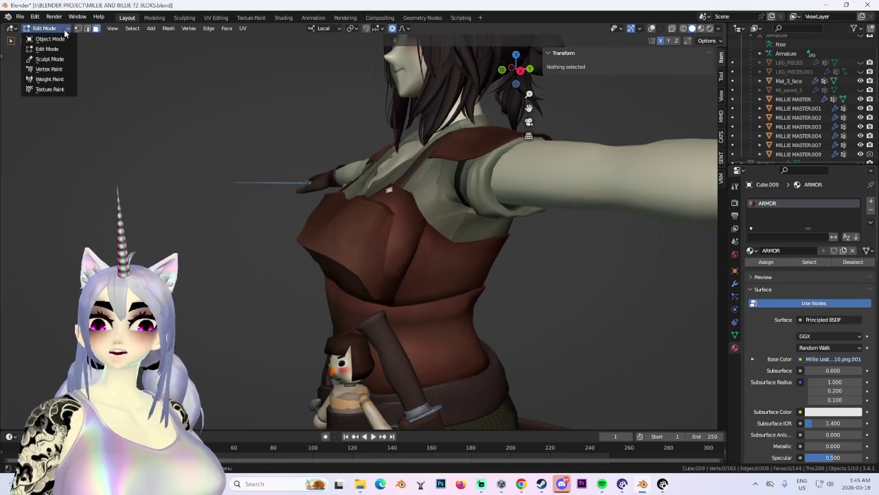
{"action": "left_click", "coordinate": [41, 39]}
{"action": "left_click", "coordinate": [401, 225]}
{"action": "mouse_move", "coordinate": [401, 225]}
{"action": "middle_mouse_down"}
{"action": "mouse_move", "coordinate": [463, 211]}
{"action": "mouse_move", "coordinate": [349, 239]}
{"action": "mouse_move", "coordinate": [385, 234]}
{"action": "middle_mouse_up"}
{"action": "left_click", "coordinate": [651, 28]}
Separate the linked chest-plate geometry into its own object and select it.
{"action": "key", "text": "Tab"}
{"action": "left_click_drag", "start_coordinate": [385, 234], "coordinate": [417, 243]}
{"action": "scroll", "coordinate": [427, 244], "scroll_direction": "up", "scroll_amount": 2}
{"action": "mouse_move", "coordinate": [428, 245]}
{"action": "middle_mouse_down"}
{"action": "mouse_move", "coordinate": [408, 275]}
{"action": "mouse_move", "coordinate": [402, 251]}
{"action": "middle_mouse_up"}
{"action": "key", "text": "ctrl+l"}
{"action": "middle_click_drag", "start_coordinate": [450, 284], "coordinate": [433, 283]}
{"action": "key", "text": "p"}
{"action": "left_click", "coordinate": [433, 285]}
{"action": "key", "text": "Tab"}
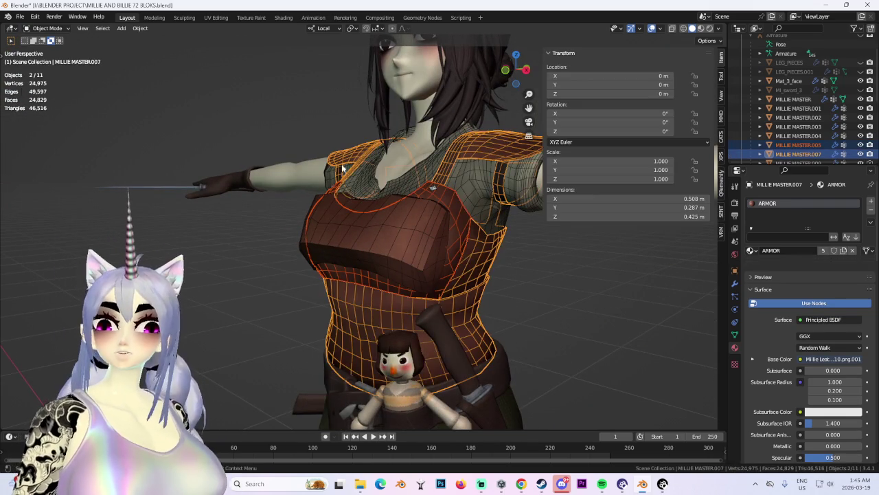
{"action": "left_click", "coordinate": [450, 247]}
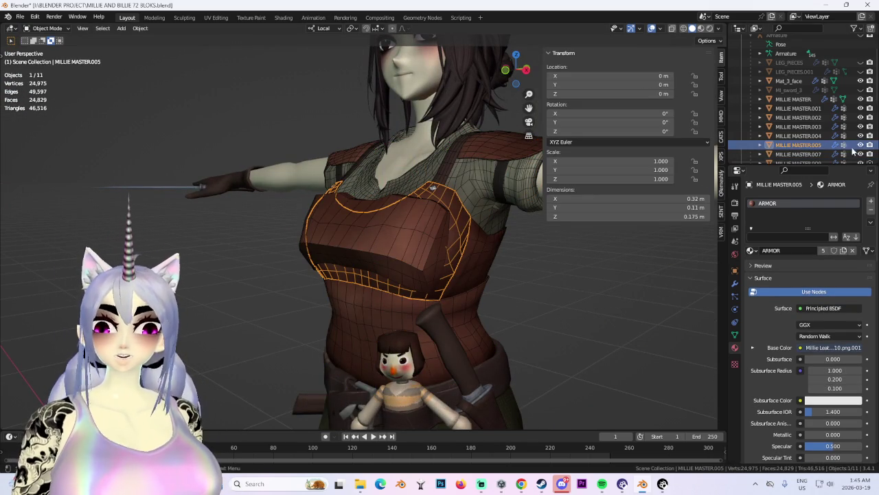
Hide and unhide the chest plate, then select it together with MILLIE MASTER.007.
{"action": "key", "text": "h"}
{"action": "mouse_move", "coordinate": [473, 261]}
{"action": "middle_mouse_down"}
{"action": "mouse_move", "coordinate": [428, 258]}
{"action": "mouse_move", "coordinate": [432, 249]}
{"action": "mouse_move", "coordinate": [348, 248]}
{"action": "mouse_move", "coordinate": [294, 209]}
{"action": "mouse_move", "coordinate": [398, 240]}
{"action": "mouse_move", "coordinate": [422, 231]}
{"action": "mouse_move", "coordinate": [436, 256]}
{"action": "mouse_move", "coordinate": [351, 263]}
{"action": "mouse_move", "coordinate": [359, 256]}
{"action": "middle_mouse_up"}
{"action": "left_click", "coordinate": [459, 235]}
{"action": "key", "text": "alt+h"}
{"action": "scroll", "coordinate": [460, 238], "scroll_direction": "up", "scroll_amount": 5}
{"action": "scroll", "coordinate": [436, 257], "scroll_direction": "up", "scroll_amount": 5}
{"action": "scroll", "coordinate": [415, 254], "scroll_direction": "down", "scroll_amount": 3}
{"action": "left_click", "coordinate": [359, 256], "text": "shift"}
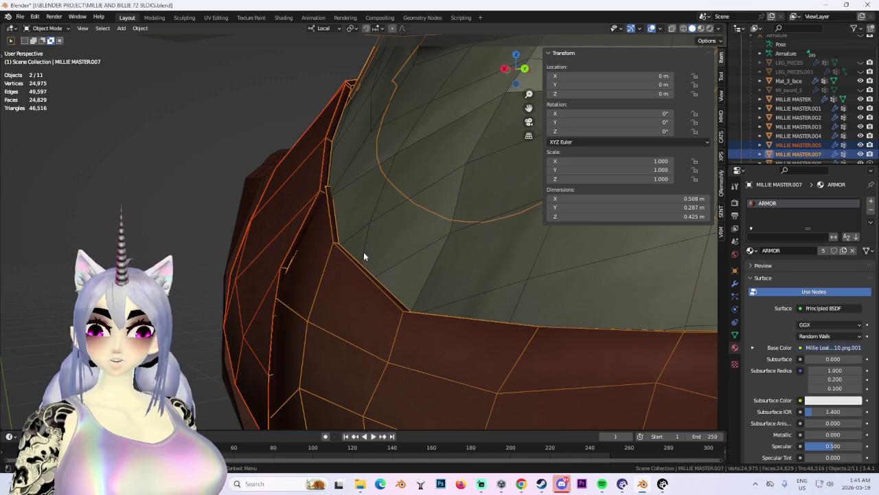
In Edit Mode, select the whole connected armour band with Ctrl+L.
{"action": "key", "text": "Tab"}
{"action": "key", "text": "l"}
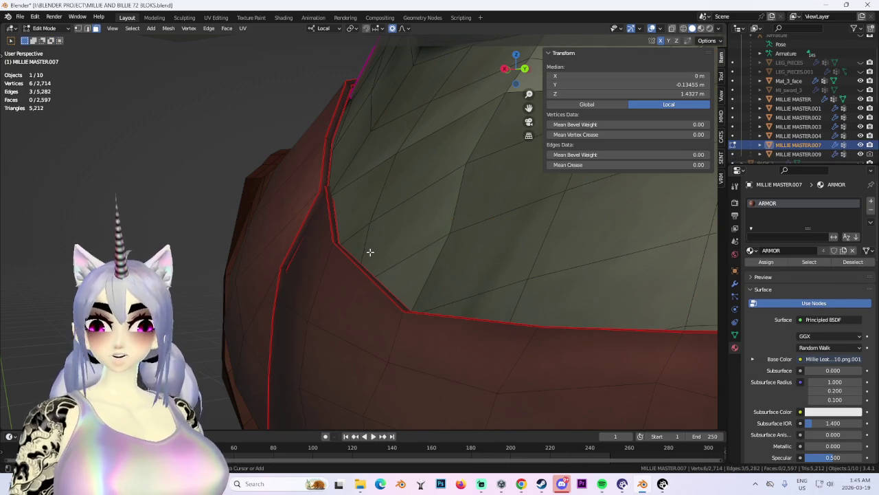
{"action": "key", "text": "l"}
{"action": "key", "text": "ctrl+z"}
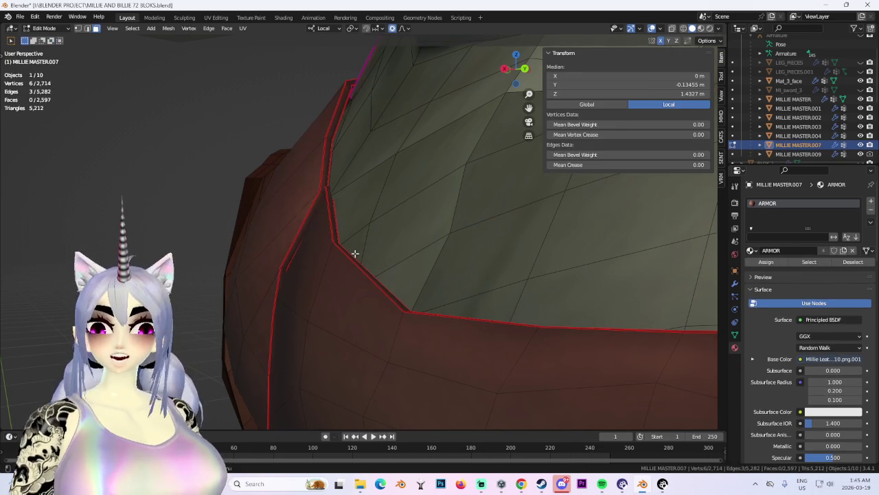
{"action": "left_click", "coordinate": [329, 172], "text": "shift"}
{"action": "middle_click_drag", "start_coordinate": [328, 172], "coordinate": [382, 197]}
{"action": "mouse_move", "coordinate": [431, 340]}
{"action": "middle_mouse_down"}
{"action": "mouse_move", "coordinate": [457, 265]}
{"action": "mouse_move", "coordinate": [392, 237]}
{"action": "middle_mouse_up"}
{"action": "left_click_drag", "start_coordinate": [346, 219], "coordinate": [449, 302], "text": "shift"}
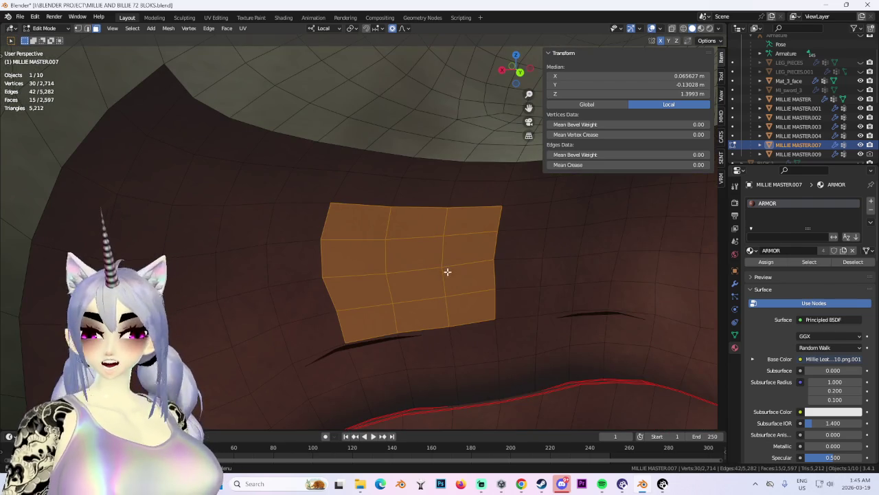
{"action": "key", "text": "ctrl+l"}
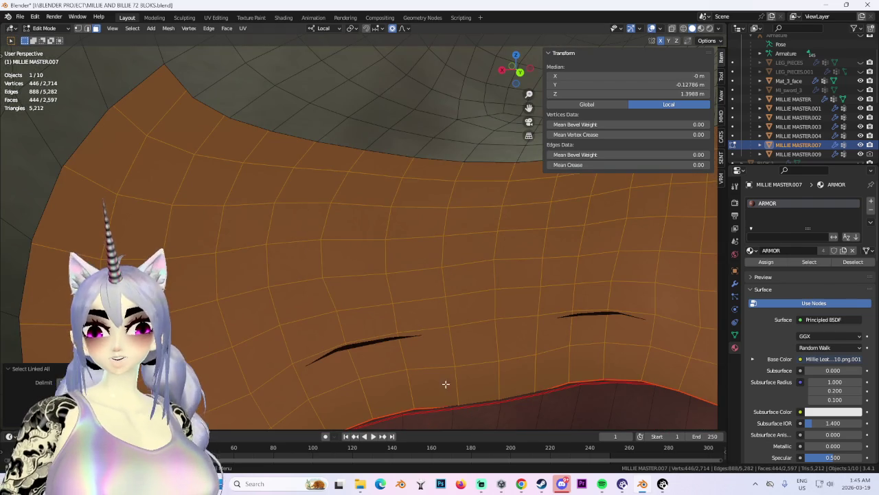
Separate the band by selection, return to Object Mode and make MILLIE MASTER.005 active.
{"action": "middle_click_drag", "start_coordinate": [323, 341], "coordinate": [346, 299]}
{"action": "scroll", "coordinate": [382, 289], "scroll_direction": "up", "scroll_amount": 5}
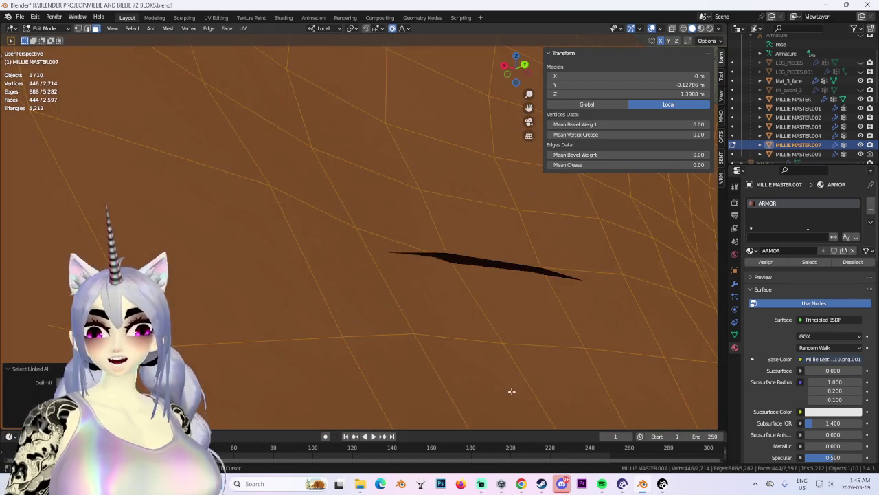
{"action": "scroll", "coordinate": [485, 349], "scroll_direction": "down", "scroll_amount": 3}
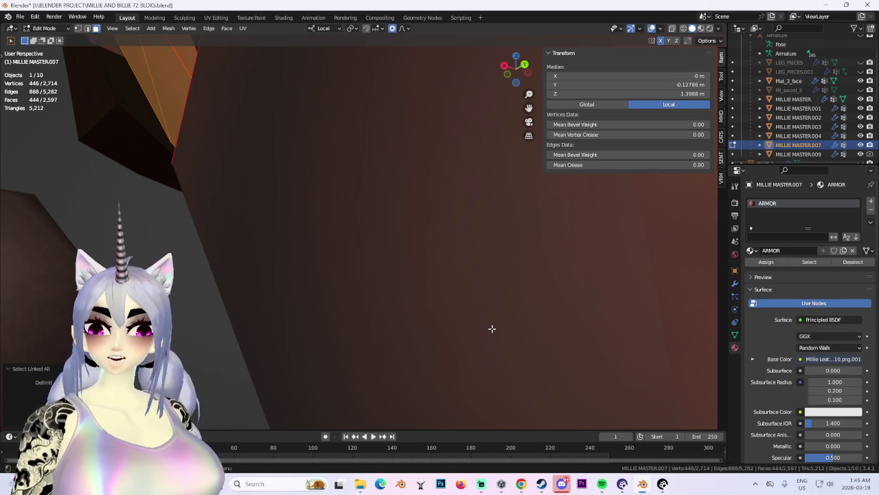
{"action": "scroll", "coordinate": [422, 307], "scroll_direction": "down", "scroll_amount": 5}
{"action": "mouse_move", "coordinate": [436, 310]}
{"action": "middle_mouse_down"}
{"action": "mouse_move", "coordinate": [480, 268]}
{"action": "mouse_move", "coordinate": [411, 300]}
{"action": "middle_mouse_up"}
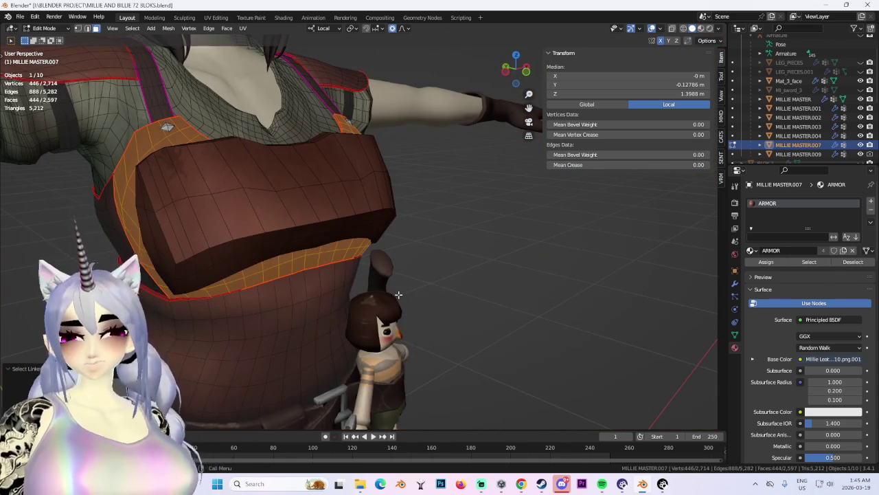
{"action": "key", "text": "p"}
{"action": "left_click", "coordinate": [395, 294]}
{"action": "left_click", "coordinate": [44, 28]}
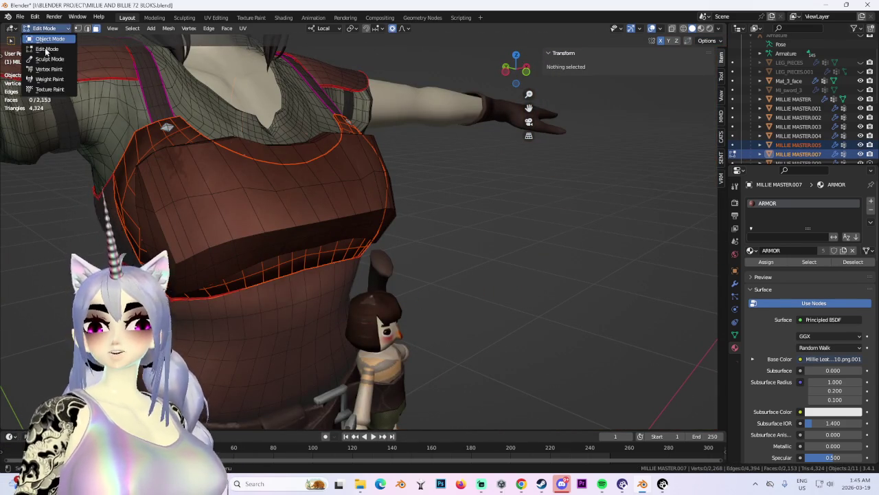
{"action": "left_click", "coordinate": [41, 33]}
{"action": "left_click", "coordinate": [838, 144]}
Hide MILLIE MASTER.005 and select the breastplate Cube.009, viewed from the side.
{"action": "key", "text": "h"}
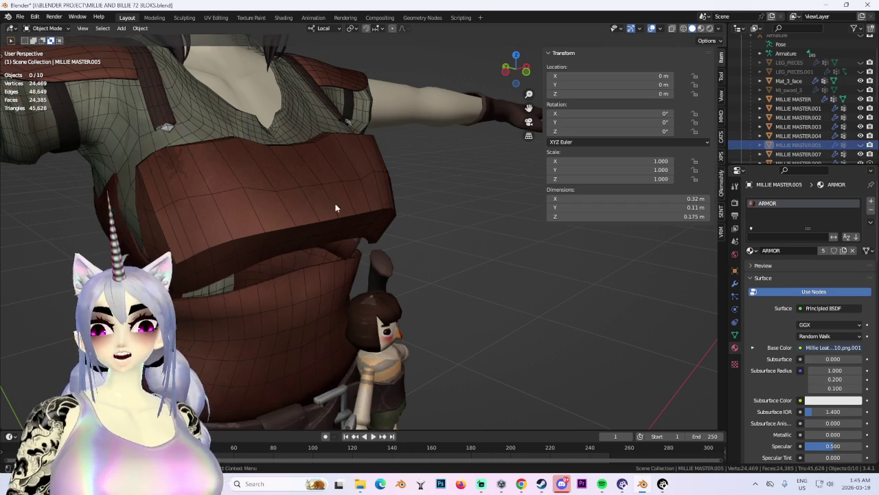
{"action": "left_click", "coordinate": [289, 178]}
{"action": "middle_click_drag", "start_coordinate": [289, 179], "coordinate": [348, 204]}
{"action": "mouse_move", "coordinate": [512, 85]}
{"action": "middle_mouse_down"}
{"action": "mouse_move", "coordinate": [329, 314]}
{"action": "mouse_move", "coordinate": [336, 197]}
{"action": "mouse_move", "coordinate": [418, 194]}
{"action": "middle_mouse_up"}
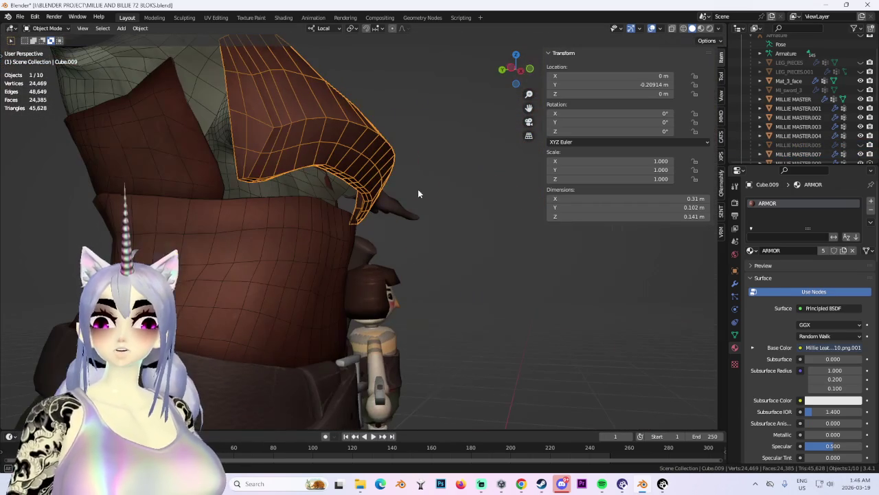
{"action": "left_click", "coordinate": [48, 49]}
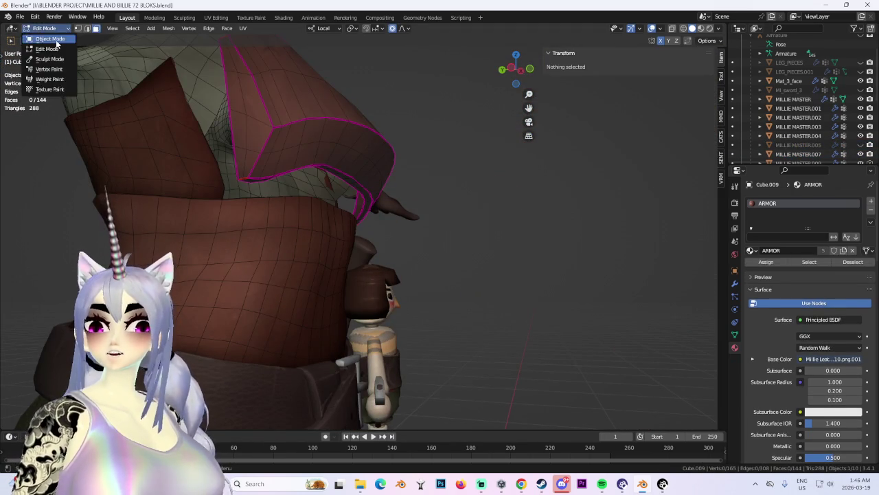
{"action": "left_click", "coordinate": [49, 40]}
{"action": "mouse_move", "coordinate": [389, 137]}
{"action": "middle_mouse_down"}
{"action": "mouse_move", "coordinate": [402, 204]}
{"action": "mouse_move", "coordinate": [347, 182]}
{"action": "middle_mouse_up"}
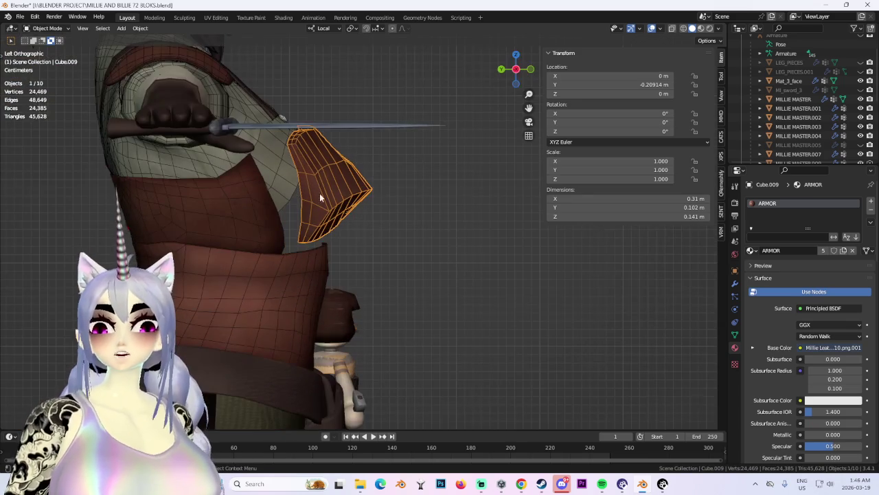
Inspect faces on the breastplate's side in Edit Mode, then return to Object Mode.
{"action": "left_click", "coordinate": [50, 30]}
{"action": "left_click", "coordinate": [48, 49]}
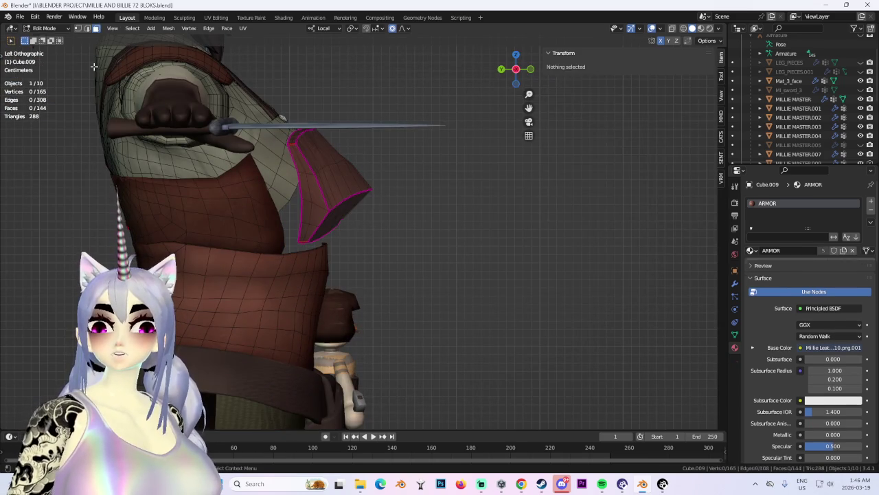
{"action": "left_click", "coordinate": [307, 169]}
{"action": "left_click", "coordinate": [316, 194]}
{"action": "middle_click_drag", "start_coordinate": [316, 193], "coordinate": [425, 197]}
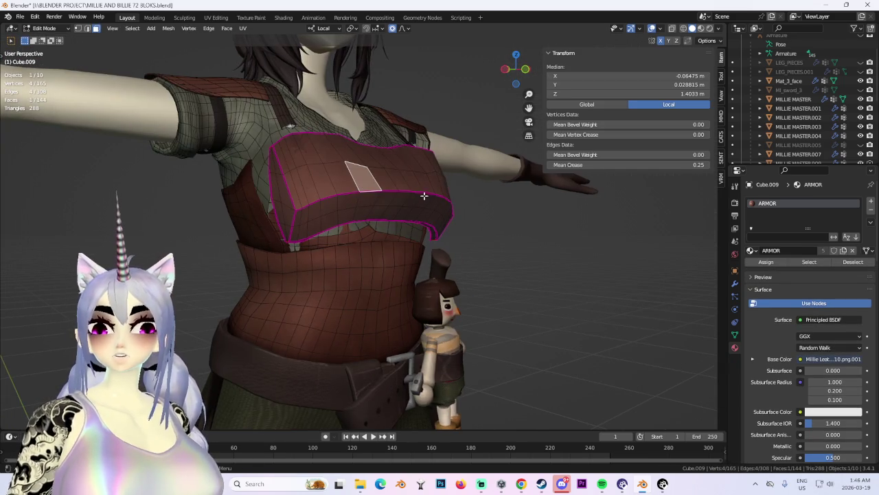
{"action": "left_click", "coordinate": [44, 28]}
{"action": "left_click", "coordinate": [49, 39]}
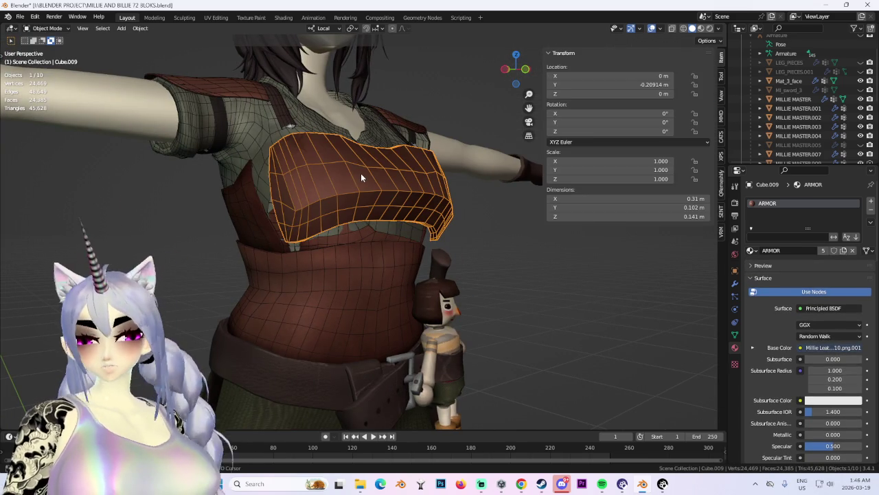
Duplicate the breastplate in place as Cube.010, hide Cube.009, and edit the copy.
{"action": "key", "text": "shift+d"}
{"action": "right_click", "coordinate": [361, 177]}
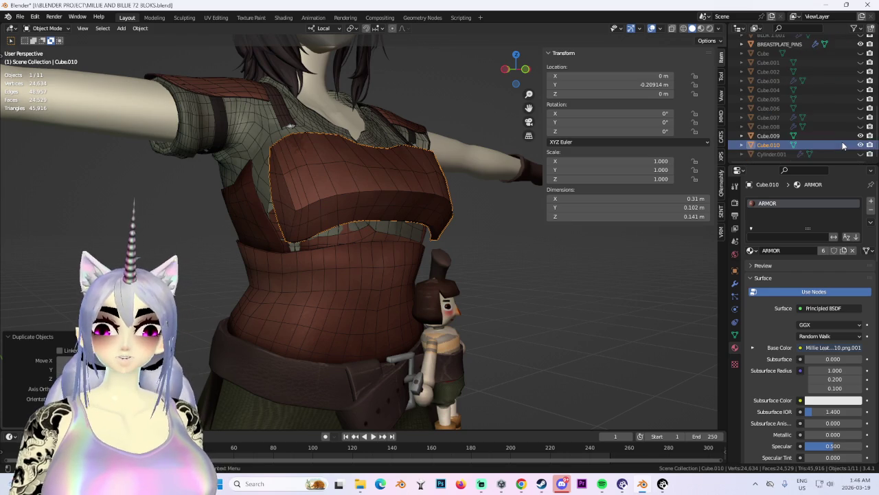
{"action": "left_click", "coordinate": [860, 135]}
{"action": "mouse_move", "coordinate": [398, 210]}
{"action": "middle_mouse_down"}
{"action": "mouse_move", "coordinate": [451, 203]}
{"action": "mouse_move", "coordinate": [449, 192]}
{"action": "mouse_move", "coordinate": [407, 194]}
{"action": "mouse_move", "coordinate": [412, 189]}
{"action": "mouse_move", "coordinate": [288, 154]}
{"action": "middle_mouse_up"}
{"action": "left_click", "coordinate": [44, 28]}
{"action": "left_click", "coordinate": [49, 50]}
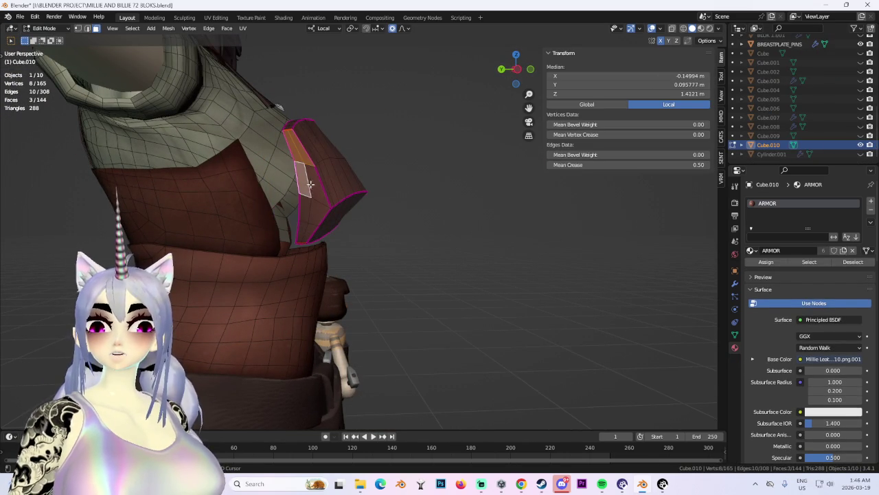
Try smooth proportional moves on part of the Cube.010 mesh, then undo the last one.
{"action": "mouse_move", "coordinate": [313, 217]}
{"action": "middle_mouse_down"}
{"action": "mouse_move", "coordinate": [341, 160]}
{"action": "mouse_move", "coordinate": [358, 157]}
{"action": "mouse_move", "coordinate": [331, 177]}
{"action": "mouse_move", "coordinate": [380, 265]}
{"action": "mouse_move", "coordinate": [414, 230]}
{"action": "mouse_move", "coordinate": [346, 248]}
{"action": "mouse_move", "coordinate": [404, 247]}
{"action": "mouse_move", "coordinate": [440, 231]}
{"action": "mouse_move", "coordinate": [439, 270]}
{"action": "mouse_move", "coordinate": [427, 266]}
{"action": "mouse_move", "coordinate": [428, 241]}
{"action": "mouse_move", "coordinate": [441, 243]}
{"action": "mouse_move", "coordinate": [417, 292]}
{"action": "mouse_move", "coordinate": [376, 218]}
{"action": "mouse_move", "coordinate": [353, 241]}
{"action": "mouse_move", "coordinate": [328, 249]}
{"action": "mouse_move", "coordinate": [320, 238]}
{"action": "mouse_move", "coordinate": [366, 275]}
{"action": "mouse_move", "coordinate": [355, 263]}
{"action": "mouse_move", "coordinate": [408, 246]}
{"action": "mouse_move", "coordinate": [398, 269]}
{"action": "mouse_move", "coordinate": [427, 223]}
{"action": "mouse_move", "coordinate": [387, 190]}
{"action": "mouse_move", "coordinate": [358, 191]}
{"action": "mouse_move", "coordinate": [378, 220]}
{"action": "mouse_move", "coordinate": [428, 219]}
{"action": "mouse_move", "coordinate": [371, 193]}
{"action": "middle_mouse_up"}
{"action": "left_click", "coordinate": [317, 165]}
{"action": "key", "text": "g"}
{"action": "left_click", "coordinate": [338, 158]}
{"action": "key", "text": "g"}
{"action": "left_click", "coordinate": [343, 205]}
{"action": "key", "text": "ctrl+z"}
Extrude the breastplate's side edges and rotate them back with proportional editing.
{"action": "left_click", "coordinate": [426, 222]}
{"action": "mouse_move", "coordinate": [275, 172]}
{"action": "middle_mouse_down"}
{"action": "mouse_move", "coordinate": [374, 154]}
{"action": "mouse_move", "coordinate": [357, 224]}
{"action": "middle_mouse_up"}
{"action": "left_click", "coordinate": [375, 155]}
{"action": "left_click", "coordinate": [364, 316], "text": "shift"}
{"action": "mouse_move", "coordinate": [364, 317]}
{"action": "middle_mouse_down"}
{"action": "mouse_move", "coordinate": [412, 300]}
{"action": "mouse_move", "coordinate": [426, 277]}
{"action": "mouse_move", "coordinate": [446, 298]}
{"action": "middle_mouse_up"}
{"action": "key", "text": "e"}
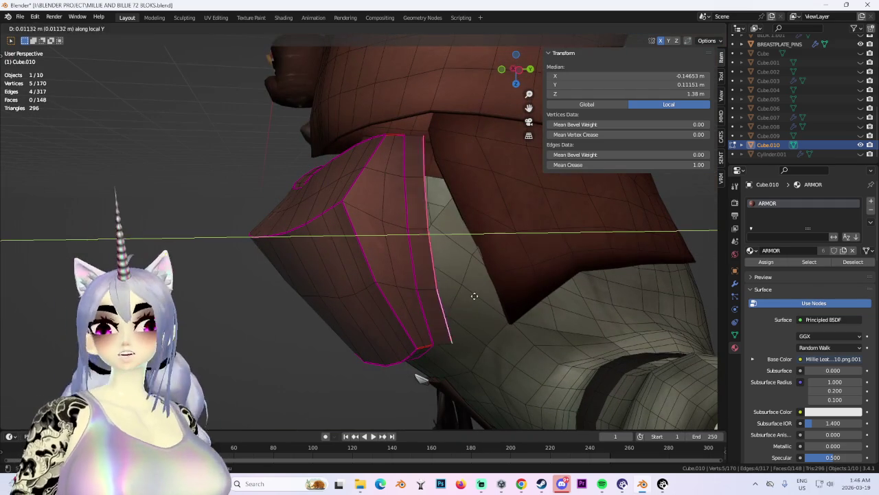
{"action": "left_click", "coordinate": [505, 307]}
{"action": "mouse_move", "coordinate": [506, 311]}
{"action": "middle_mouse_down"}
{"action": "mouse_move", "coordinate": [473, 232]}
{"action": "mouse_move", "coordinate": [575, 251]}
{"action": "mouse_move", "coordinate": [306, 204]}
{"action": "mouse_move", "coordinate": [412, 207]}
{"action": "middle_mouse_up"}
{"action": "key", "text": "r"}
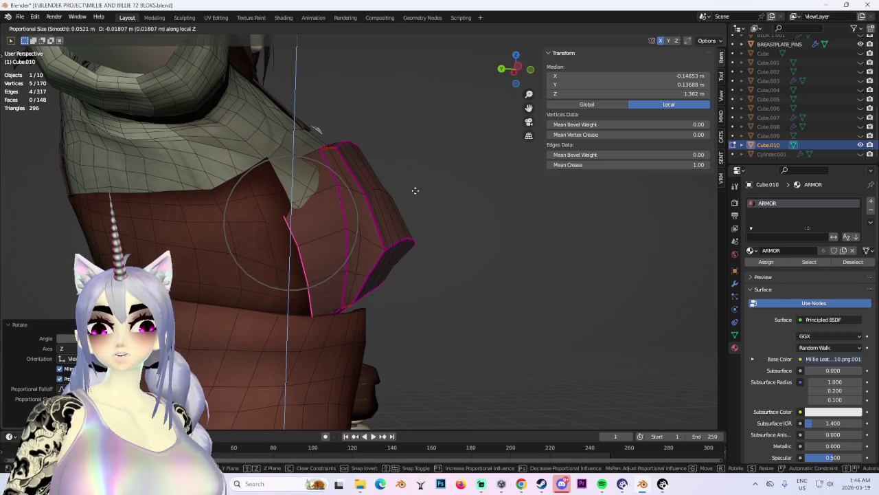
Finish the smooth side adjustment and select a side-edge vertex in see-through vertex mode.
{"action": "left_click", "coordinate": [416, 190]}
{"action": "middle_click_drag", "start_coordinate": [446, 281], "coordinate": [384, 319]}
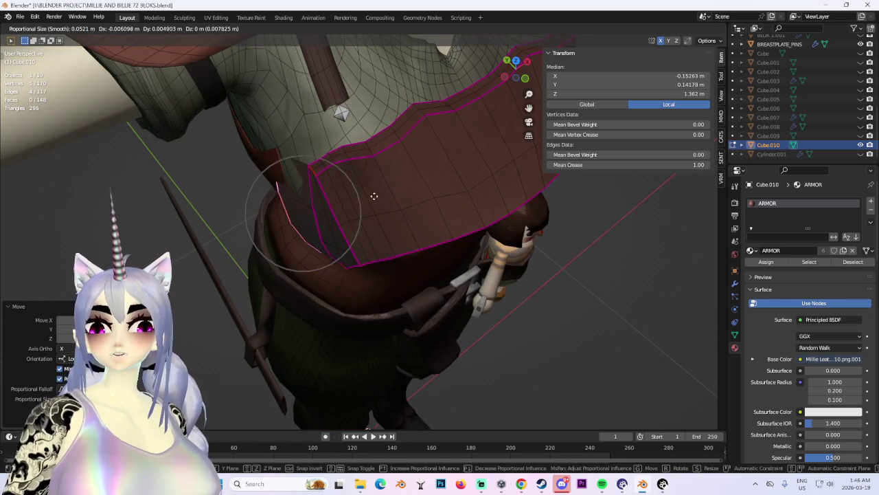
{"action": "left_click", "coordinate": [360, 222]}
{"action": "left_click", "coordinate": [684, 28]}
{"action": "mouse_move", "coordinate": [245, 149]}
{"action": "middle_mouse_down"}
{"action": "mouse_move", "coordinate": [385, 190]}
{"action": "mouse_move", "coordinate": [129, 60]}
{"action": "middle_mouse_up"}
{"action": "left_click", "coordinate": [78, 28]}
{"action": "middle_click_drag", "start_coordinate": [314, 245], "coordinate": [290, 275]}
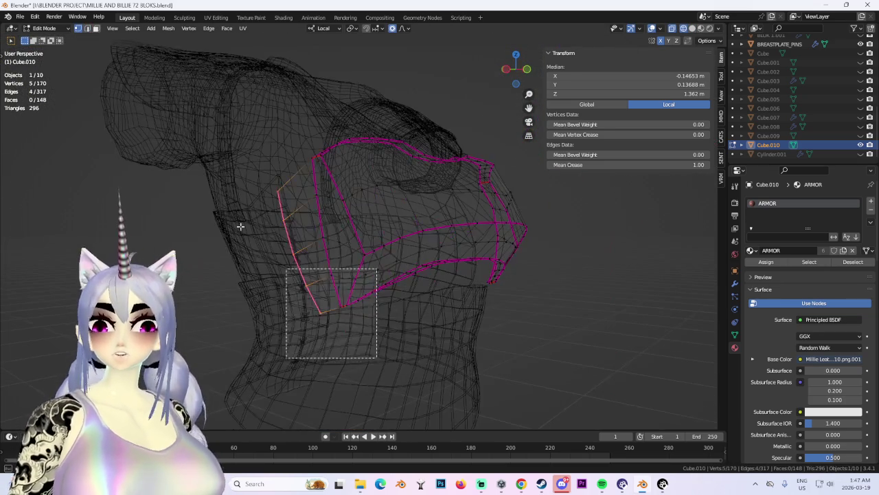
{"action": "left_click", "coordinate": [290, 275]}
{"action": "left_click", "coordinate": [693, 28]}
{"action": "mouse_move", "coordinate": [481, 206]}
{"action": "middle_mouse_down"}
{"action": "mouse_move", "coordinate": [302, 155]}
{"action": "mouse_move", "coordinate": [324, 142]}
{"action": "mouse_move", "coordinate": [293, 128]}
{"action": "middle_mouse_up"}
Nudge the side vertex with proportional editing, including a move along local X.
{"action": "key", "text": "g"}
{"action": "key", "text": "x"}
{"action": "key", "text": "x"}
{"action": "left_click", "coordinate": [306, 161]}
{"action": "key", "text": "g"}
{"action": "left_click", "coordinate": [320, 112]}
{"action": "key", "text": "g"}
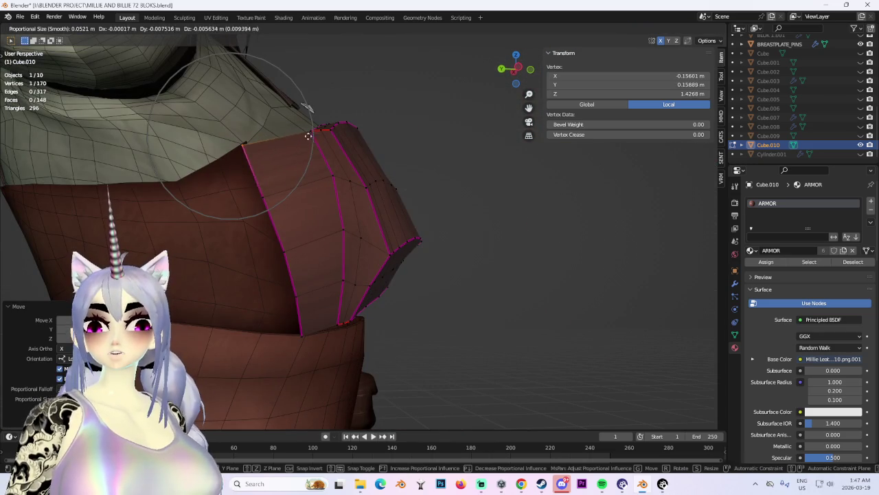
{"action": "left_click", "coordinate": [336, 164]}
{"action": "mouse_move", "coordinate": [349, 172]}
{"action": "middle_mouse_down"}
{"action": "mouse_move", "coordinate": [510, 275]}
{"action": "mouse_move", "coordinate": [272, 233]}
{"action": "middle_mouse_up"}
Select another vertex on the armour's side and nudge it slightly with smooth falloff.
{"action": "left_click", "coordinate": [511, 276]}
{"action": "left_click", "coordinate": [336, 169]}
{"action": "mouse_move", "coordinate": [336, 169]}
{"action": "middle_mouse_down"}
{"action": "mouse_move", "coordinate": [391, 175]}
{"action": "mouse_move", "coordinate": [323, 204]}
{"action": "mouse_move", "coordinate": [506, 277]}
{"action": "mouse_move", "coordinate": [353, 291]}
{"action": "mouse_move", "coordinate": [321, 207]}
{"action": "middle_mouse_up"}
{"action": "key", "text": "g"}
{"action": "left_click", "coordinate": [378, 185]}
Add an edge loop across the side panel and rotate it with smooth falloff.
{"action": "left_click", "coordinate": [323, 204]}
{"action": "left_click", "coordinate": [321, 207]}
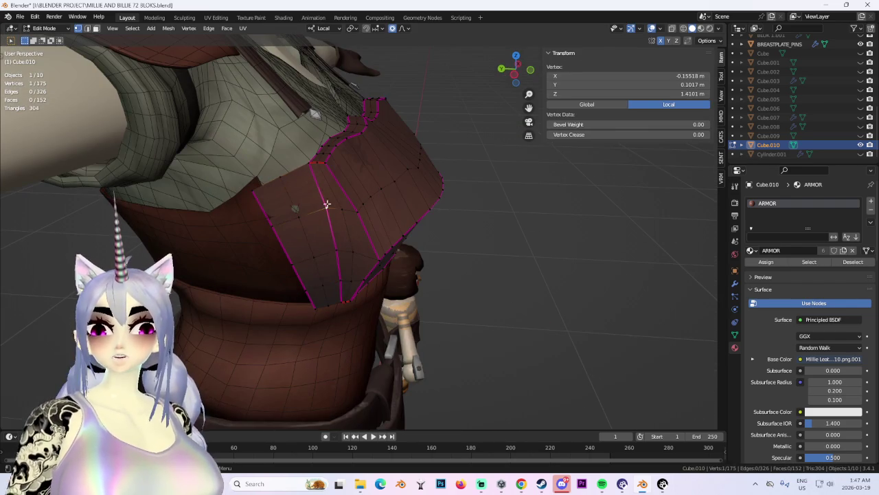
{"action": "key", "text": "ctrl+KP_3"}
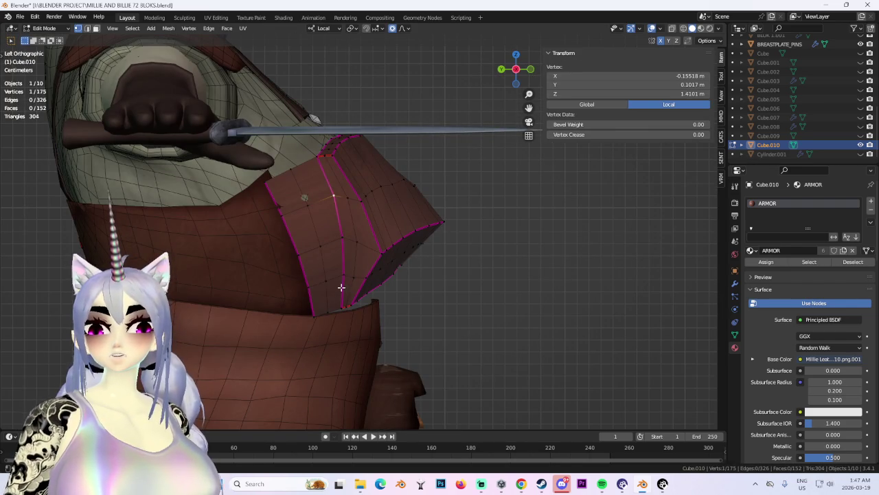
{"action": "key", "text": "g"}
{"action": "left_click", "coordinate": [349, 297]}
{"action": "key", "text": "ctrl+z"}
{"action": "key", "text": "r"}
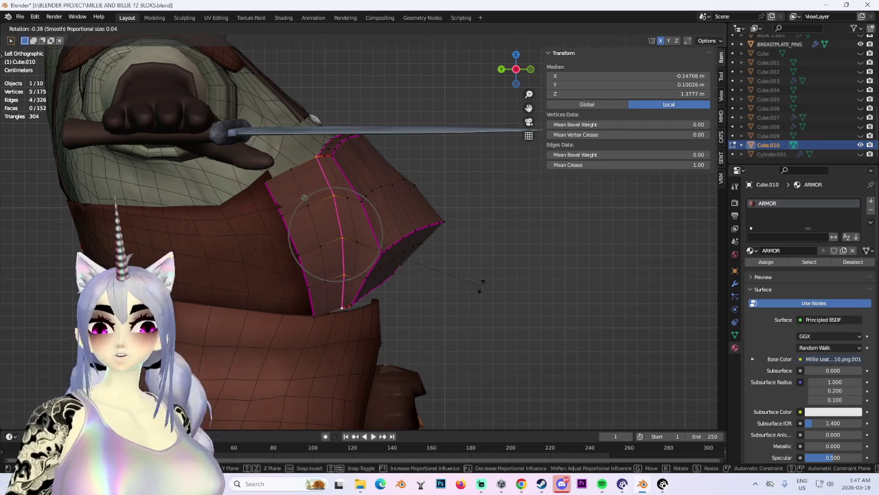
{"action": "left_click", "coordinate": [471, 258]}
Hide the overlays and inspect the chest armour from the front and below.
{"action": "mouse_move", "coordinate": [469, 258]}
{"action": "middle_mouse_down"}
{"action": "mouse_move", "coordinate": [406, 299]}
{"action": "mouse_move", "coordinate": [524, 314]}
{"action": "mouse_move", "coordinate": [404, 281]}
{"action": "mouse_move", "coordinate": [522, 355]}
{"action": "mouse_move", "coordinate": [490, 346]}
{"action": "mouse_move", "coordinate": [537, 319]}
{"action": "mouse_move", "coordinate": [524, 314]}
{"action": "mouse_move", "coordinate": [526, 323]}
{"action": "mouse_move", "coordinate": [520, 313]}
{"action": "mouse_move", "coordinate": [582, 312]}
{"action": "mouse_move", "coordinate": [557, 308]}
{"action": "middle_mouse_up"}
{"action": "left_click", "coordinate": [491, 347]}
{"action": "left_click", "coordinate": [653, 30]}
{"action": "mouse_move", "coordinate": [440, 254]}
{"action": "middle_mouse_down"}
{"action": "mouse_move", "coordinate": [449, 241]}
{"action": "mouse_move", "coordinate": [451, 265]}
{"action": "mouse_move", "coordinate": [416, 262]}
{"action": "mouse_move", "coordinate": [524, 277]}
{"action": "mouse_move", "coordinate": [586, 304]}
{"action": "mouse_move", "coordinate": [375, 273]}
{"action": "mouse_move", "coordinate": [282, 303]}
{"action": "mouse_move", "coordinate": [326, 198]}
{"action": "mouse_move", "coordinate": [465, 273]}
{"action": "mouse_move", "coordinate": [421, 292]}
{"action": "mouse_move", "coordinate": [412, 285]}
{"action": "middle_mouse_up"}
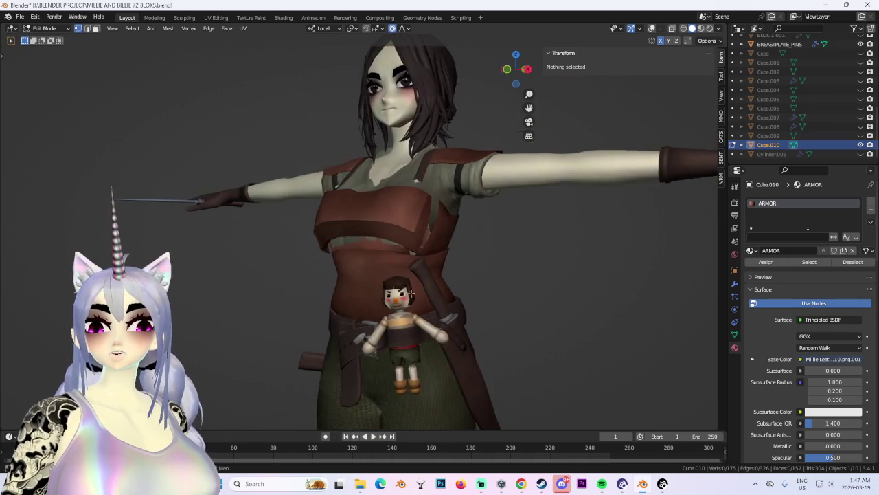
{"action": "scroll", "coordinate": [378, 281], "scroll_direction": "up", "scroll_amount": 4}
{"action": "scroll", "coordinate": [375, 255], "scroll_direction": "up", "scroll_amount": 2}
{"action": "middle_click_drag", "start_coordinate": [375, 255], "coordinate": [299, 180]}
{"action": "scroll", "coordinate": [357, 220], "scroll_direction": "down", "scroll_amount": 3}
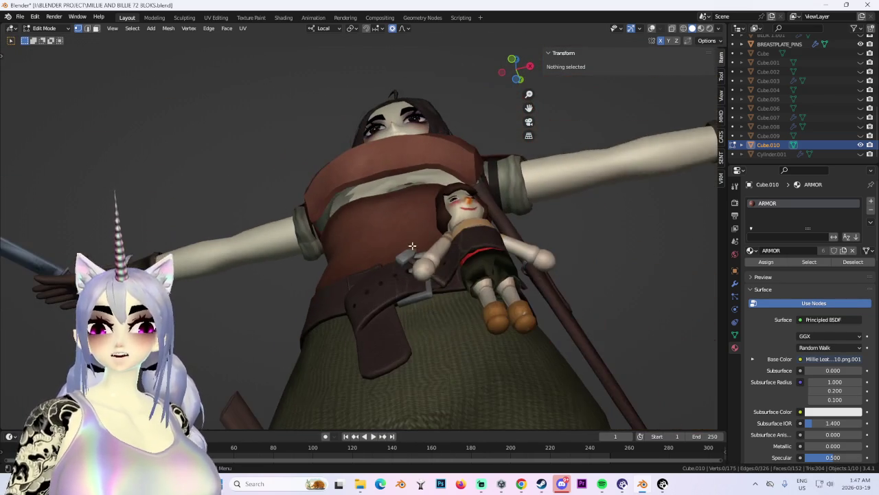
Check the armour from side and front, then return to Object Mode with overlays on.
{"action": "left_click", "coordinate": [397, 228]}
{"action": "middle_click_drag", "start_coordinate": [275, 216], "coordinate": [386, 251]}
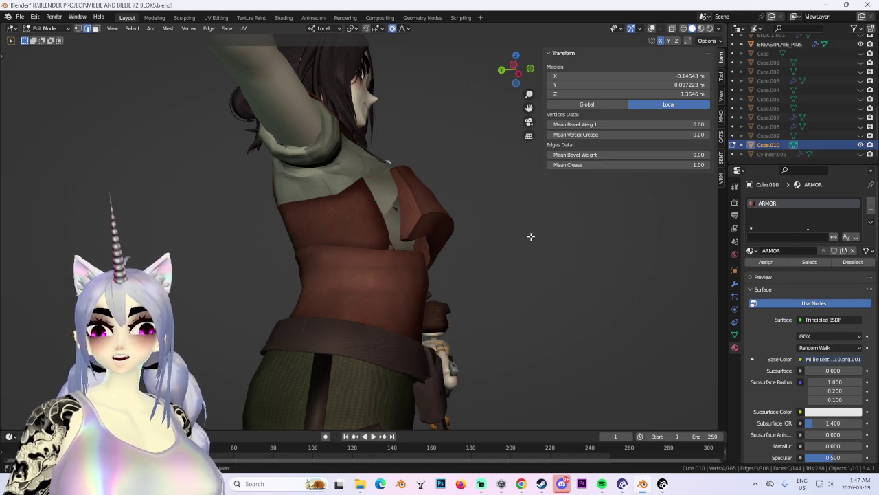
{"action": "middle_click_drag", "start_coordinate": [540, 235], "coordinate": [102, 80]}
{"action": "left_click", "coordinate": [60, 40]}
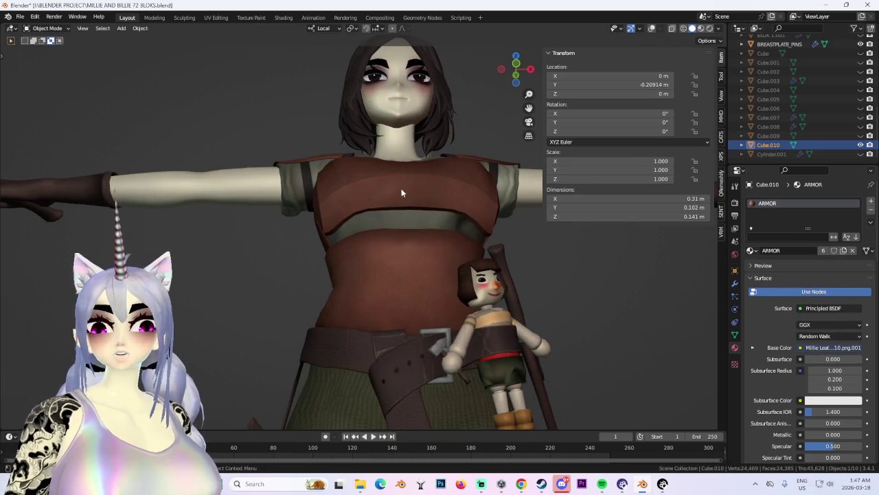
{"action": "left_click", "coordinate": [651, 28]}
Duplicate the breastplate, move the copy down along Z and scale it smaller.
{"action": "scroll", "coordinate": [474, 162], "scroll_direction": "up", "scroll_amount": 3}
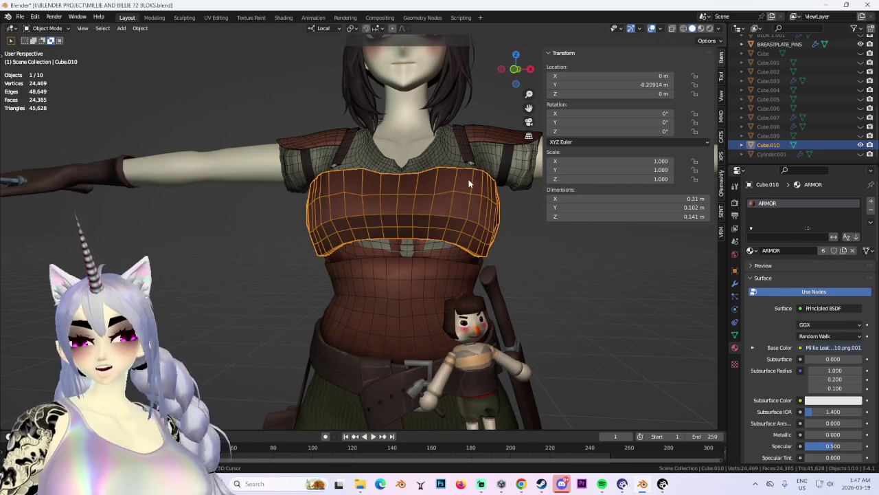
{"action": "key", "text": "shift+d"}
{"action": "key", "text": "z"}
{"action": "key", "text": "z"}
{"action": "left_click", "coordinate": [467, 227]}
{"action": "middle_click_drag", "start_coordinate": [467, 227], "coordinate": [385, 206]}
{"action": "key", "text": "s"}
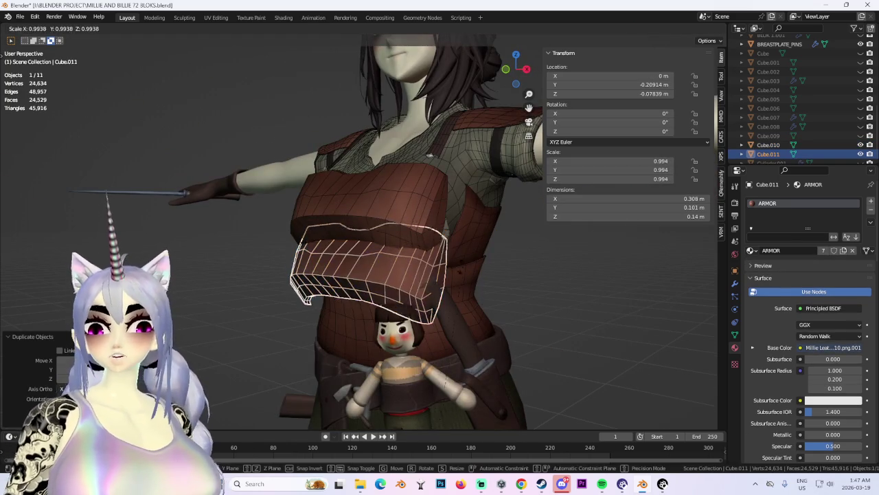
{"action": "left_click", "coordinate": [364, 62]}
Enter Edit Mode on the duplicate and scale the band thinner along Y.
{"action": "left_click", "coordinate": [46, 28]}
{"action": "left_click", "coordinate": [48, 52]}
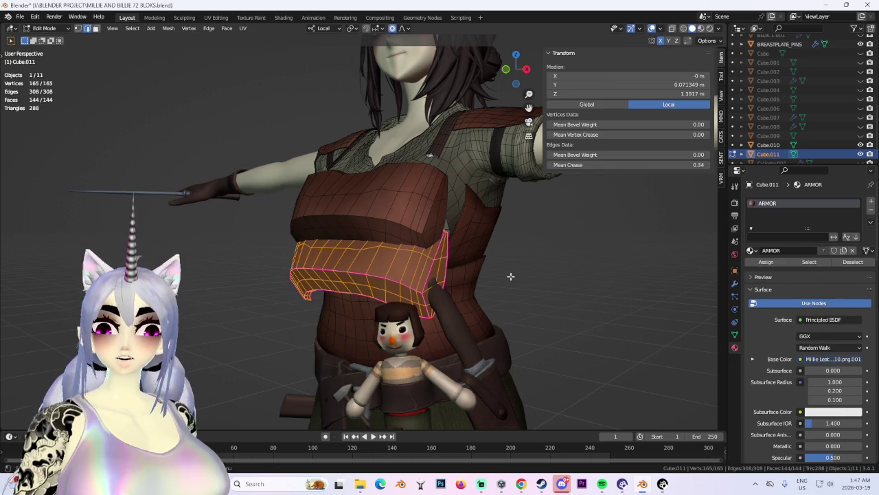
{"action": "left_click", "coordinate": [529, 81]}
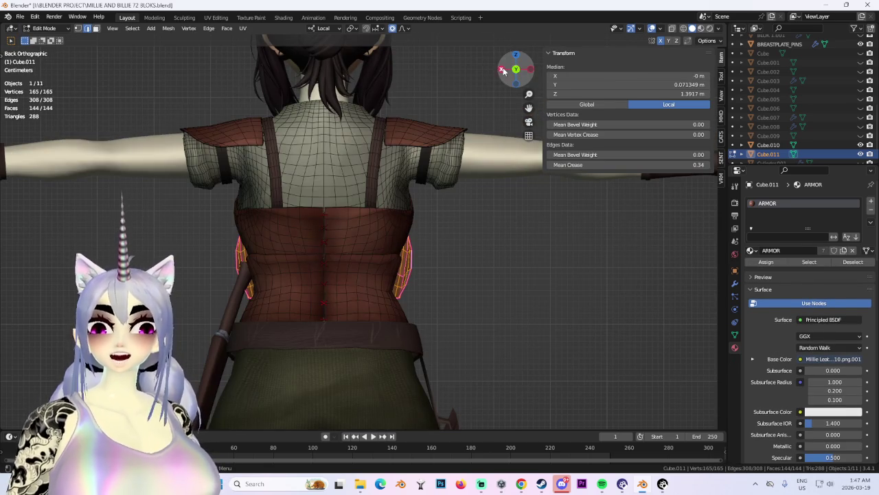
{"action": "left_click", "coordinate": [504, 70]}
{"action": "key", "text": "s"}
{"action": "key", "text": "y"}
{"action": "key", "text": "y"}
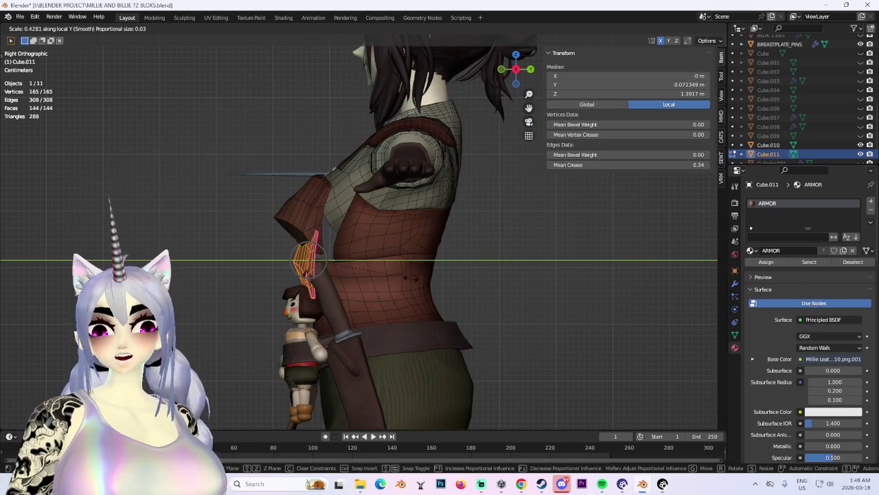
{"action": "left_click", "coordinate": [413, 282]}
Narrow the band along X and raise it along Z under the breastplate.
{"action": "middle_click_drag", "start_coordinate": [413, 282], "coordinate": [426, 283]}
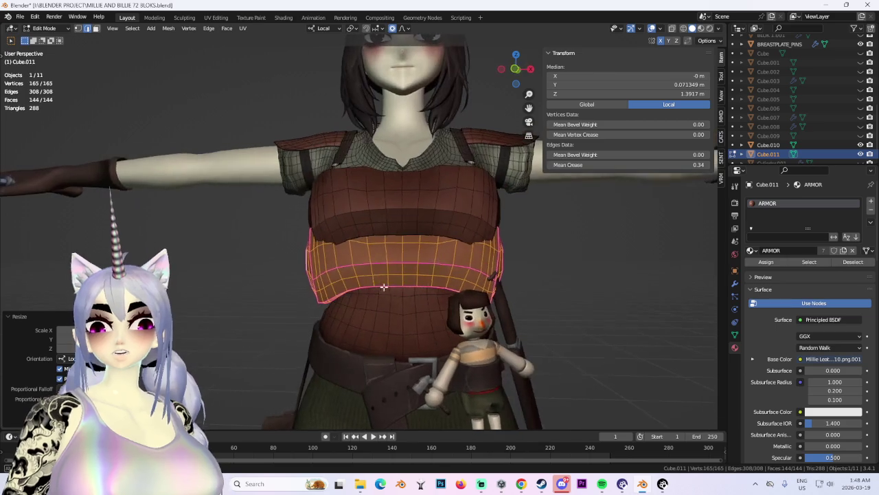
{"action": "key", "text": "s"}
{"action": "key", "text": "x"}
{"action": "key", "text": "x"}
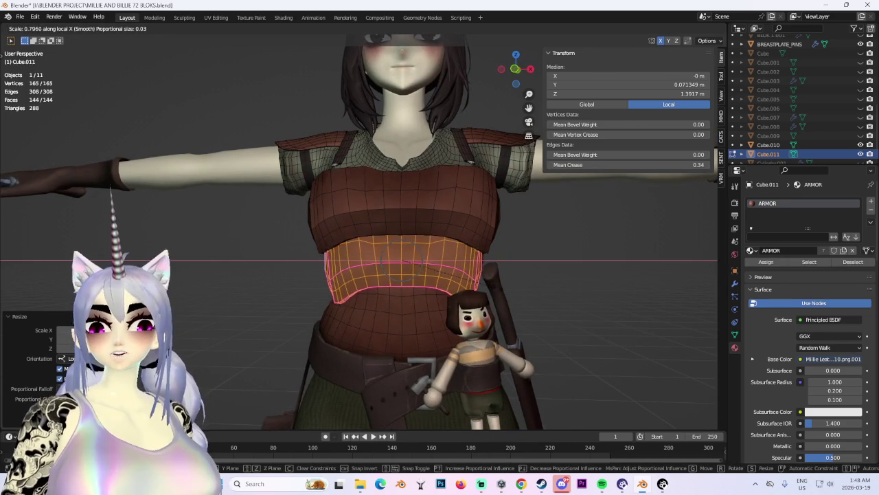
{"action": "left_click", "coordinate": [491, 265]}
{"action": "key", "text": "g"}
{"action": "key", "text": "z"}
{"action": "key", "text": "z"}
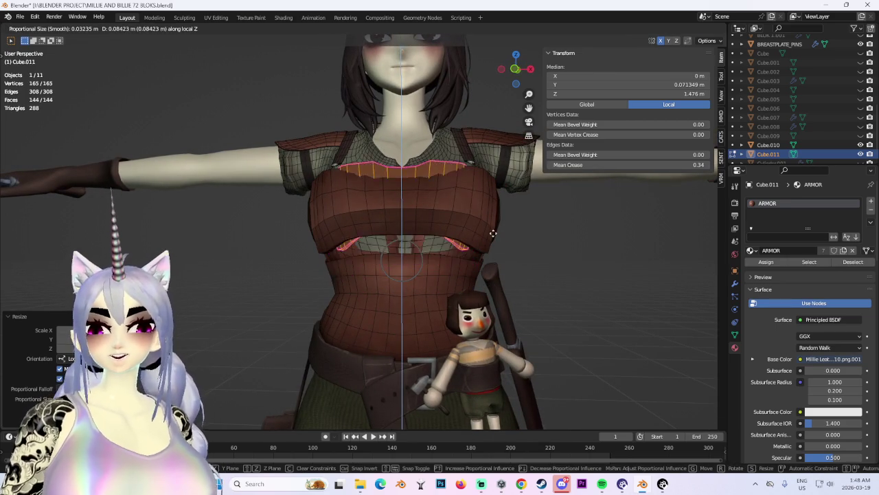
{"action": "left_click", "coordinate": [497, 268]}
Refine the band's depth along Y, width along X and height along Z.
{"action": "mouse_move", "coordinate": [497, 267]}
{"action": "middle_mouse_down"}
{"action": "mouse_move", "coordinate": [474, 279]}
{"action": "mouse_move", "coordinate": [493, 298]}
{"action": "middle_mouse_up"}
{"action": "key", "text": "g"}
{"action": "key", "text": "y"}
{"action": "key", "text": "y"}
{"action": "left_click", "coordinate": [483, 279]}
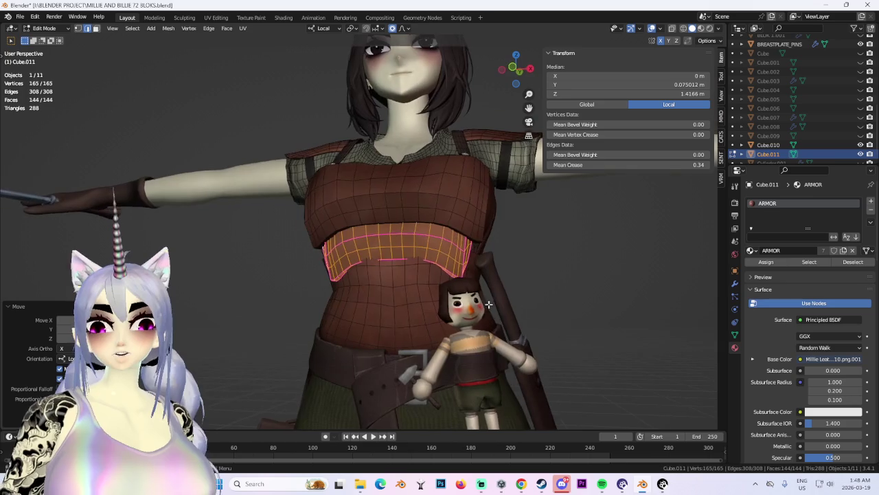
{"action": "key", "text": "s"}
{"action": "key", "text": "x"}
{"action": "key", "text": "x"}
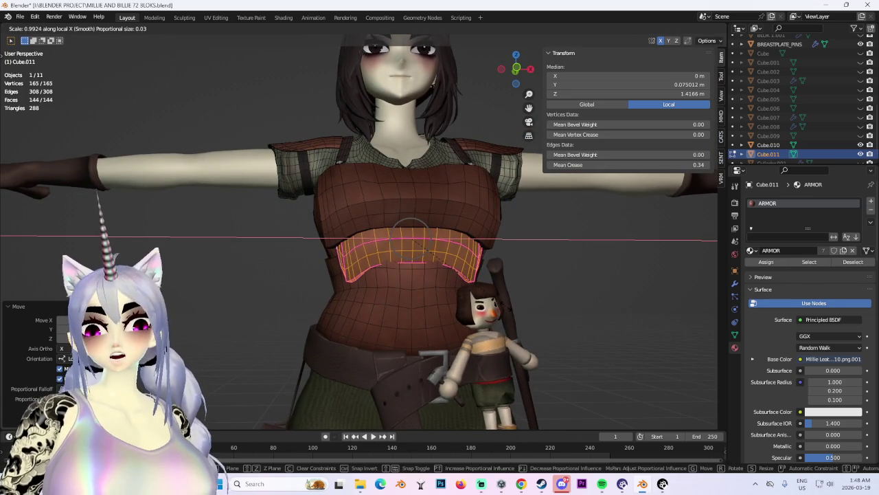
{"action": "left_click", "coordinate": [517, 310]}
{"action": "mouse_move", "coordinate": [516, 310]}
{"action": "middle_mouse_down"}
{"action": "mouse_move", "coordinate": [515, 297]}
{"action": "mouse_move", "coordinate": [529, 310]}
{"action": "mouse_move", "coordinate": [431, 285]}
{"action": "mouse_move", "coordinate": [522, 303]}
{"action": "middle_mouse_up"}
{"action": "key", "text": "g"}
{"action": "key", "text": "z"}
{"action": "key", "text": "z"}
{"action": "left_click", "coordinate": [543, 312]}
Lift the band's front edge vertices along Z and push selected vertices back against the body.
{"action": "key", "text": "ctrl+z"}
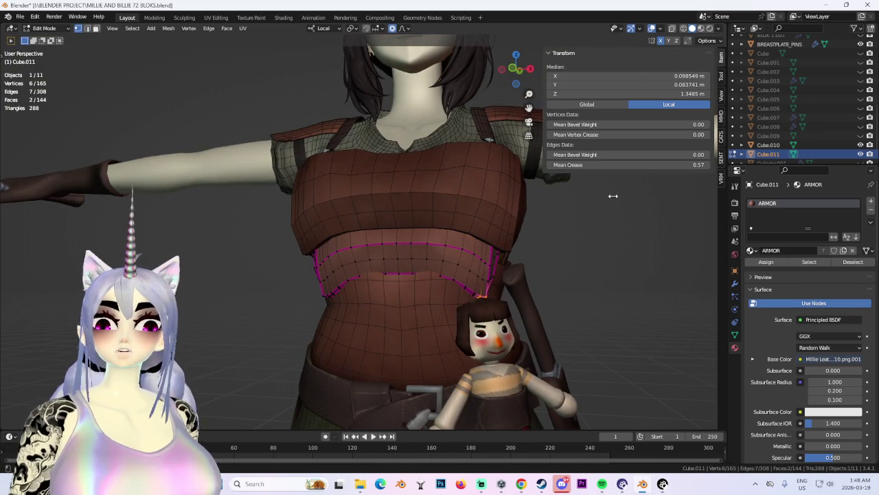
{"action": "key", "text": "g"}
{"action": "key", "text": "z"}
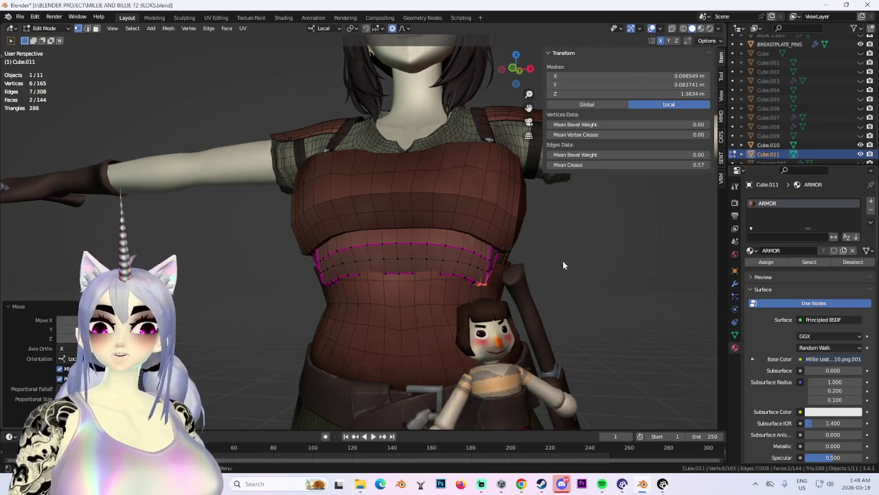
{"action": "middle_click_drag", "start_coordinate": [563, 259], "coordinate": [569, 273]}
{"action": "scroll", "coordinate": [571, 270], "scroll_direction": "down", "scroll_amount": 4}
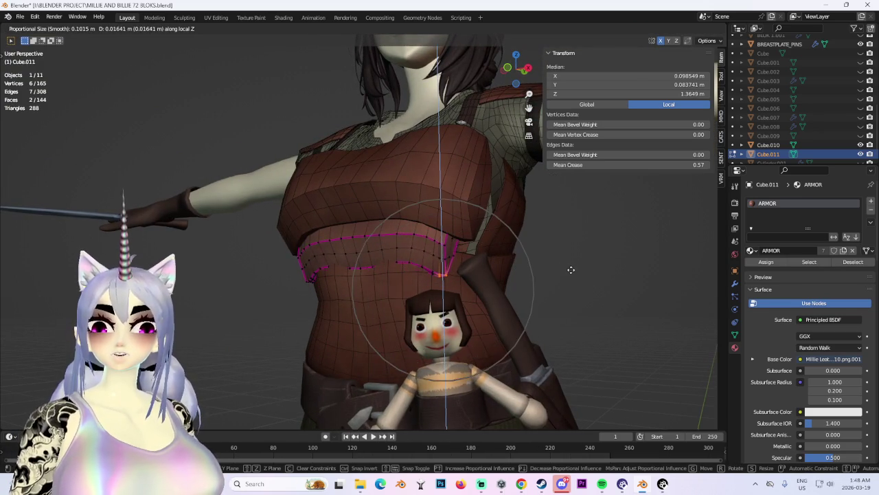
{"action": "left_click", "coordinate": [569, 267]}
{"action": "mouse_move", "coordinate": [569, 267]}
{"action": "middle_mouse_down"}
{"action": "mouse_move", "coordinate": [582, 287]}
{"action": "mouse_move", "coordinate": [435, 288]}
{"action": "mouse_move", "coordinate": [461, 298]}
{"action": "mouse_move", "coordinate": [427, 270]}
{"action": "middle_mouse_up"}
{"action": "left_click", "coordinate": [437, 226], "text": "shift"}
{"action": "key", "text": "g"}
{"action": "key", "text": "y"}
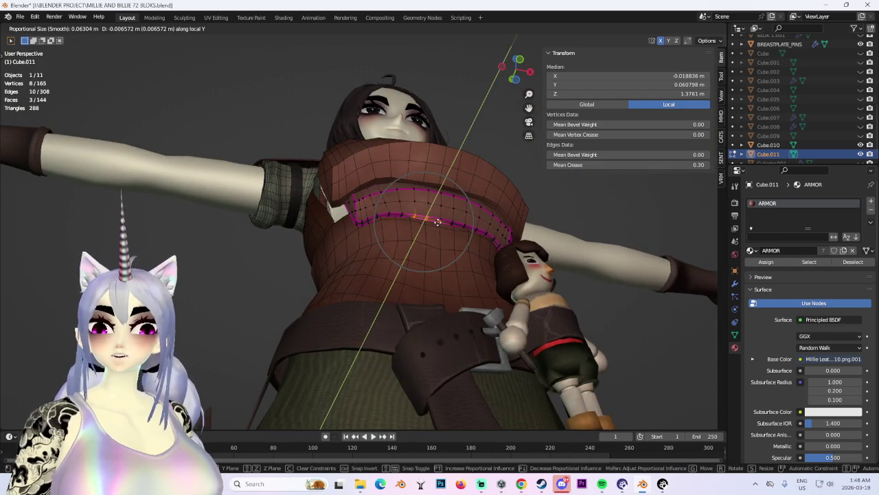
{"action": "left_click", "coordinate": [436, 220]}
{"action": "mouse_move", "coordinate": [437, 221]}
{"action": "middle_mouse_down"}
{"action": "mouse_move", "coordinate": [553, 272]}
{"action": "mouse_move", "coordinate": [548, 257]}
{"action": "mouse_move", "coordinate": [537, 279]}
{"action": "middle_mouse_up"}
{"action": "left_click", "coordinate": [554, 273]}
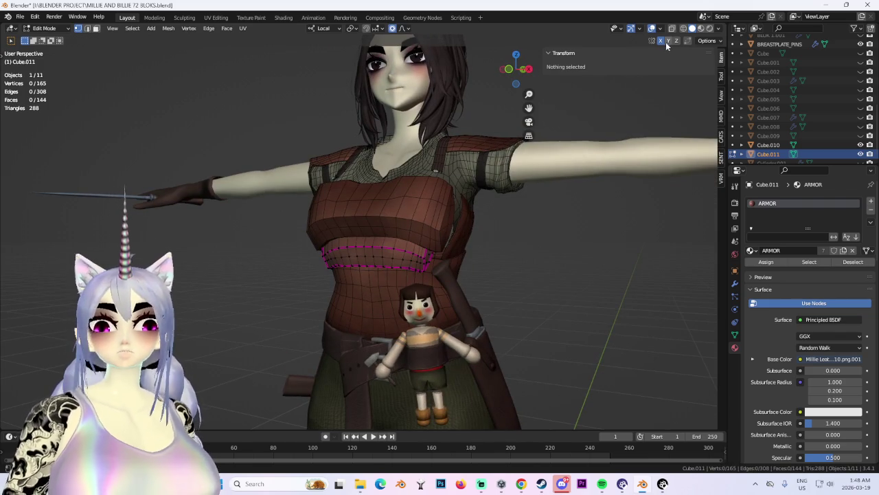
Judge the shape with overlays off, then move a band edge with smooth proportional falloff.
{"action": "left_click", "coordinate": [653, 29]}
{"action": "mouse_move", "coordinate": [481, 206]}
{"action": "middle_mouse_down"}
{"action": "mouse_move", "coordinate": [435, 194]}
{"action": "mouse_move", "coordinate": [522, 245]}
{"action": "mouse_move", "coordinate": [473, 268]}
{"action": "mouse_move", "coordinate": [493, 263]}
{"action": "mouse_move", "coordinate": [454, 202]}
{"action": "mouse_move", "coordinate": [522, 206]}
{"action": "middle_mouse_up"}
{"action": "scroll", "coordinate": [522, 245], "scroll_direction": "up", "scroll_amount": 3}
{"action": "left_click", "coordinate": [652, 29]}
{"action": "middle_click_drag", "start_coordinate": [426, 274], "coordinate": [472, 275]}
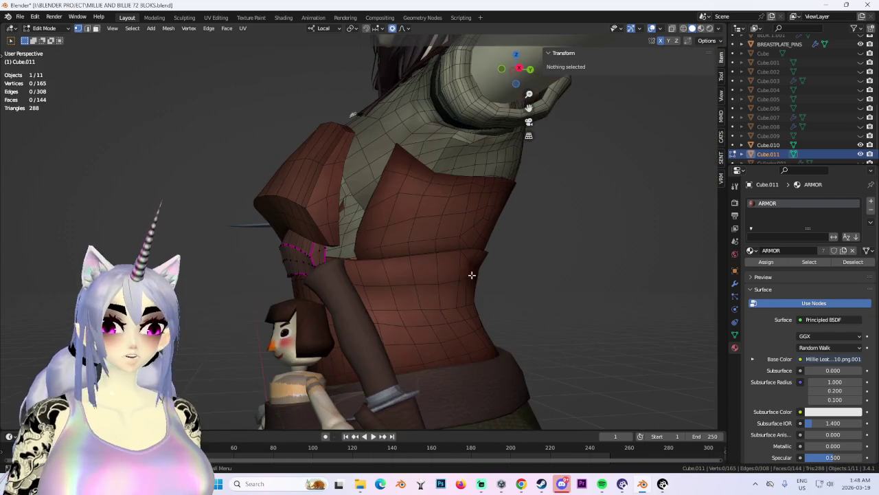
{"action": "left_click", "coordinate": [316, 246]}
{"action": "middle_click_drag", "start_coordinate": [316, 246], "coordinate": [383, 275]}
{"action": "key", "text": "g"}
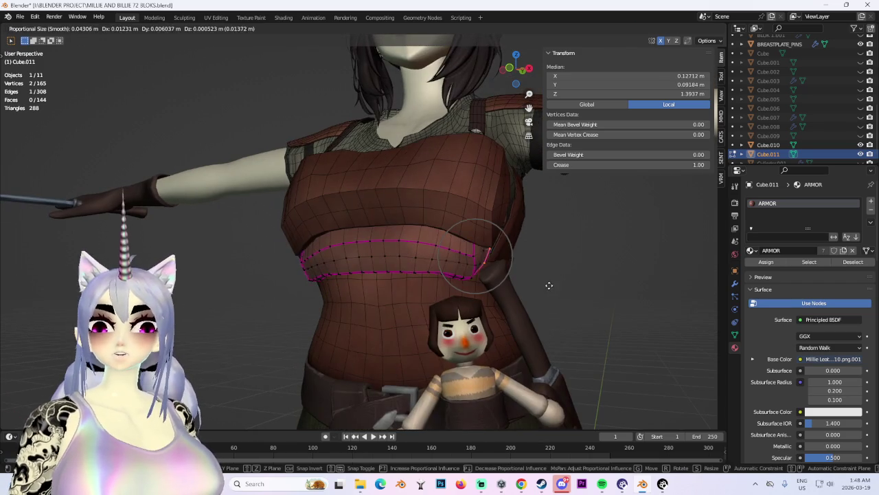
{"action": "left_click", "coordinate": [542, 288]}
Raise the middle of the band along Z, cancelling the unwanted extra move.
{"action": "mouse_move", "coordinate": [542, 289]}
{"action": "middle_mouse_down"}
{"action": "mouse_move", "coordinate": [480, 295]}
{"action": "mouse_move", "coordinate": [533, 306]}
{"action": "mouse_move", "coordinate": [369, 267]}
{"action": "middle_mouse_up"}
{"action": "left_click", "coordinate": [498, 309], "text": "shift"}
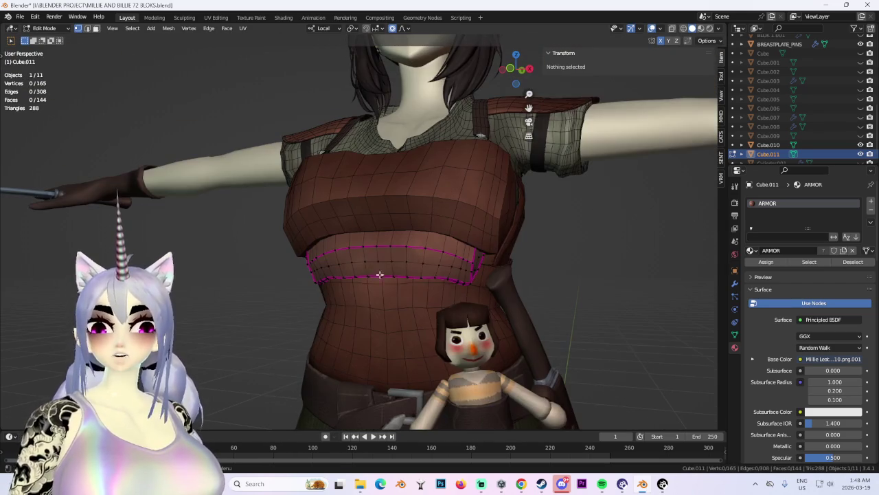
{"action": "key", "text": "g"}
{"action": "key", "text": "z"}
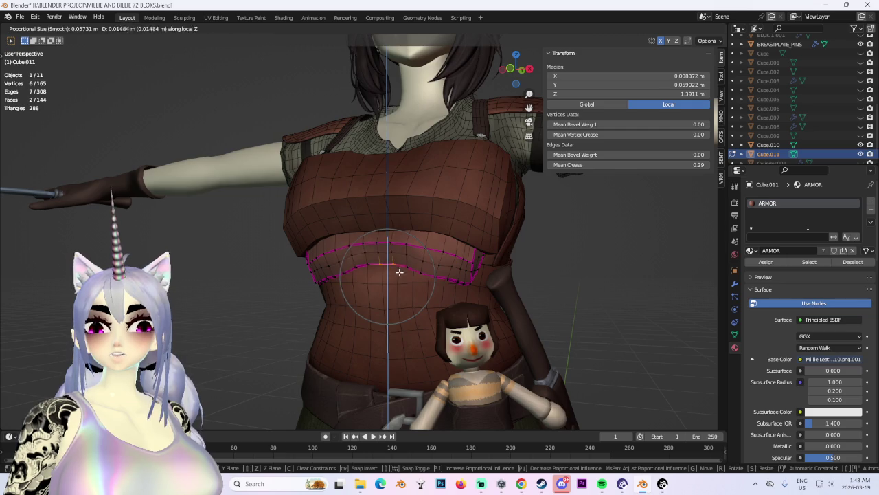
{"action": "left_click", "coordinate": [399, 272]}
{"action": "scroll", "coordinate": [597, 278], "scroll_direction": "down", "scroll_amount": 3}
{"action": "middle_click_drag", "start_coordinate": [557, 291], "coordinate": [389, 261]}
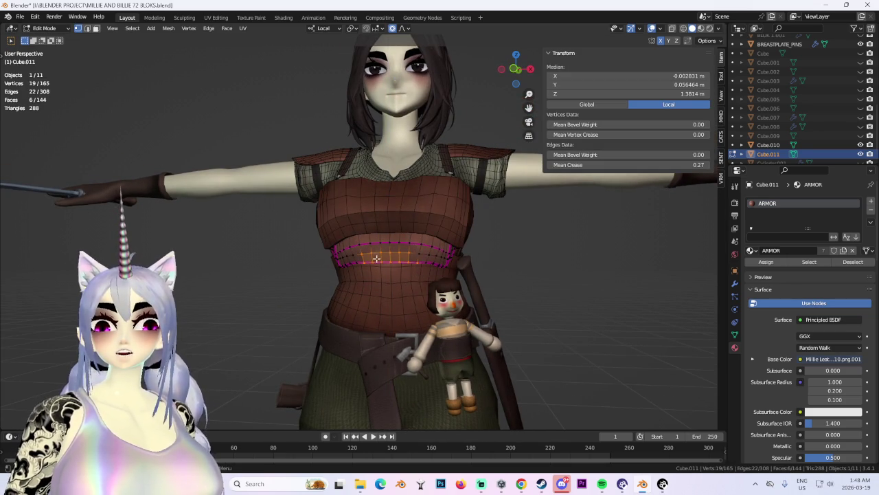
{"action": "key", "text": "Escape"}
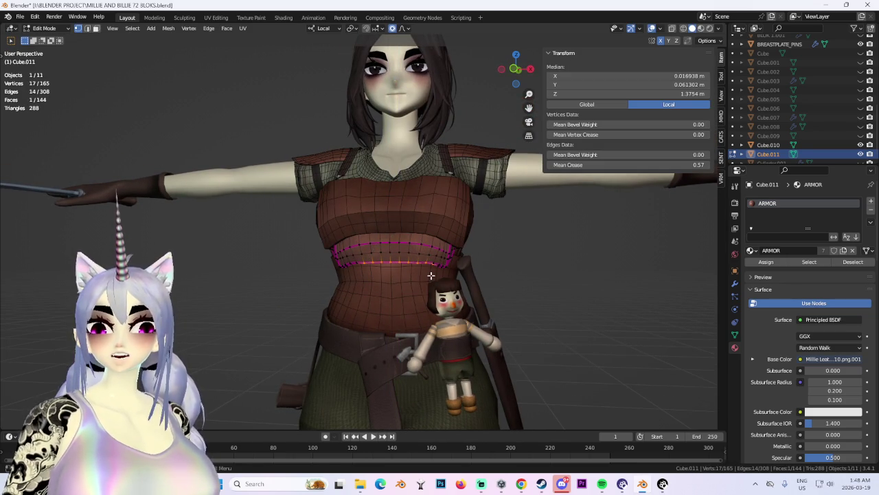
{"action": "key", "text": "Escape"}
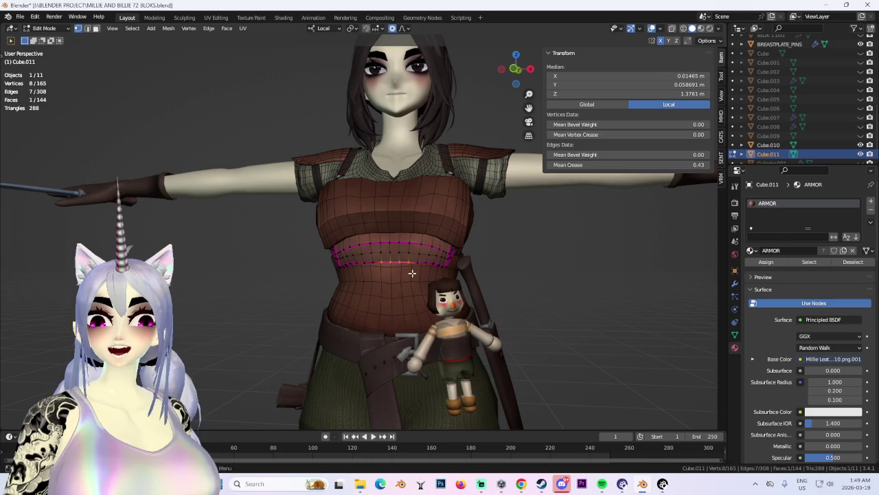
Shape the band's side by moving a side edge with smooth falloff.
{"action": "left_click", "coordinate": [411, 268]}
{"action": "middle_click_drag", "start_coordinate": [412, 272], "coordinate": [389, 278]}
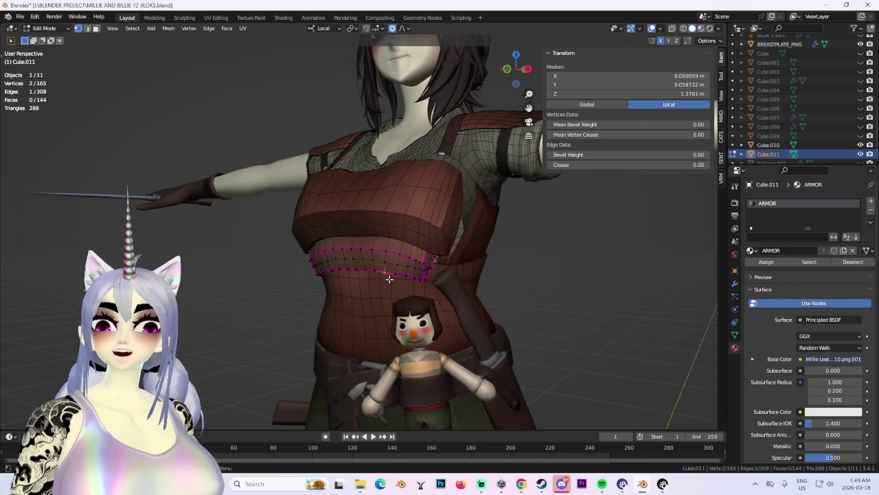
{"action": "key", "text": "g"}
{"action": "left_click", "coordinate": [402, 277]}
{"action": "key", "text": "g"}
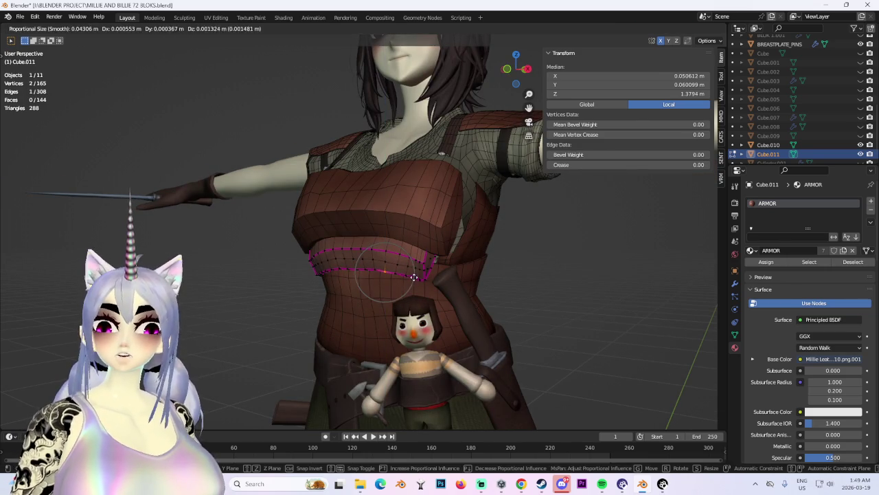
{"action": "left_click", "coordinate": [413, 277]}
{"action": "mouse_move", "coordinate": [414, 277]}
{"action": "middle_mouse_down"}
{"action": "mouse_move", "coordinate": [497, 258]}
{"action": "mouse_move", "coordinate": [522, 264]}
{"action": "middle_mouse_up"}
{"action": "left_click", "coordinate": [525, 265]}
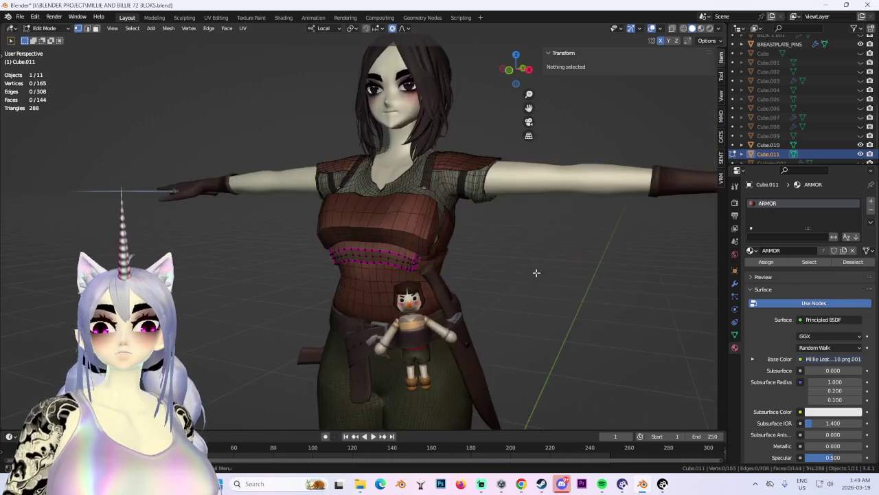
Inspect the armor's side from the front, select a vertex and switch to face select mode.
{"action": "mouse_move", "coordinate": [589, 288]}
{"action": "middle_mouse_down"}
{"action": "mouse_move", "coordinate": [492, 309]}
{"action": "mouse_move", "coordinate": [562, 294]}
{"action": "mouse_move", "coordinate": [358, 290]}
{"action": "mouse_move", "coordinate": [337, 301]}
{"action": "middle_mouse_up"}
{"action": "scroll", "coordinate": [862, 155], "scroll_direction": "up", "scroll_amount": 4}
{"action": "scroll", "coordinate": [864, 117], "scroll_direction": "up", "scroll_amount": 3}
{"action": "scroll", "coordinate": [867, 86], "scroll_direction": "up", "scroll_amount": 1}
{"action": "mouse_move", "coordinate": [480, 261]}
{"action": "middle_mouse_down"}
{"action": "mouse_move", "coordinate": [611, 243]}
{"action": "mouse_move", "coordinate": [607, 208]}
{"action": "mouse_move", "coordinate": [461, 176]}
{"action": "mouse_move", "coordinate": [384, 181]}
{"action": "middle_mouse_up"}
{"action": "mouse_move", "coordinate": [470, 175]}
{"action": "middle_mouse_down"}
{"action": "mouse_move", "coordinate": [527, 190]}
{"action": "mouse_move", "coordinate": [560, 165]}
{"action": "mouse_move", "coordinate": [406, 238]}
{"action": "mouse_move", "coordinate": [461, 261]}
{"action": "mouse_move", "coordinate": [530, 249]}
{"action": "mouse_move", "coordinate": [538, 259]}
{"action": "mouse_move", "coordinate": [509, 227]}
{"action": "mouse_move", "coordinate": [465, 202]}
{"action": "mouse_move", "coordinate": [444, 206]}
{"action": "mouse_move", "coordinate": [438, 237]}
{"action": "mouse_move", "coordinate": [460, 245]}
{"action": "mouse_move", "coordinate": [496, 224]}
{"action": "middle_mouse_up"}
{"action": "left_click", "coordinate": [465, 227]}
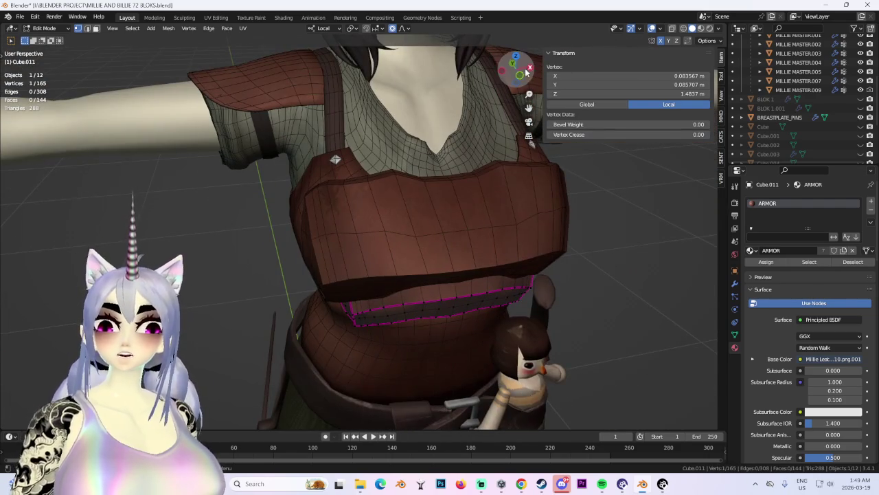
{"action": "left_click", "coordinate": [526, 73]}
{"action": "mouse_move", "coordinate": [408, 232]}
{"action": "middle_mouse_down"}
{"action": "mouse_move", "coordinate": [403, 251]}
{"action": "mouse_move", "coordinate": [364, 231]}
{"action": "middle_mouse_up"}
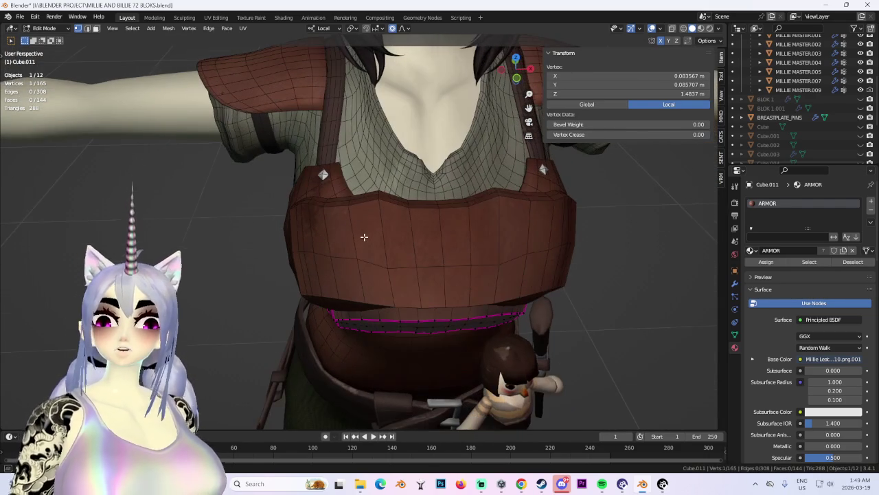
{"action": "left_click", "coordinate": [96, 28]}
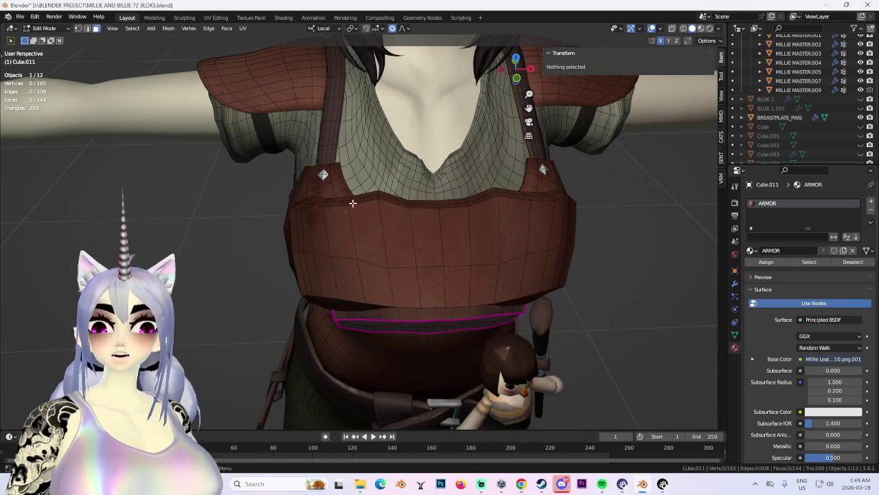
{"action": "left_click", "coordinate": [45, 28]}
Select the original breastplate, briefly enter Sculpt Mode, then return to Object Mode.
{"action": "left_click", "coordinate": [41, 21]}
{"action": "left_click", "coordinate": [363, 199]}
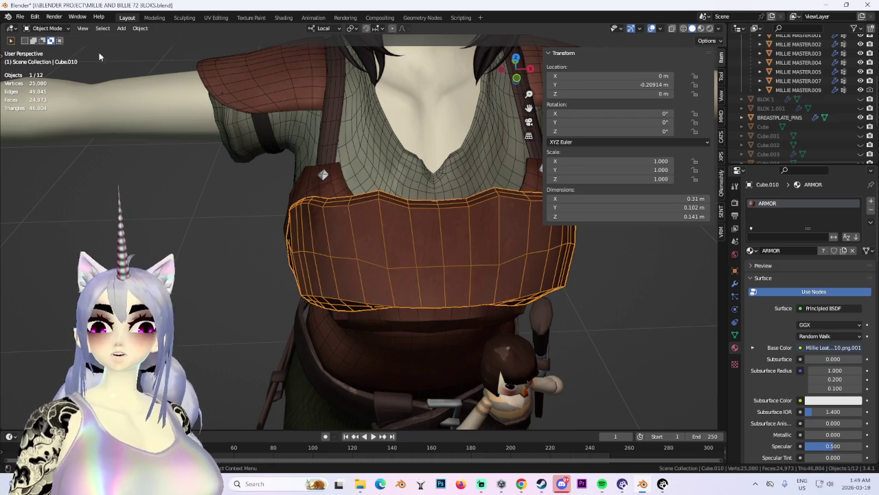
{"action": "left_click", "coordinate": [45, 29]}
{"action": "left_click", "coordinate": [43, 52]}
{"action": "scroll", "coordinate": [330, 202], "scroll_direction": "up", "scroll_amount": 2}
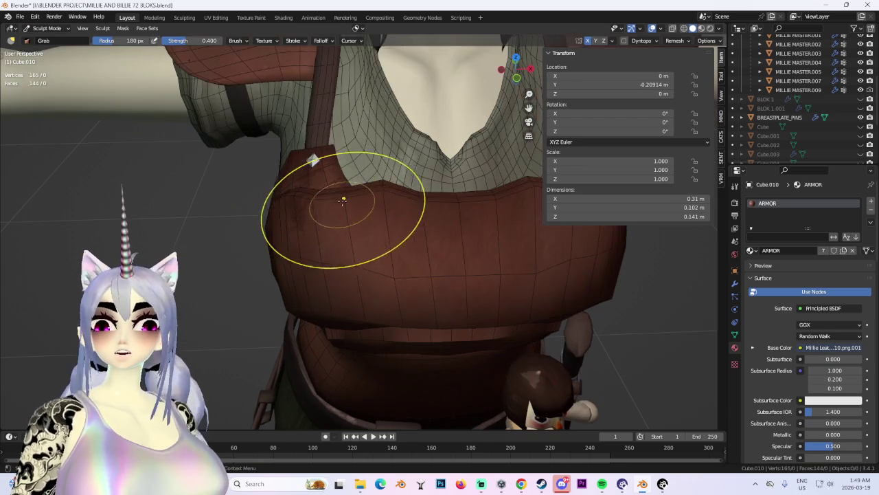
{"action": "scroll", "coordinate": [347, 185], "scroll_direction": "down", "scroll_amount": 3}
{"action": "mouse_move", "coordinate": [406, 191]}
{"action": "middle_mouse_down"}
{"action": "mouse_move", "coordinate": [402, 206]}
{"action": "mouse_move", "coordinate": [388, 190]}
{"action": "middle_mouse_up"}
{"action": "scroll", "coordinate": [368, 206], "scroll_direction": "up", "scroll_amount": 3}
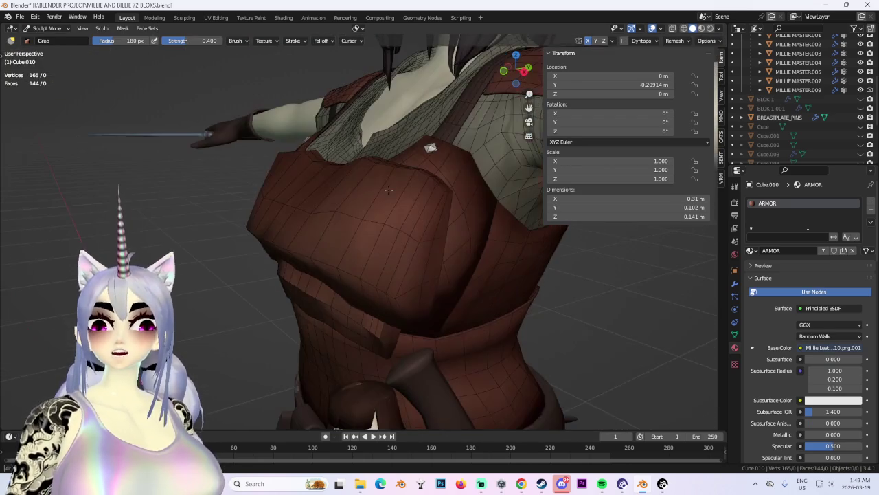
{"action": "left_click", "coordinate": [45, 28]}
{"action": "left_click", "coordinate": [42, 35]}
{"action": "scroll", "coordinate": [372, 223], "scroll_direction": "down", "scroll_amount": 2}
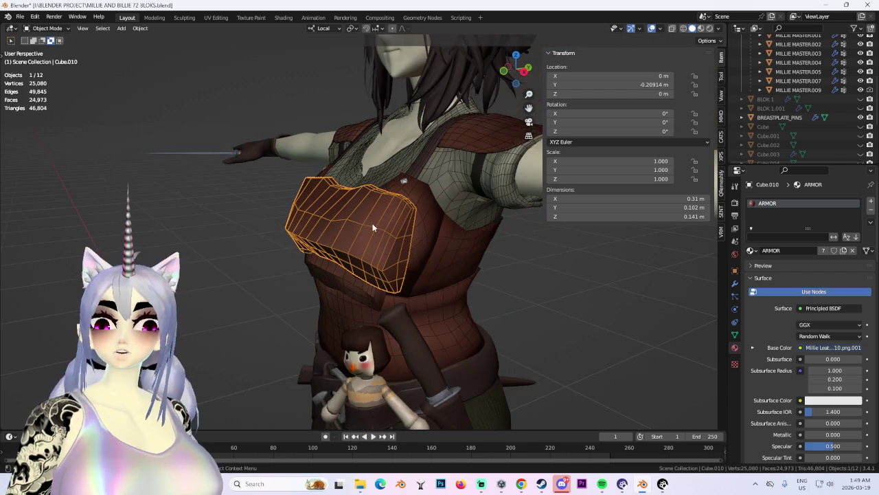
Deselect the armor and select the curved lower chest piece in the viewport.
{"action": "left_click", "coordinate": [140, 28]}
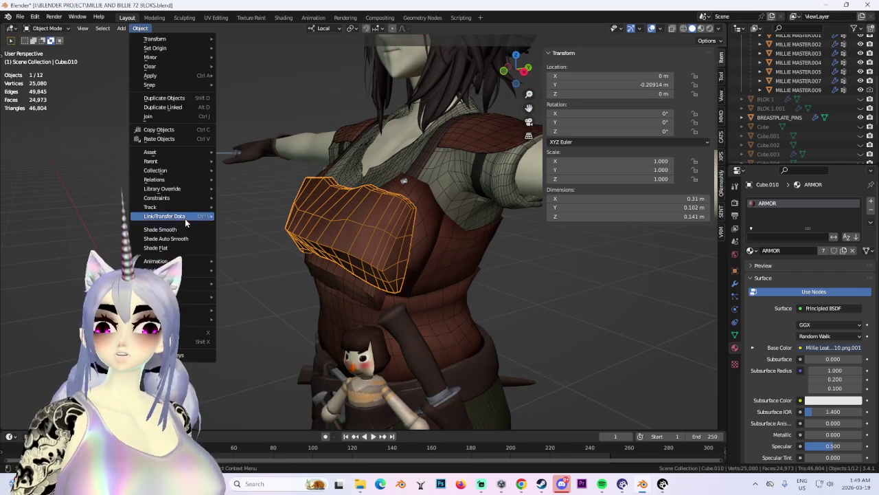
{"action": "left_click", "coordinate": [186, 238]}
{"action": "left_click", "coordinate": [578, 355]}
{"action": "middle_click_drag", "start_coordinate": [578, 355], "coordinate": [569, 326]}
{"action": "scroll", "coordinate": [569, 326], "scroll_direction": "down", "scroll_amount": 2}
{"action": "scroll", "coordinate": [539, 310], "scroll_direction": "up", "scroll_amount": 2}
{"action": "scroll", "coordinate": [359, 235], "scroll_direction": "up", "scroll_amount": 3}
{"action": "left_click", "coordinate": [410, 245]}
{"action": "mouse_move", "coordinate": [358, 235]}
{"action": "middle_mouse_down"}
{"action": "mouse_move", "coordinate": [410, 245]}
{"action": "mouse_move", "coordinate": [420, 224]}
{"action": "middle_mouse_up"}
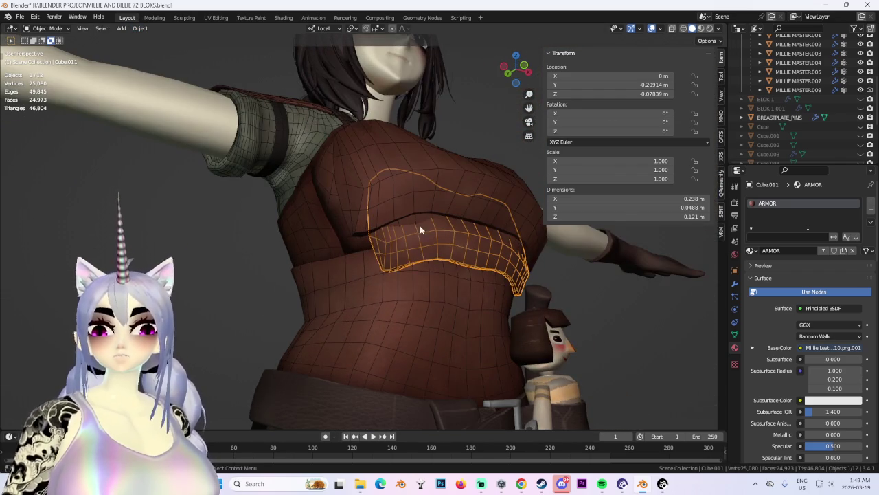
{"action": "scroll", "coordinate": [824, 103], "scroll_direction": "down", "scroll_amount": 3}
{"action": "scroll", "coordinate": [810, 226], "scroll_direction": "down", "scroll_amount": 2}
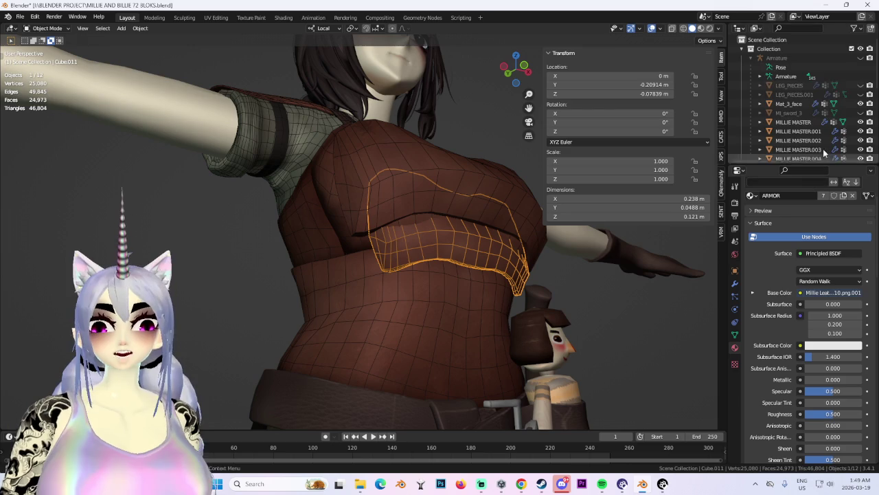
{"action": "scroll", "coordinate": [828, 147], "scroll_direction": "down", "scroll_amount": 3}
Pick Cube.011 in the Outliner and hide it with H.
{"action": "left_click", "coordinate": [832, 145]}
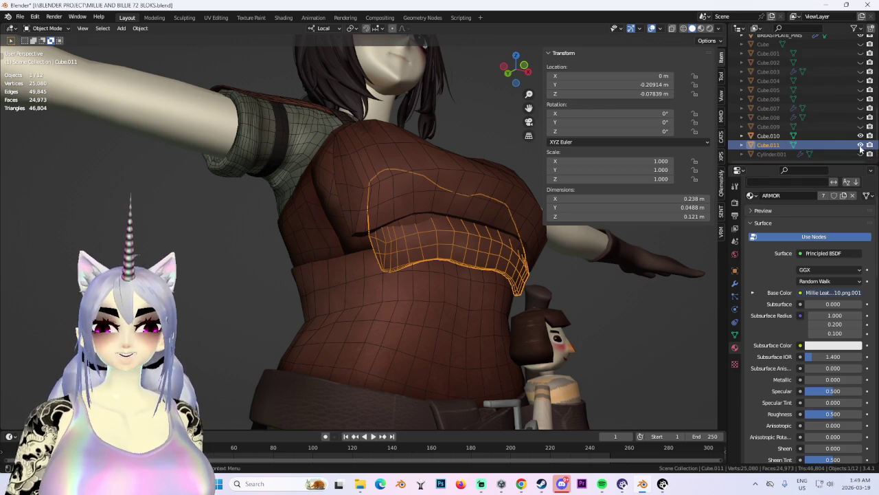
{"action": "key", "text": "h"}
{"action": "middle_click_drag", "start_coordinate": [439, 234], "coordinate": [413, 219]}
{"action": "scroll", "coordinate": [413, 217], "scroll_direction": "down", "scroll_amount": 5}
{"action": "middle_click_drag", "start_coordinate": [594, 255], "coordinate": [304, 53]}
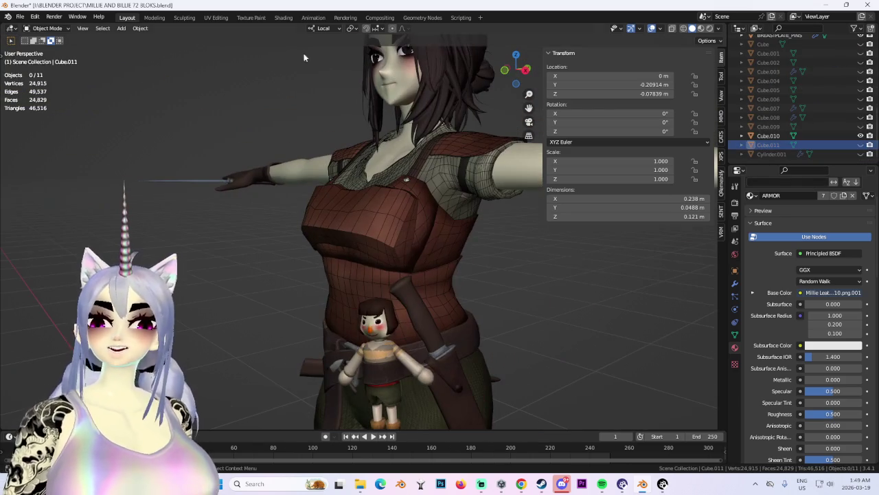
{"action": "left_click", "coordinate": [20, 17]}
Save the scene as MILLIE AND BILLIE 73 BLOKS.blend.
{"action": "left_click", "coordinate": [38, 86]}
{"action": "left_click", "coordinate": [234, 398]}
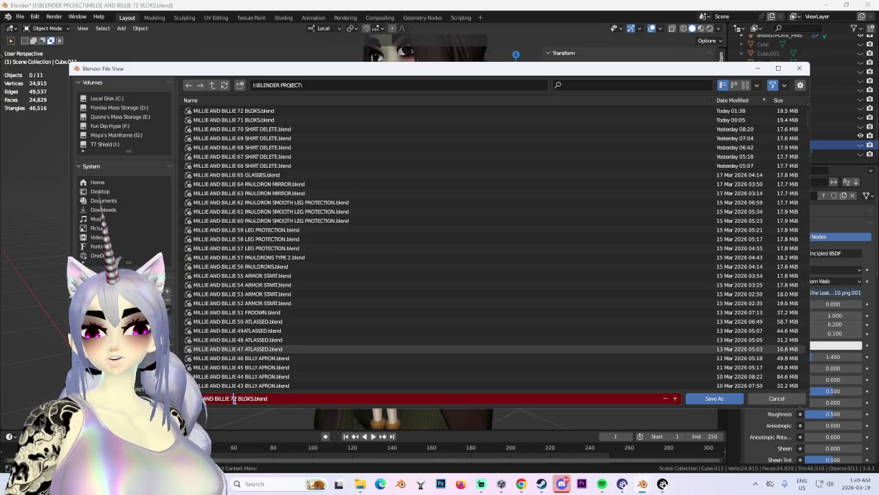
{"action": "left_click", "coordinate": [714, 398]}
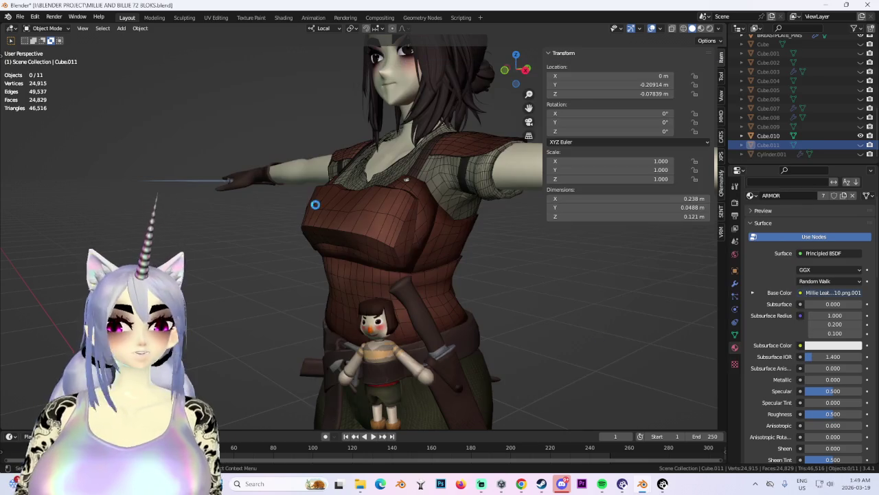
Open the earlier 72 BLOKS version and inspect its model.
{"action": "left_click", "coordinate": [17, 18]}
{"action": "left_click", "coordinate": [38, 37]}
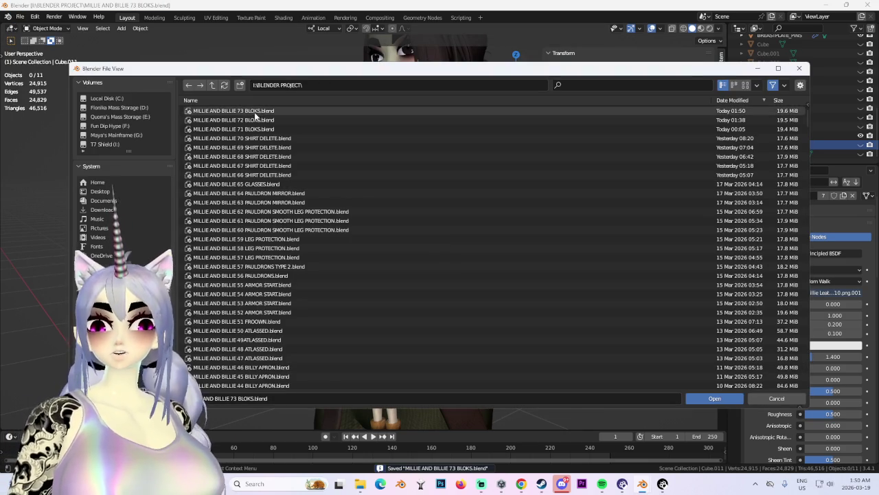
{"action": "double_click", "coordinate": [274, 129]}
{"action": "mouse_move", "coordinate": [441, 237]}
{"action": "middle_mouse_down"}
{"action": "mouse_move", "coordinate": [383, 201]}
{"action": "mouse_move", "coordinate": [447, 216]}
{"action": "mouse_move", "coordinate": [346, 240]}
{"action": "middle_mouse_up"}
{"action": "scroll", "coordinate": [383, 201], "scroll_direction": "up", "scroll_amount": 2}
{"action": "scroll", "coordinate": [346, 240], "scroll_direction": "down", "scroll_amount": 2}
Reopen the MILLIE AND BILLIE 73 BLOKS file and view the character from above.
{"action": "left_click", "coordinate": [20, 16]}
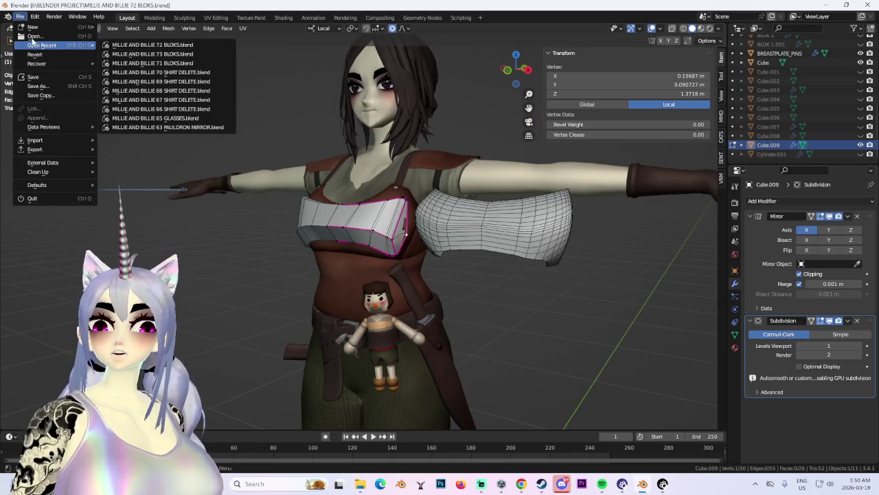
{"action": "left_click", "coordinate": [38, 37]}
{"action": "double_click", "coordinate": [248, 110]}
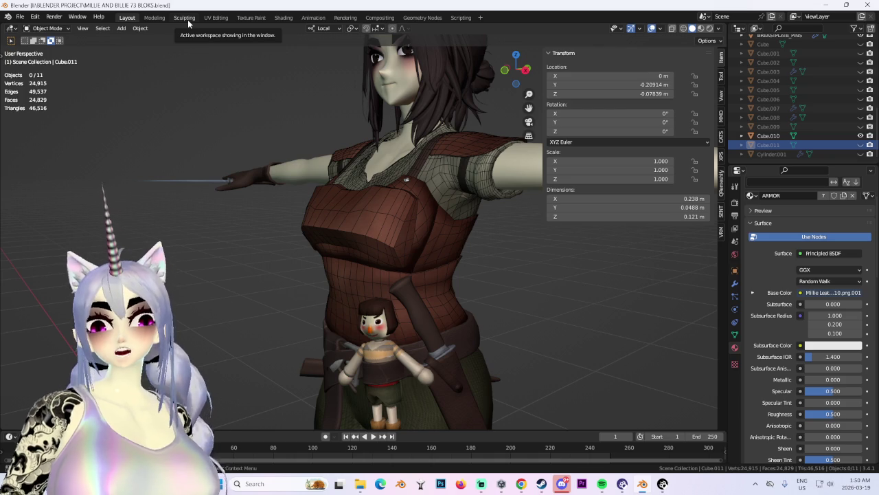
{"action": "mouse_move", "coordinate": [199, 90]}
{"action": "middle_mouse_down"}
{"action": "mouse_move", "coordinate": [262, 244]}
{"action": "mouse_move", "coordinate": [292, 224]}
{"action": "mouse_move", "coordinate": [481, 217]}
{"action": "middle_mouse_up"}
Put breastplate Cube.010 into Sculpt Mode with the Smooth brush.
{"action": "left_click", "coordinate": [292, 224]}
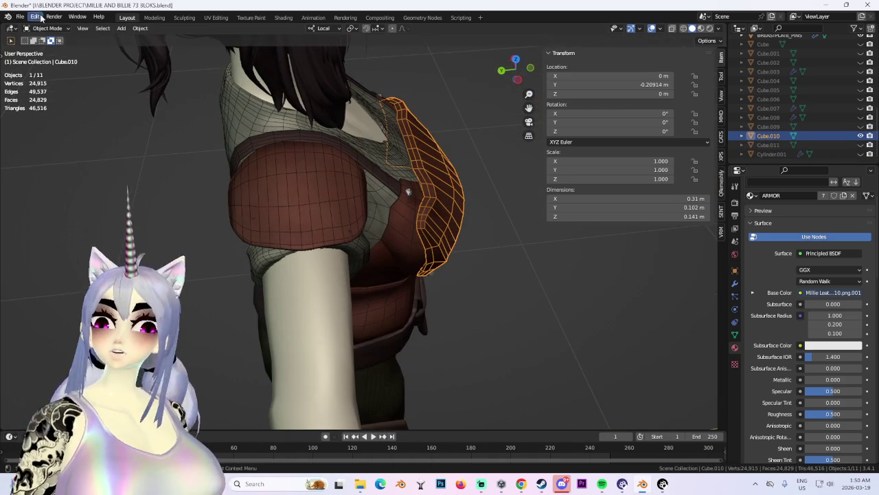
{"action": "left_click", "coordinate": [45, 28]}
{"action": "left_click", "coordinate": [41, 64]}
{"action": "mouse_move", "coordinate": [452, 206]}
{"action": "middle_mouse_down"}
{"action": "mouse_move", "coordinate": [339, 184]}
{"action": "mouse_move", "coordinate": [324, 197]}
{"action": "mouse_move", "coordinate": [412, 172]}
{"action": "mouse_move", "coordinate": [447, 197]}
{"action": "mouse_move", "coordinate": [120, 83]}
{"action": "middle_mouse_up"}
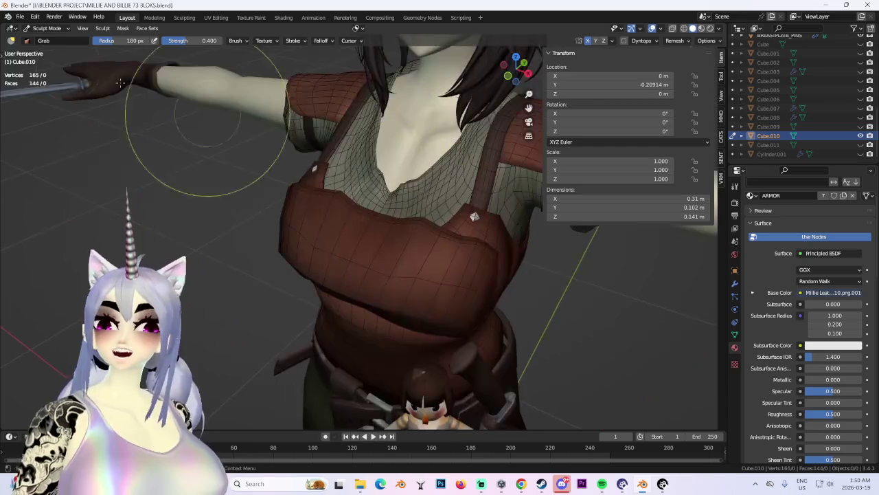
{"action": "left_click", "coordinate": [4, 59]}
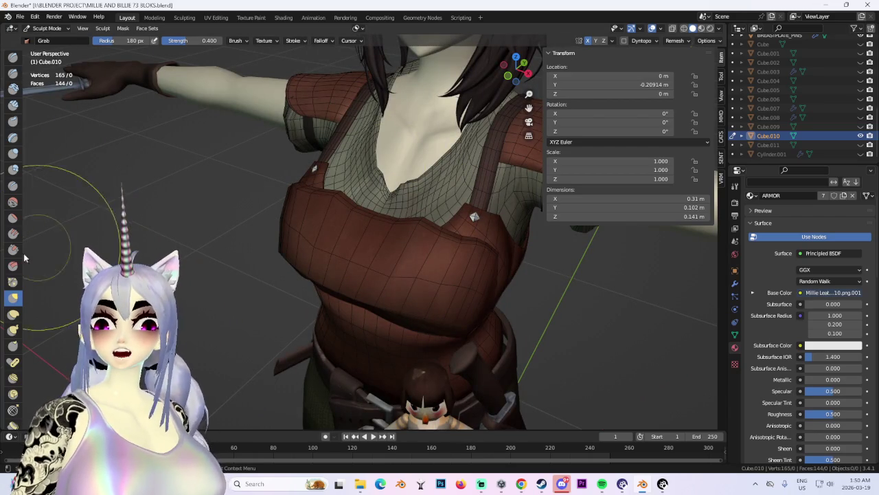
{"action": "left_click", "coordinate": [13, 204]}
Smooth out bumps across the breastplate surface and check its front and upper edge.
{"action": "middle_click_drag", "start_coordinate": [295, 226], "coordinate": [343, 240]}
{"action": "scroll", "coordinate": [379, 295], "scroll_direction": "up", "scroll_amount": 4}
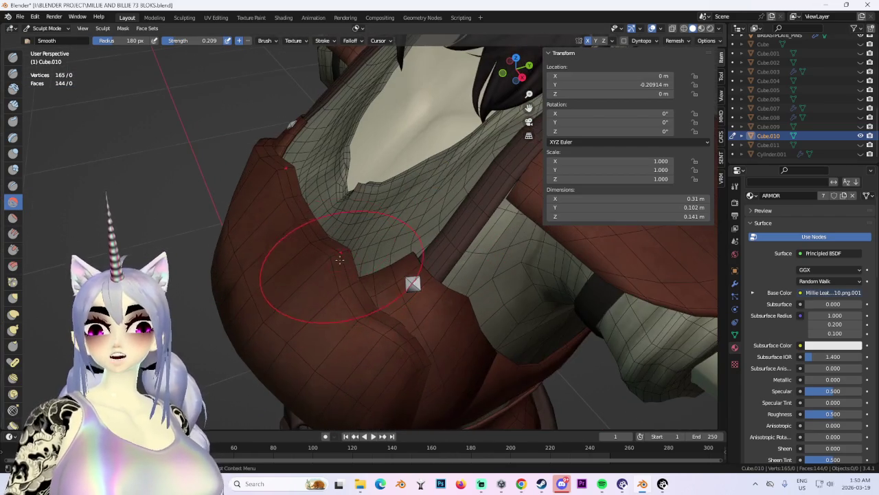
{"action": "middle_click_drag", "start_coordinate": [370, 296], "coordinate": [461, 291]}
{"action": "left_click_drag", "start_coordinate": [461, 291], "coordinate": [426, 289]}
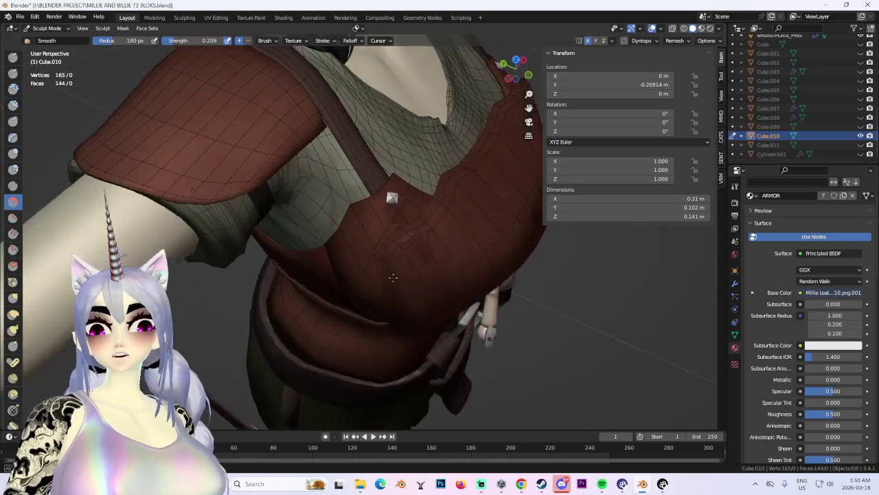
{"action": "middle_click_drag", "start_coordinate": [426, 288], "coordinate": [445, 249]}
{"action": "mouse_move", "coordinate": [502, 199]}
{"action": "middle_mouse_down"}
{"action": "mouse_move", "coordinate": [428, 181]}
{"action": "mouse_move", "coordinate": [446, 155]}
{"action": "middle_mouse_up"}
{"action": "left_click", "coordinate": [509, 77]}
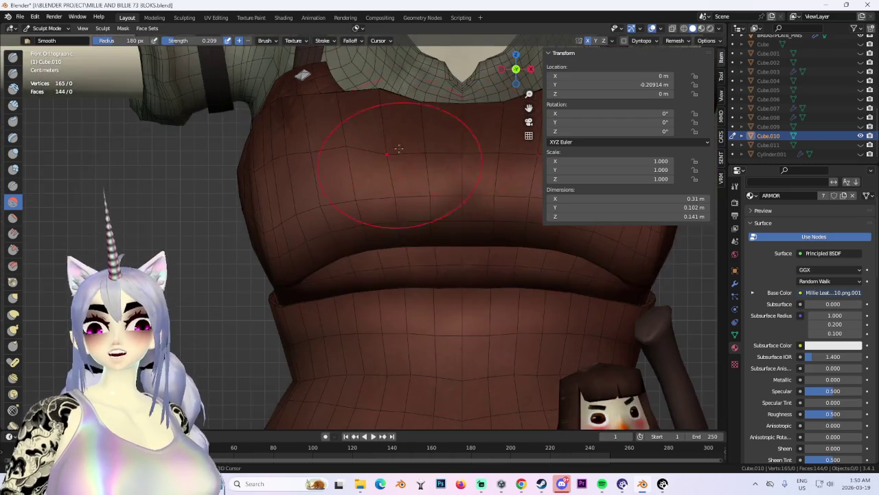
{"action": "middle_click_drag", "start_coordinate": [221, 219], "coordinate": [432, 254]}
{"action": "mouse_move", "coordinate": [432, 295]}
{"action": "middle_mouse_down"}
{"action": "mouse_move", "coordinate": [289, 249]}
{"action": "mouse_move", "coordinate": [323, 236]}
{"action": "middle_mouse_up"}
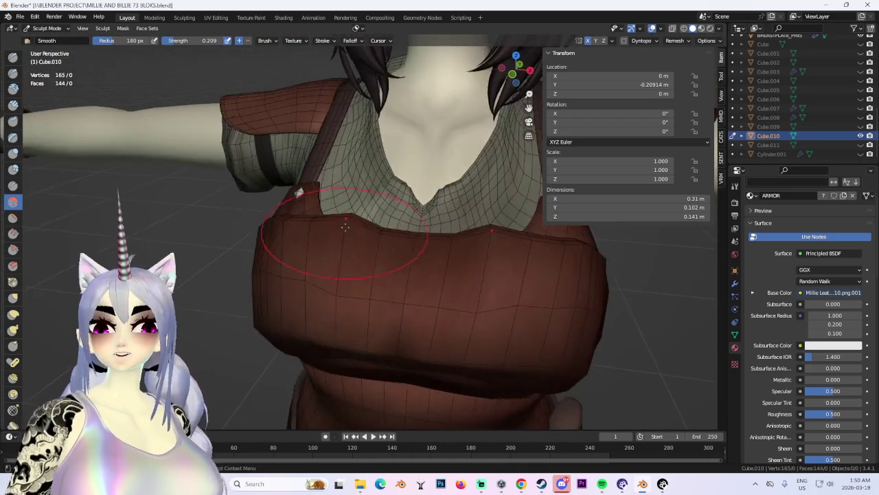
{"action": "left_click", "coordinate": [43, 28]}
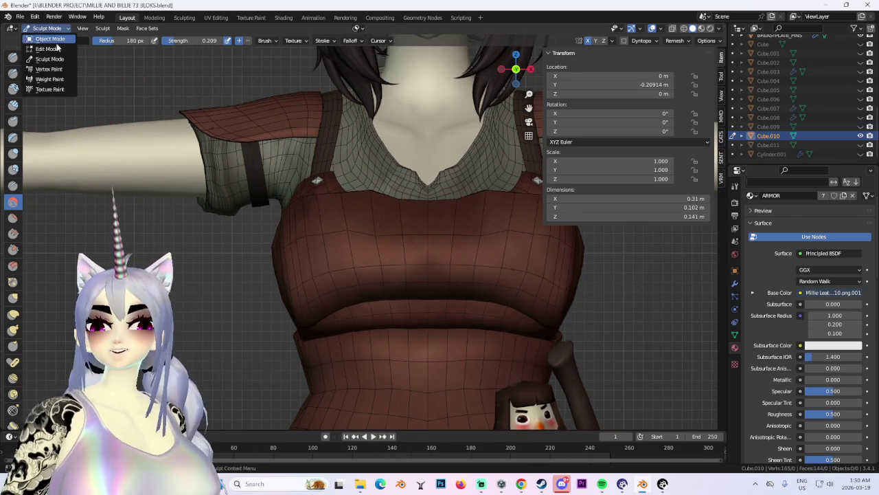
In Edit Mode, select the breastplate's top-edge vertices and soft-move them in front view.
{"action": "left_click", "coordinate": [41, 49]}
{"action": "mouse_move", "coordinate": [410, 199]}
{"action": "middle_mouse_down"}
{"action": "mouse_move", "coordinate": [410, 235]}
{"action": "mouse_move", "coordinate": [385, 240]}
{"action": "middle_mouse_up"}
{"action": "left_click", "coordinate": [373, 251], "text": "alt"}
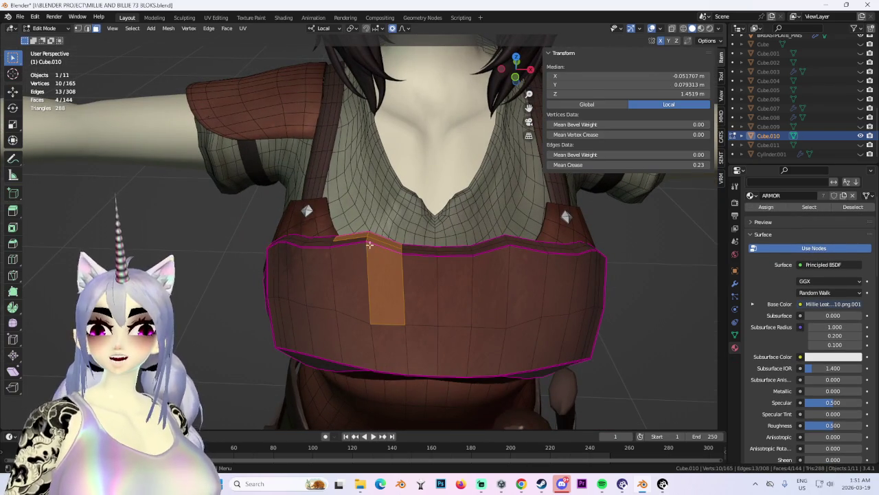
{"action": "key", "text": "1"}
{"action": "left_click", "coordinate": [371, 247], "text": "alt"}
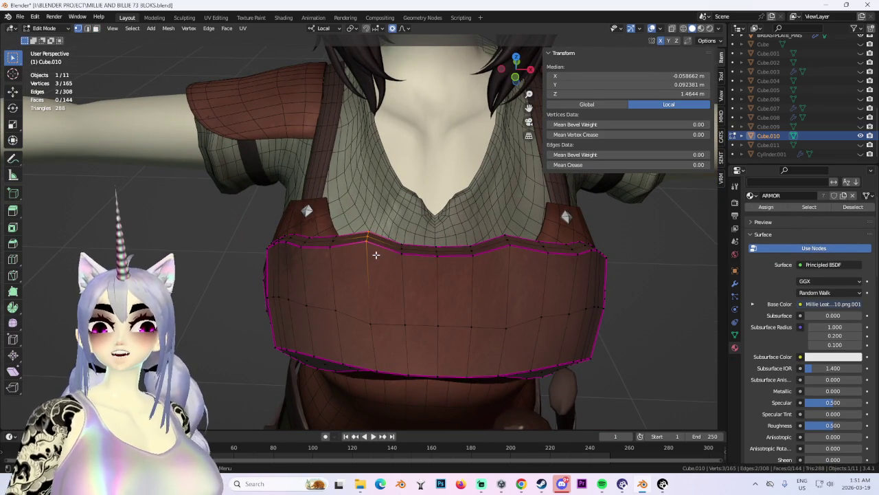
{"action": "left_click", "coordinate": [514, 77]}
{"action": "key", "text": "g"}
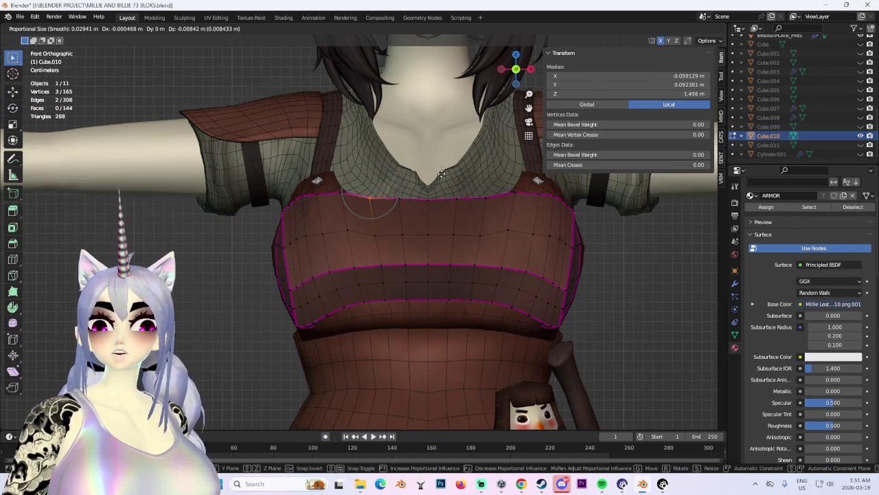
{"action": "left_click", "coordinate": [443, 164]}
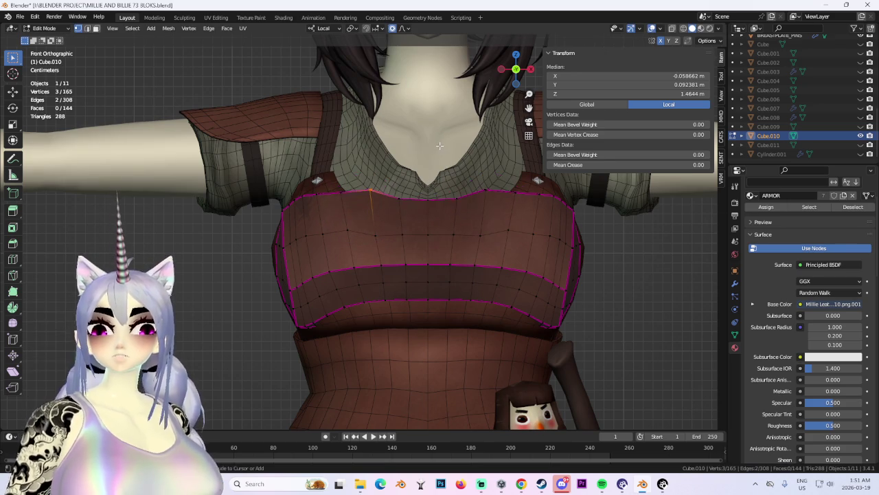
Reshape the top edge with further soft moves, vertically along Z and in depth along Y.
{"action": "middle_click_drag", "start_coordinate": [443, 163], "coordinate": [300, 198]}
{"action": "key", "text": "g"}
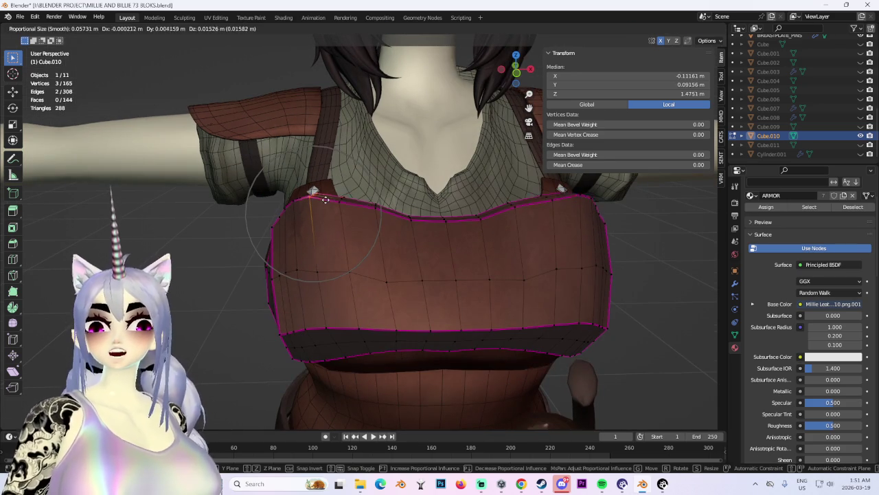
{"action": "left_click", "coordinate": [333, 182]}
{"action": "mouse_move", "coordinate": [333, 182]}
{"action": "middle_mouse_down"}
{"action": "mouse_move", "coordinate": [330, 203]}
{"action": "mouse_move", "coordinate": [412, 226]}
{"action": "mouse_move", "coordinate": [320, 212]}
{"action": "mouse_move", "coordinate": [361, 177]}
{"action": "mouse_move", "coordinate": [403, 183]}
{"action": "middle_mouse_up"}
{"action": "key", "text": "g"}
{"action": "key", "text": "z"}
{"action": "left_click", "coordinate": [416, 221]}
{"action": "key", "text": "g"}
{"action": "key", "text": "y"}
{"action": "left_click", "coordinate": [340, 207]}
From a side view, push the top edge in depth along the Y axis.
{"action": "scroll", "coordinate": [361, 177], "scroll_direction": "down", "scroll_amount": 3}
{"action": "scroll", "coordinate": [361, 177], "scroll_direction": "down", "scroll_amount": 2}
{"action": "scroll", "coordinate": [361, 177], "scroll_direction": "down", "scroll_amount": 2}
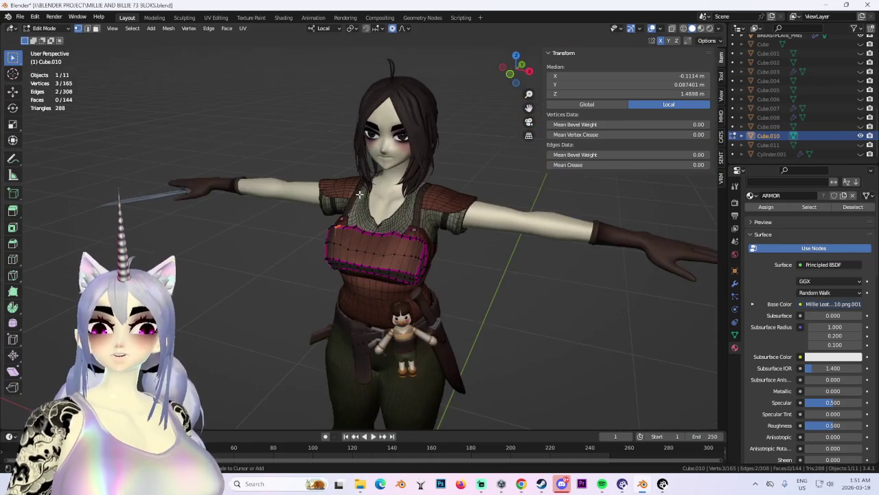
{"action": "scroll", "coordinate": [405, 206], "scroll_direction": "up", "scroll_amount": 3}
{"action": "mouse_move", "coordinate": [410, 226]}
{"action": "middle_mouse_down"}
{"action": "mouse_move", "coordinate": [444, 268]}
{"action": "mouse_move", "coordinate": [390, 232]}
{"action": "middle_mouse_up"}
{"action": "key", "text": "g"}
{"action": "key", "text": "y"}
{"action": "key", "text": "y"}
{"action": "left_click", "coordinate": [440, 268]}
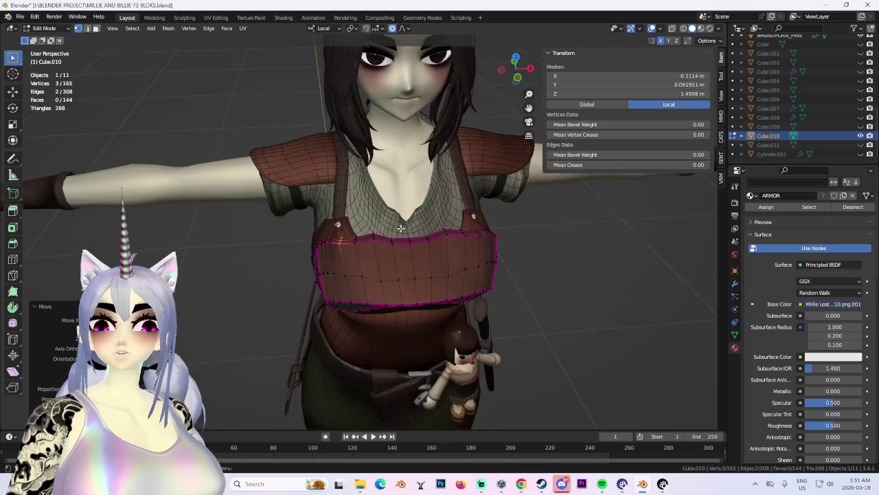
Lower the breastplate's top edge slightly along the Z axis.
{"action": "scroll", "coordinate": [391, 233], "scroll_direction": "down", "scroll_amount": 2}
{"action": "key", "text": "g"}
{"action": "key", "text": "z"}
{"action": "key", "text": "z"}
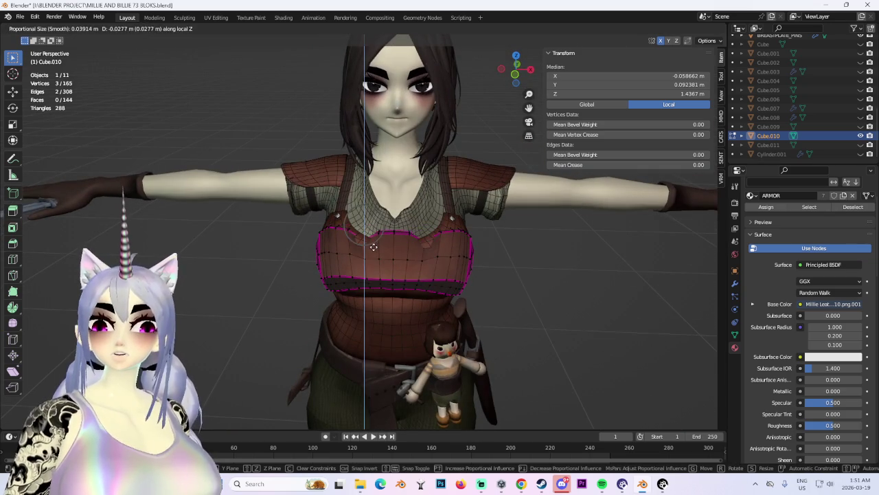
{"action": "left_click", "coordinate": [384, 214]}
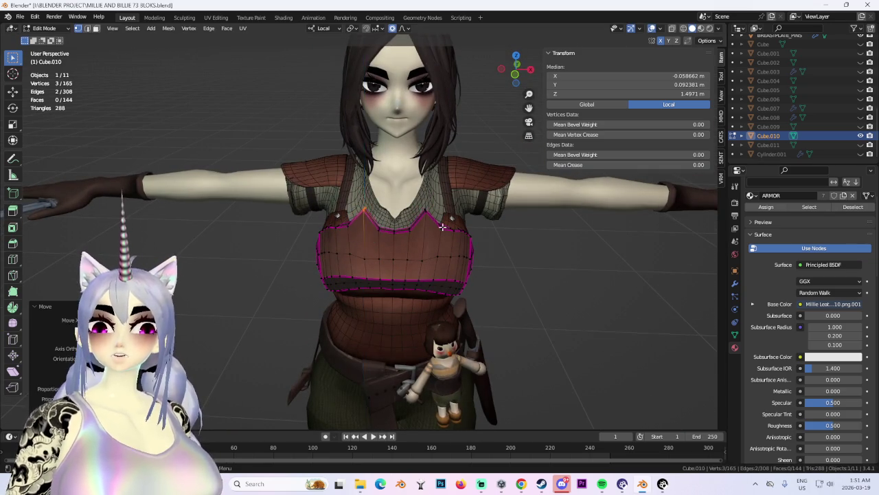
{"action": "mouse_move", "coordinate": [383, 214]}
{"action": "middle_mouse_down"}
{"action": "mouse_move", "coordinate": [511, 227]}
{"action": "mouse_move", "coordinate": [396, 224]}
{"action": "middle_mouse_up"}
{"action": "scroll", "coordinate": [512, 226], "scroll_direction": "up", "scroll_amount": 2}
{"action": "scroll", "coordinate": [474, 230], "scroll_direction": "down", "scroll_amount": 1}
Lower the top edge further along Z, then raise its centre slightly.
{"action": "key", "text": "g"}
{"action": "key", "text": "z"}
{"action": "key", "text": "z"}
{"action": "left_click", "coordinate": [466, 225]}
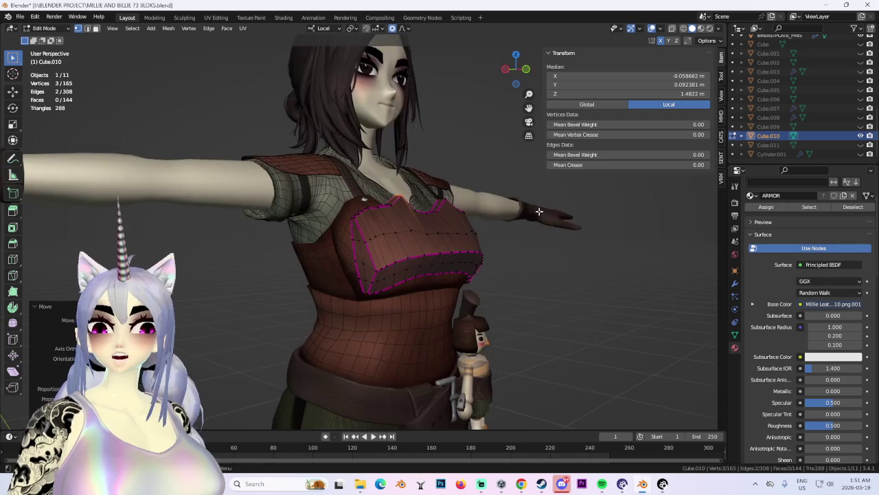
{"action": "key", "text": "g"}
{"action": "key", "text": "z"}
{"action": "key", "text": "z"}
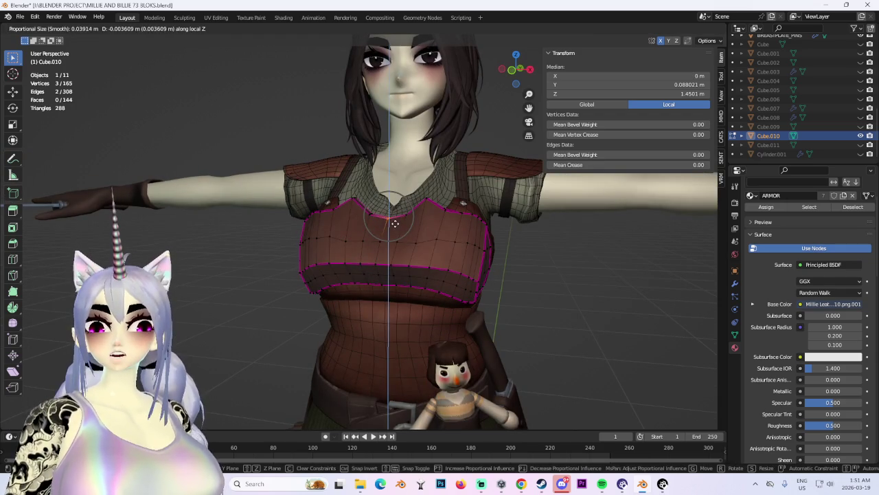
{"action": "left_click", "coordinate": [395, 224]}
Raise the breastplate's upper edge along Z, checking it from the front view.
{"action": "middle_click_drag", "start_coordinate": [395, 223], "coordinate": [464, 227]}
{"action": "key", "text": "g"}
{"action": "key", "text": "z"}
{"action": "key", "text": "z"}
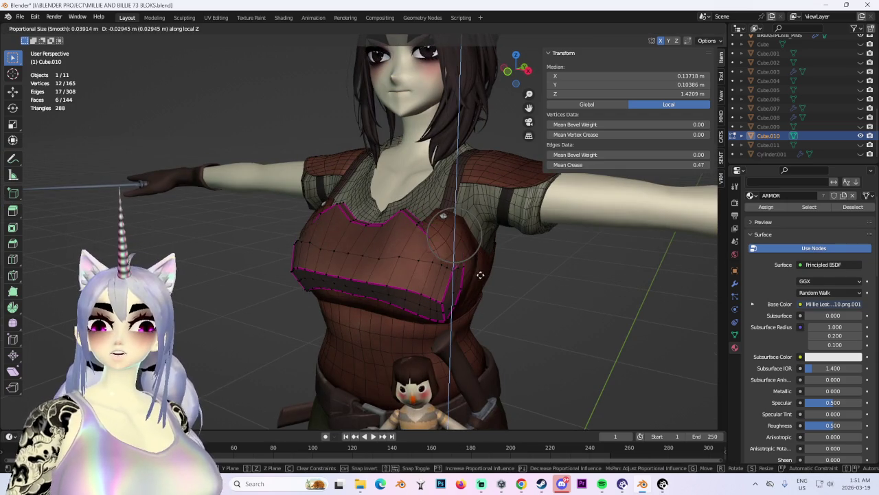
{"action": "left_click", "coordinate": [480, 264]}
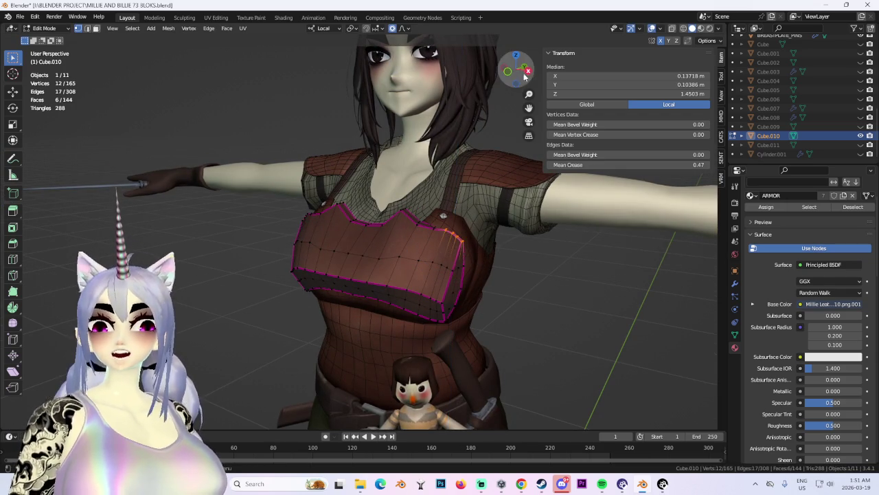
{"action": "left_click", "coordinate": [522, 68]}
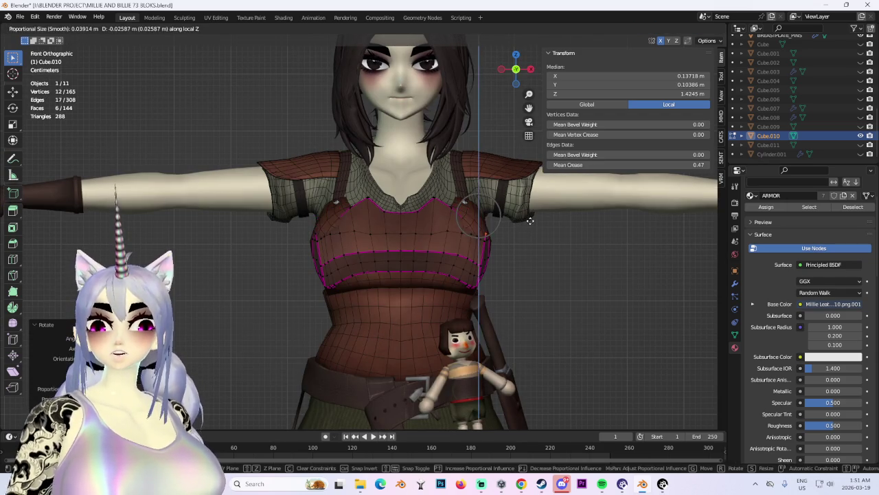
{"action": "left_click", "coordinate": [536, 221]}
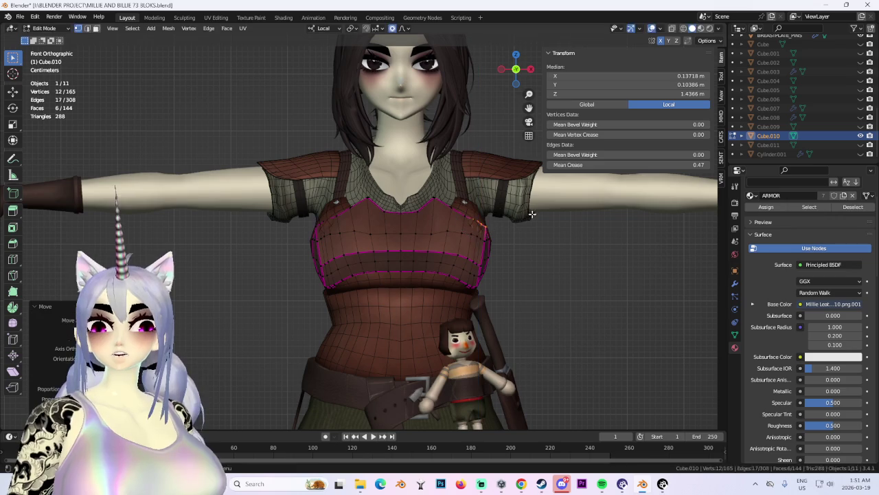
Try a sideways X nudge of the upper edge, then undo it.
{"action": "key", "text": "g"}
{"action": "key", "text": "x"}
{"action": "left_click", "coordinate": [571, 232]}
{"action": "mouse_move", "coordinate": [572, 234]}
{"action": "middle_mouse_down"}
{"action": "mouse_move", "coordinate": [533, 253]}
{"action": "mouse_move", "coordinate": [581, 265]}
{"action": "middle_mouse_up"}
{"action": "scroll", "coordinate": [577, 244], "scroll_direction": "down", "scroll_amount": 3}
{"action": "key", "text": "ctrl+z"}
{"action": "scroll", "coordinate": [524, 265], "scroll_direction": "up", "scroll_amount": 3}
{"action": "scroll", "coordinate": [517, 274], "scroll_direction": "up", "scroll_amount": 2}
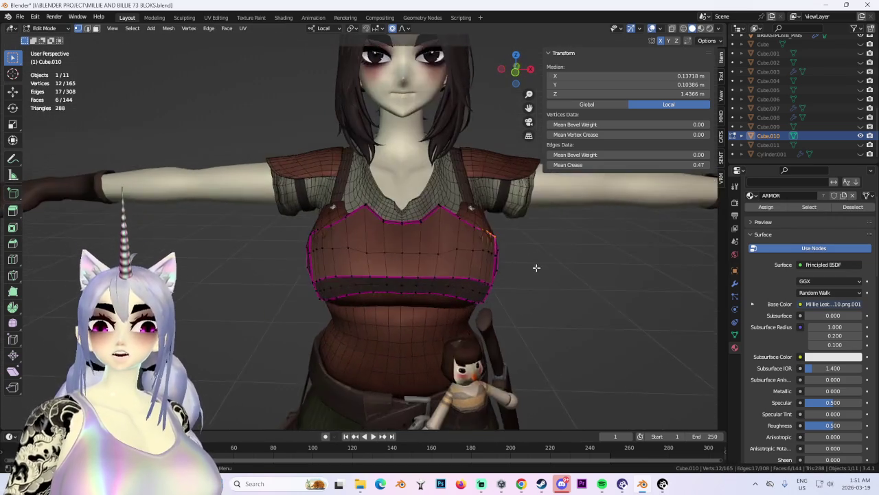
{"action": "scroll", "coordinate": [534, 271], "scroll_direction": "up", "scroll_amount": 2}
Shift the breastplate's side vertices sideways along X and select the side-edge face strip.
{"action": "middle_click_drag", "start_coordinate": [461, 181], "coordinate": [491, 108]}
{"action": "left_click", "coordinate": [512, 189]}
{"action": "key", "text": "g"}
{"action": "mouse_move", "coordinate": [553, 214]}
{"action": "middle_mouse_down"}
{"action": "mouse_move", "coordinate": [570, 241]}
{"action": "mouse_move", "coordinate": [263, 282]}
{"action": "middle_mouse_up"}
{"action": "key", "text": "x"}
{"action": "key", "text": "x"}
{"action": "left_click", "coordinate": [591, 234]}
{"action": "left_click", "coordinate": [263, 282], "text": "ctrl+alt"}
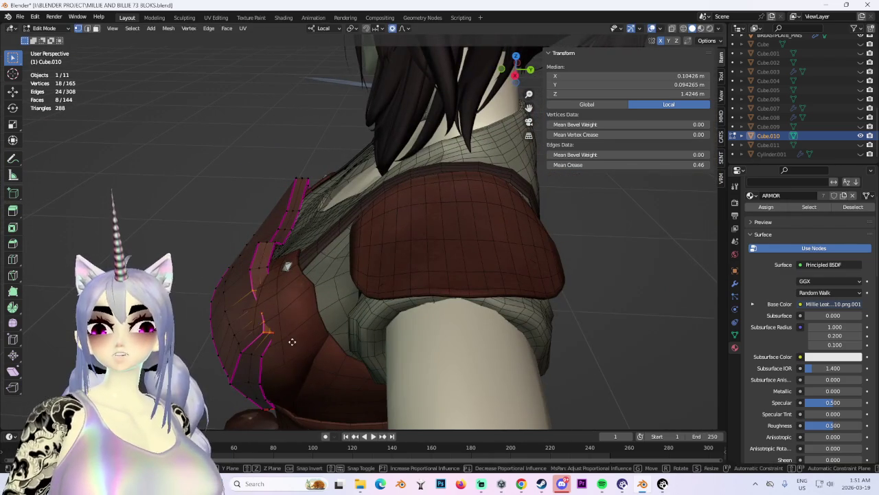
Tuck the side strip toward the body with soft moves along Y and from above.
{"action": "key", "text": "g"}
{"action": "key", "text": "y"}
{"action": "middle_click_drag", "start_coordinate": [282, 339], "coordinate": [345, 301]}
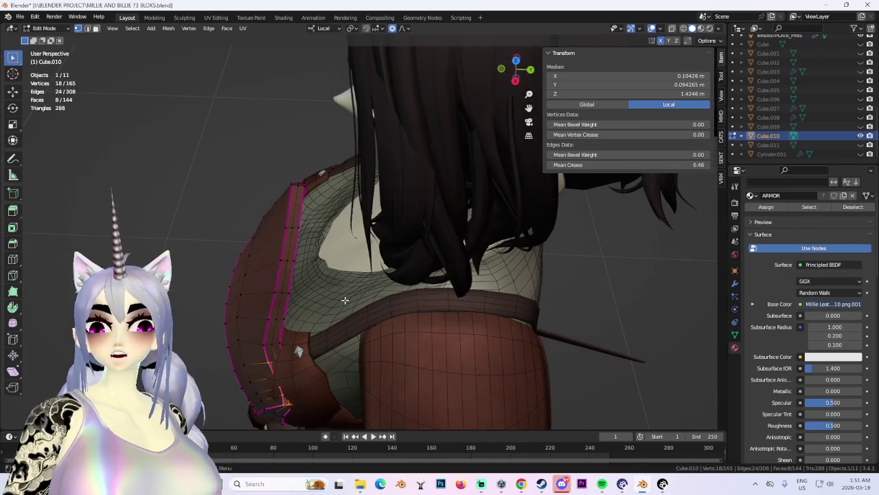
{"action": "left_click", "coordinate": [334, 301]}
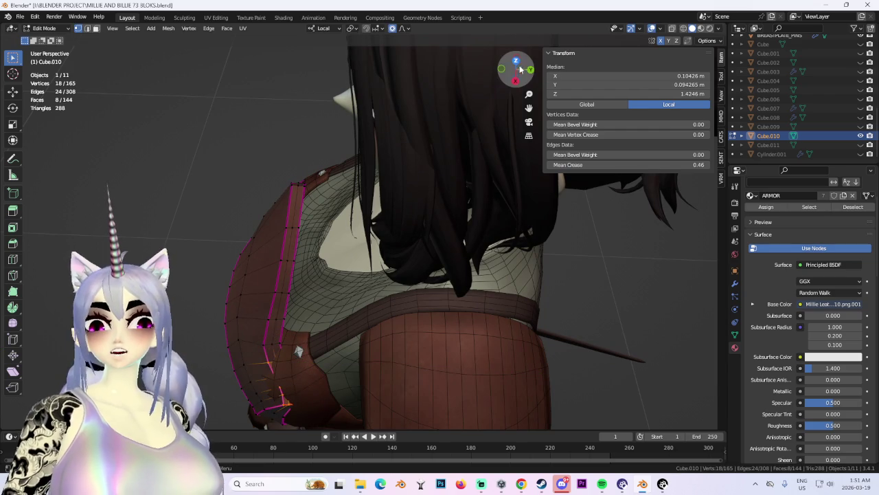
{"action": "left_click", "coordinate": [516, 61]}
{"action": "key", "text": "g"}
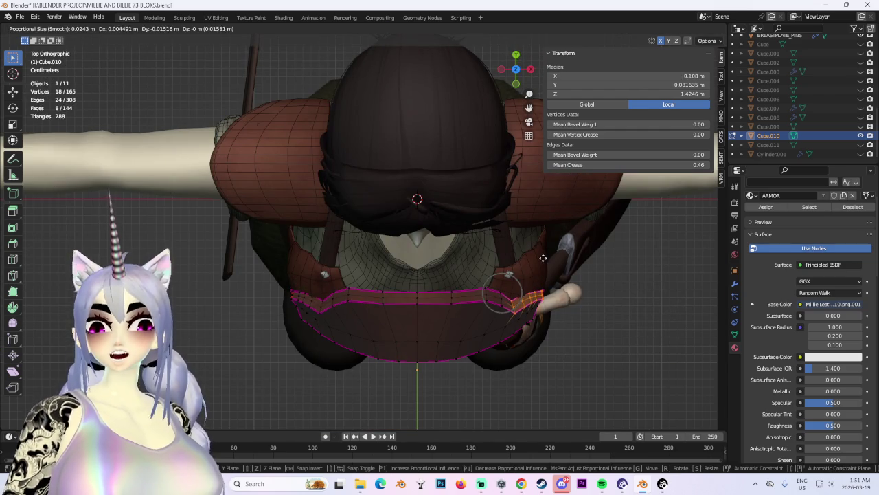
{"action": "left_click", "coordinate": [543, 257]}
Press the side edge inward along Y and tuck in the lower side corner.
{"action": "mouse_move", "coordinate": [543, 257]}
{"action": "middle_mouse_down"}
{"action": "mouse_move", "coordinate": [441, 244]}
{"action": "mouse_move", "coordinate": [364, 294]}
{"action": "mouse_move", "coordinate": [418, 244]}
{"action": "mouse_move", "coordinate": [308, 249]}
{"action": "middle_mouse_up"}
{"action": "key", "text": "g"}
{"action": "key", "text": "y"}
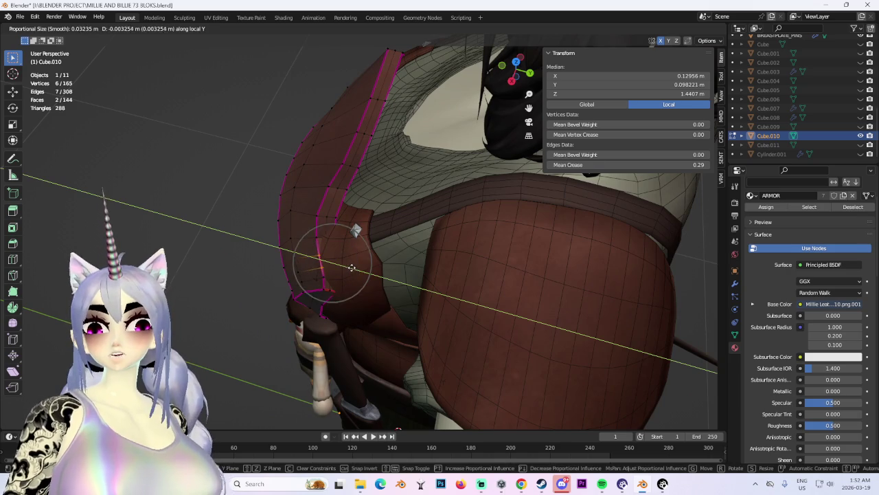
{"action": "left_click", "coordinate": [340, 272]}
{"action": "key", "text": "g"}
{"action": "key", "text": "Escape"}
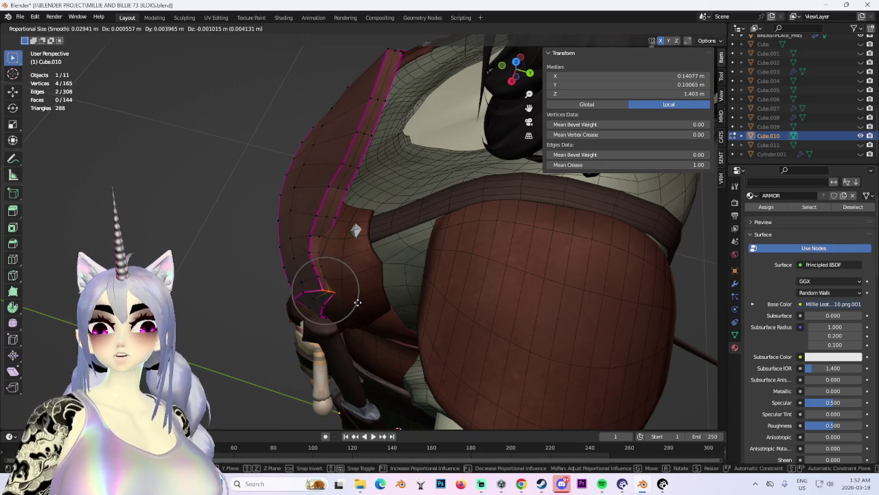
{"action": "left_click", "coordinate": [357, 302]}
Select the central faces of the lower band and raise them along Z.
{"action": "mouse_move", "coordinate": [373, 314]}
{"action": "middle_mouse_down"}
{"action": "mouse_move", "coordinate": [467, 239]}
{"action": "mouse_move", "coordinate": [437, 227]}
{"action": "mouse_move", "coordinate": [458, 277]}
{"action": "middle_mouse_up"}
{"action": "scroll", "coordinate": [504, 255], "scroll_direction": "up", "scroll_amount": 2}
{"action": "scroll", "coordinate": [490, 252], "scroll_direction": "up", "scroll_amount": 2}
{"action": "scroll", "coordinate": [491, 252], "scroll_direction": "down", "scroll_amount": 3}
{"action": "scroll", "coordinate": [427, 281], "scroll_direction": "up", "scroll_amount": 3}
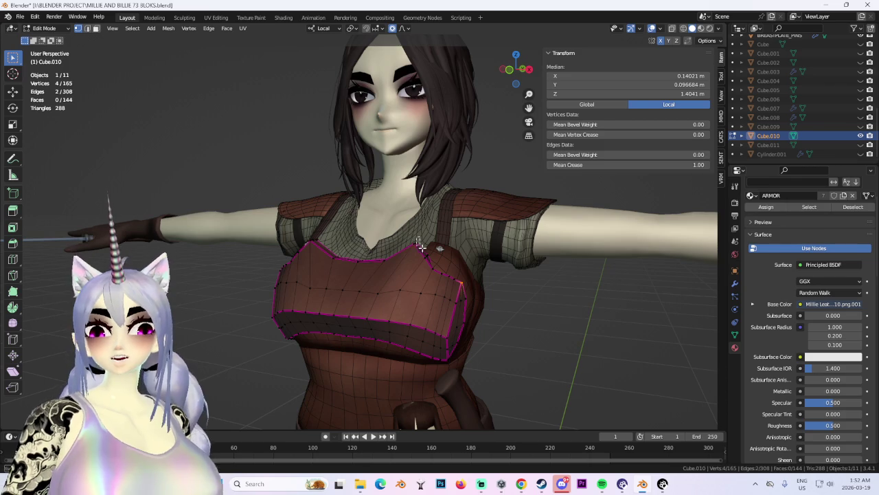
{"action": "middle_click_drag", "start_coordinate": [417, 243], "coordinate": [434, 320]}
{"action": "left_click_drag", "start_coordinate": [323, 295], "coordinate": [410, 357]}
{"action": "key", "text": "g"}
{"action": "key", "text": "z"}
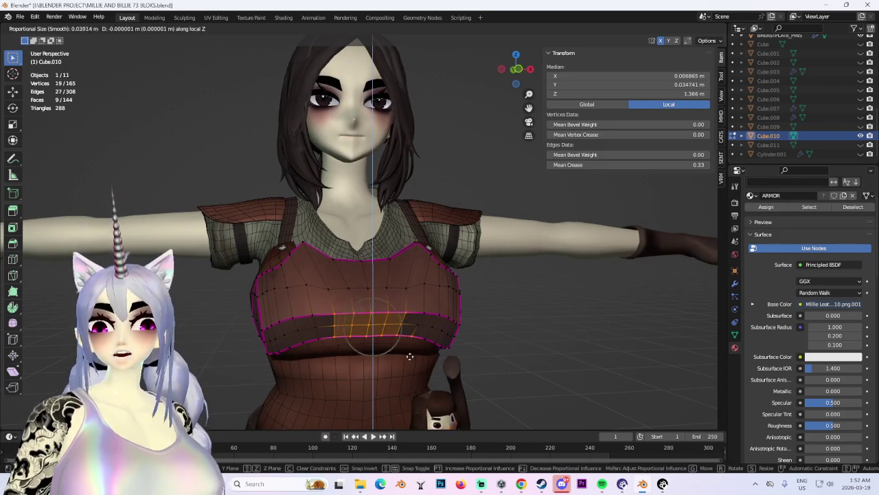
{"action": "scroll", "coordinate": [409, 352], "scroll_direction": "down", "scroll_amount": 6}
{"action": "left_click", "coordinate": [408, 347]}
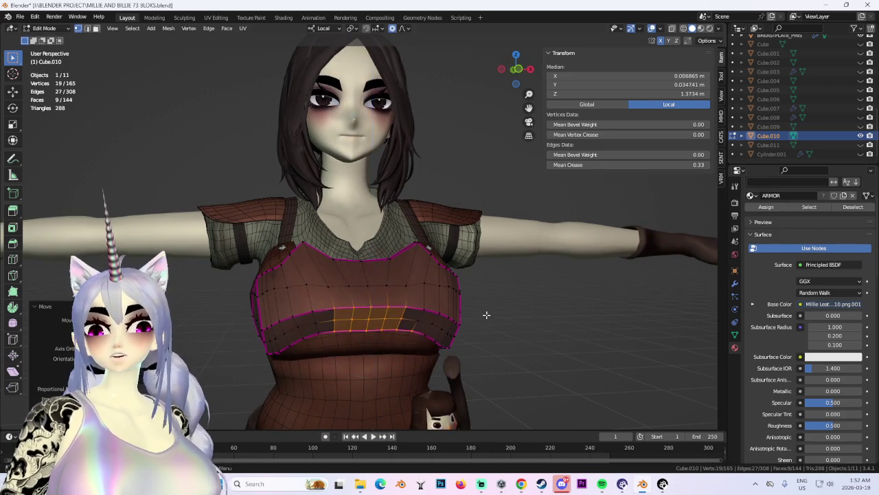
Select a vertex on the breastplate's side edge and soft-move it sideways along X.
{"action": "middle_click_drag", "start_coordinate": [408, 347], "coordinate": [476, 263]}
{"action": "left_click", "coordinate": [364, 261]}
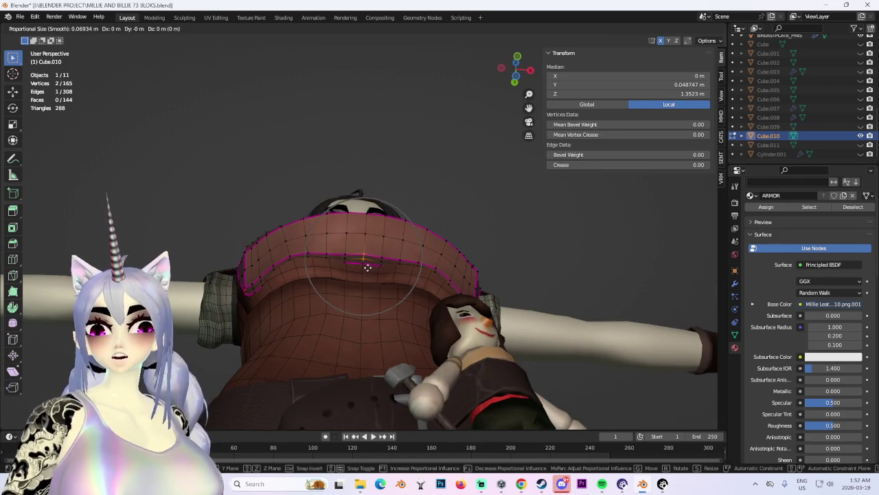
{"action": "key", "text": "g"}
{"action": "key", "text": "z"}
{"action": "left_click", "coordinate": [367, 274]}
{"action": "middle_click_drag", "start_coordinate": [367, 273], "coordinate": [398, 256]}
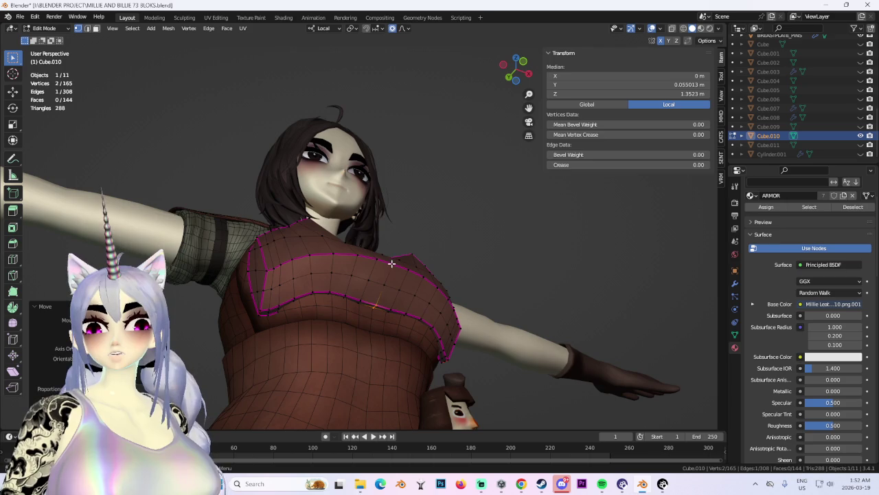
{"action": "left_click", "coordinate": [391, 263]}
{"action": "mouse_move", "coordinate": [472, 263]}
{"action": "middle_mouse_down"}
{"action": "mouse_move", "coordinate": [425, 274]}
{"action": "mouse_move", "coordinate": [440, 268]}
{"action": "middle_mouse_up"}
{"action": "key", "text": "g"}
{"action": "key", "text": "x"}
{"action": "key", "text": "x"}
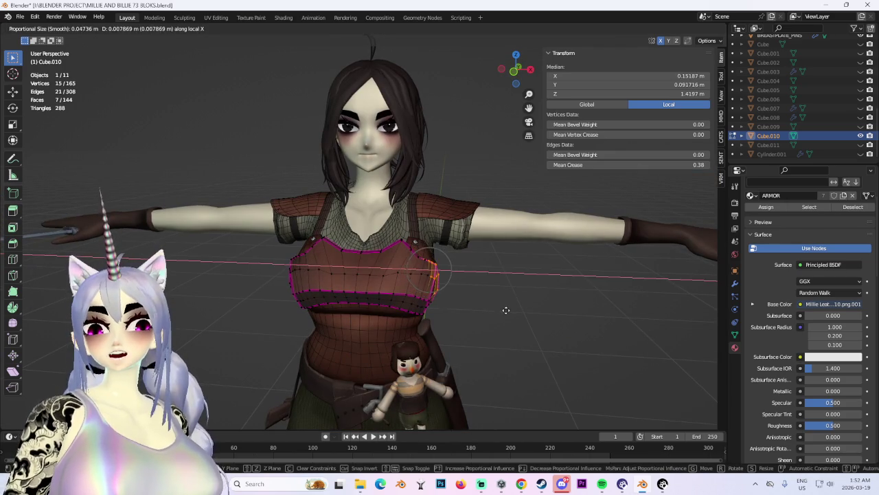
{"action": "left_click", "coordinate": [502, 310]}
Reshape the lower edge loop with soft moves along Z and sideways along X.
{"action": "mouse_move", "coordinate": [503, 311]}
{"action": "middle_mouse_down"}
{"action": "mouse_move", "coordinate": [546, 315]}
{"action": "mouse_move", "coordinate": [507, 251]}
{"action": "mouse_move", "coordinate": [474, 262]}
{"action": "mouse_move", "coordinate": [496, 232]}
{"action": "middle_mouse_up"}
{"action": "scroll", "coordinate": [557, 321], "scroll_direction": "up", "scroll_amount": 3}
{"action": "left_click", "coordinate": [481, 237], "text": "alt"}
{"action": "key", "text": "g"}
{"action": "key", "text": "z"}
{"action": "key", "text": "z"}
{"action": "left_click", "coordinate": [474, 262]}
{"action": "key", "text": "g"}
{"action": "key", "text": "x"}
{"action": "key", "text": "x"}
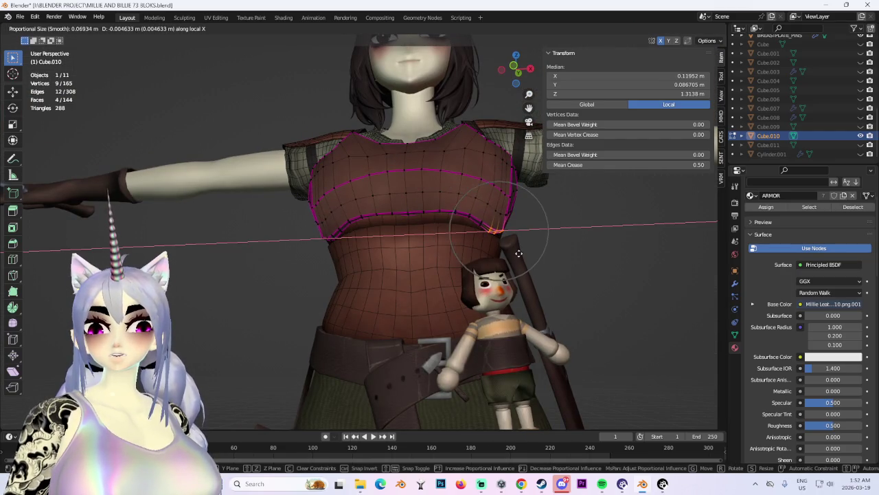
{"action": "left_click", "coordinate": [511, 254]}
Lift the vertices at the lower rim's corner along the Z axis.
{"action": "left_click", "coordinate": [473, 223]}
{"action": "key", "text": "g"}
{"action": "key", "text": "z"}
{"action": "key", "text": "z"}
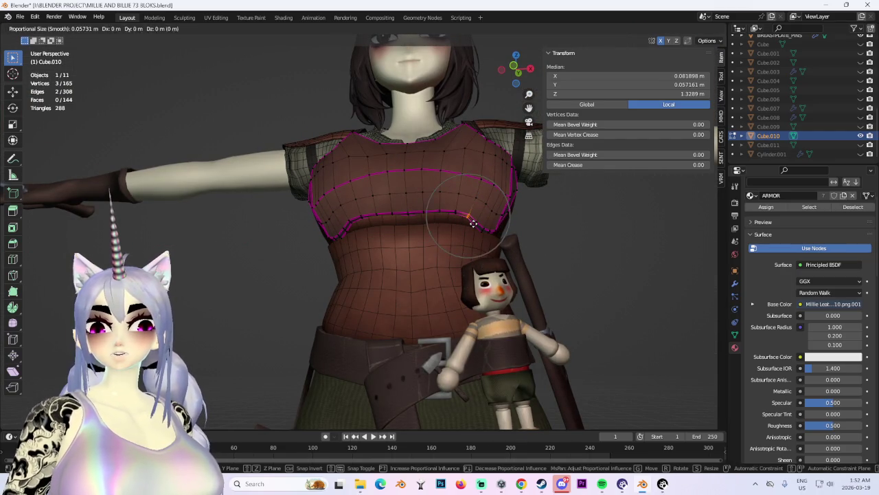
{"action": "scroll", "coordinate": [471, 227], "scroll_direction": "down", "scroll_amount": 1}
{"action": "scroll", "coordinate": [535, 257], "scroll_direction": "down", "scroll_amount": 1}
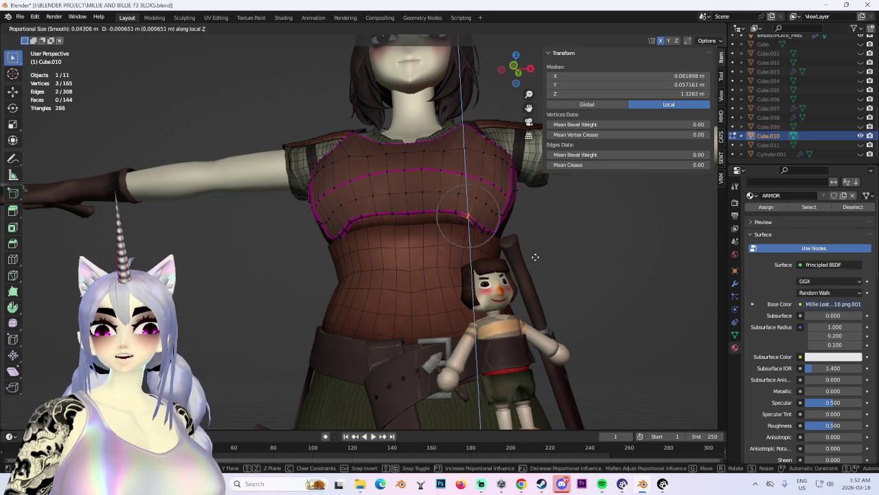
{"action": "left_click", "coordinate": [535, 260]}
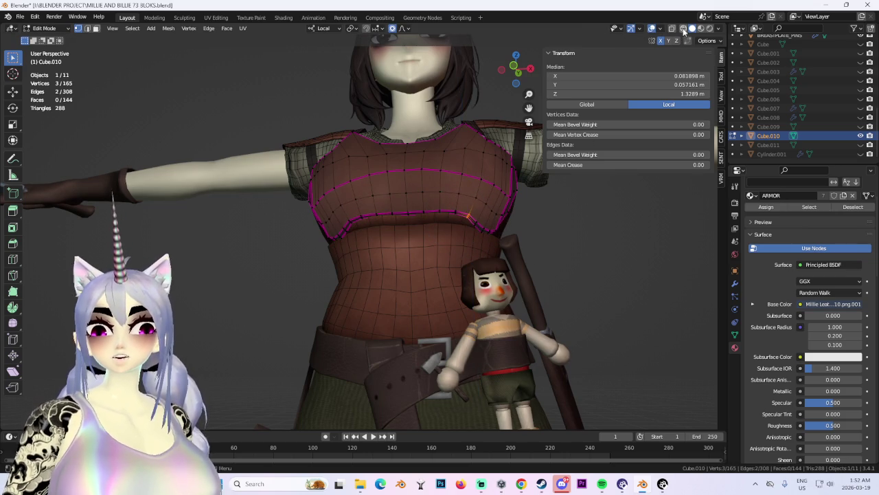
In wireframe front view, select a lower-rim vertex patch and flatten it by scaling along Z.
{"action": "left_click", "coordinate": [681, 29]}
{"action": "mouse_move", "coordinate": [481, 261]}
{"action": "middle_mouse_down"}
{"action": "mouse_move", "coordinate": [490, 251]}
{"action": "mouse_move", "coordinate": [447, 236]}
{"action": "middle_mouse_up"}
{"action": "left_click", "coordinate": [425, 231]}
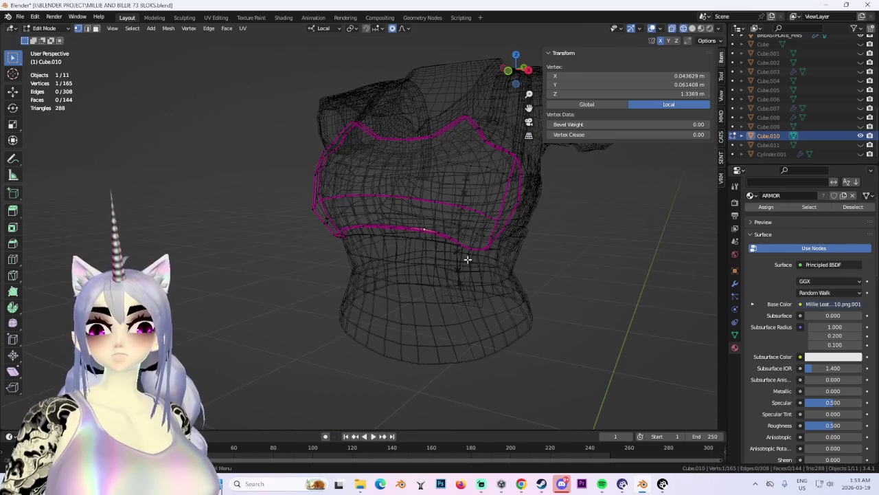
{"action": "key", "text": "ctrl+KP_Add"}
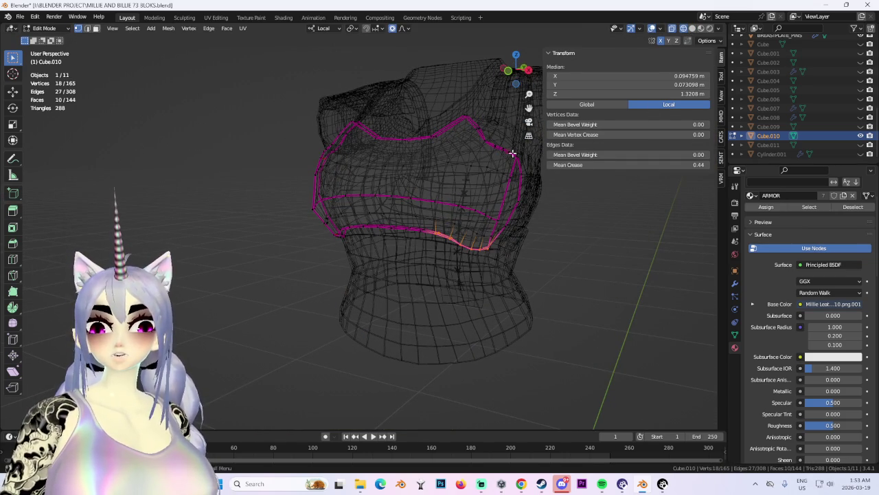
{"action": "left_click", "coordinate": [509, 71]}
{"action": "key", "text": "s"}
{"action": "key", "text": "z"}
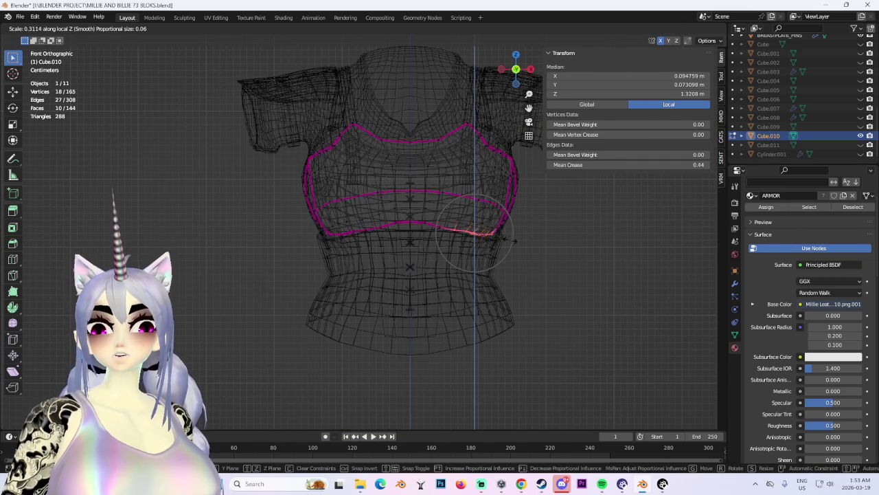
{"action": "left_click", "coordinate": [479, 241]}
Tilt the rim section, lower it along Z, and clear the selection.
{"action": "key", "text": "r"}
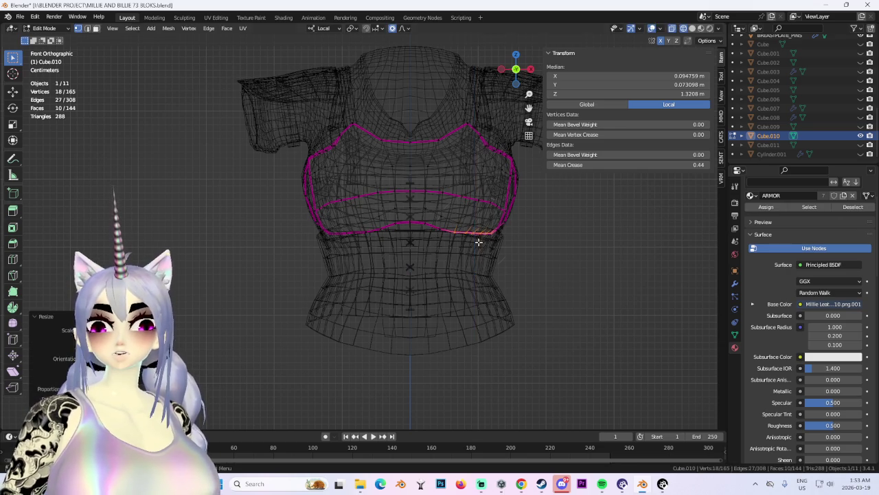
{"action": "left_click", "coordinate": [535, 252]}
{"action": "key", "text": "g"}
{"action": "key", "text": "z"}
{"action": "key", "text": "z"}
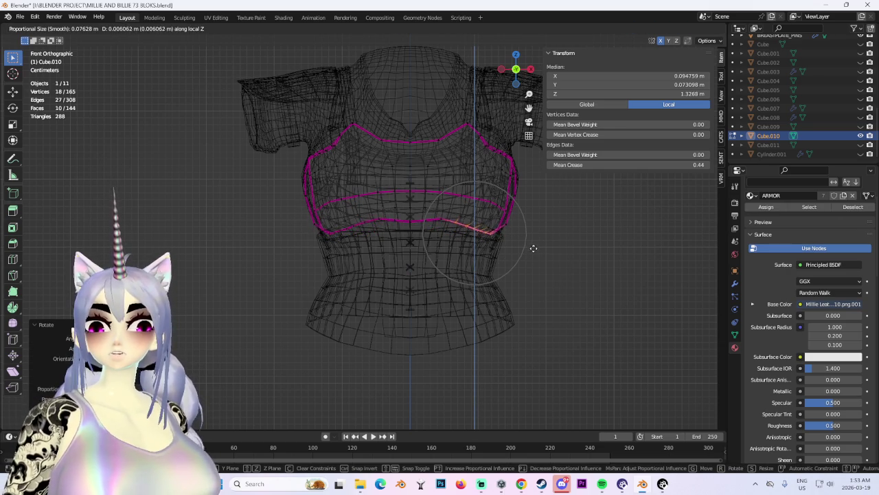
{"action": "left_click", "coordinate": [532, 252]}
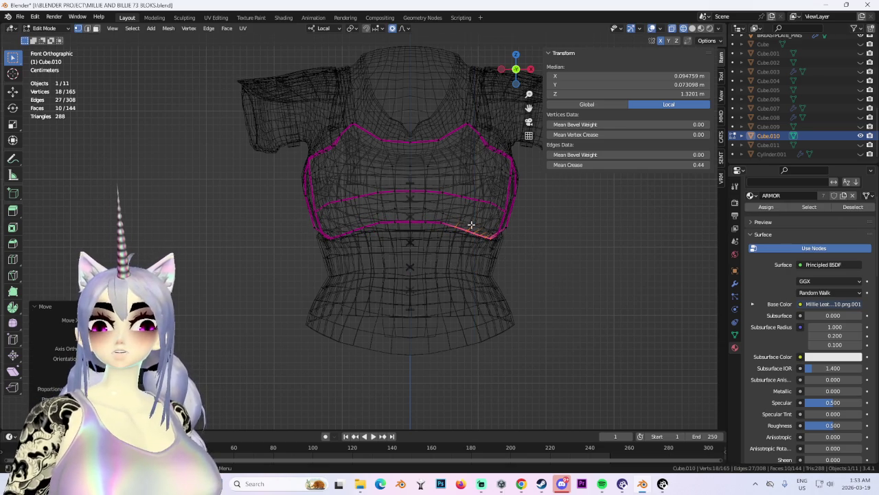
{"action": "scroll", "coordinate": [553, 243], "scroll_direction": "down", "scroll_amount": 2}
{"action": "scroll", "coordinate": [554, 243], "scroll_direction": "up", "scroll_amount": 1}
{"action": "key", "text": "alt+a"}
In solid view, select the breastplate's lower-rim vertices and flatten them along Z from the front.
{"action": "left_click", "coordinate": [694, 29]}
{"action": "mouse_move", "coordinate": [569, 261]}
{"action": "middle_mouse_down"}
{"action": "mouse_move", "coordinate": [552, 226]}
{"action": "mouse_move", "coordinate": [454, 233]}
{"action": "middle_mouse_up"}
{"action": "left_click", "coordinate": [491, 209]}
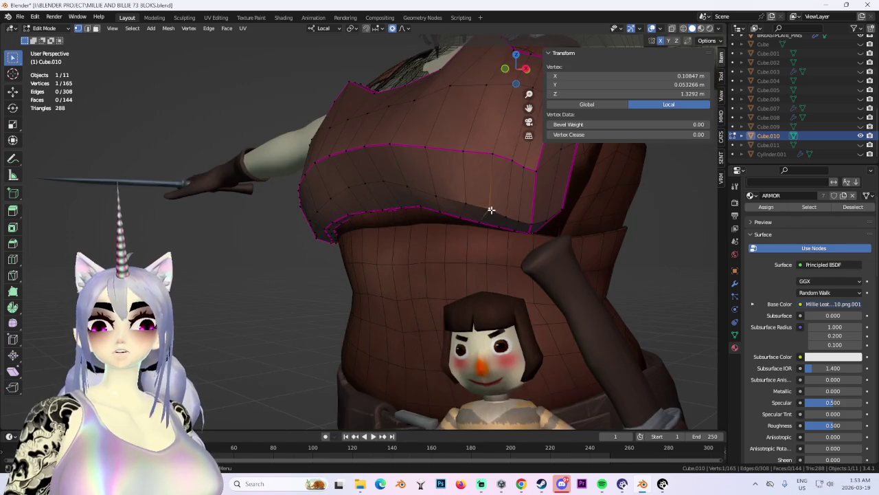
{"action": "middle_click_drag", "start_coordinate": [490, 211], "coordinate": [494, 169]}
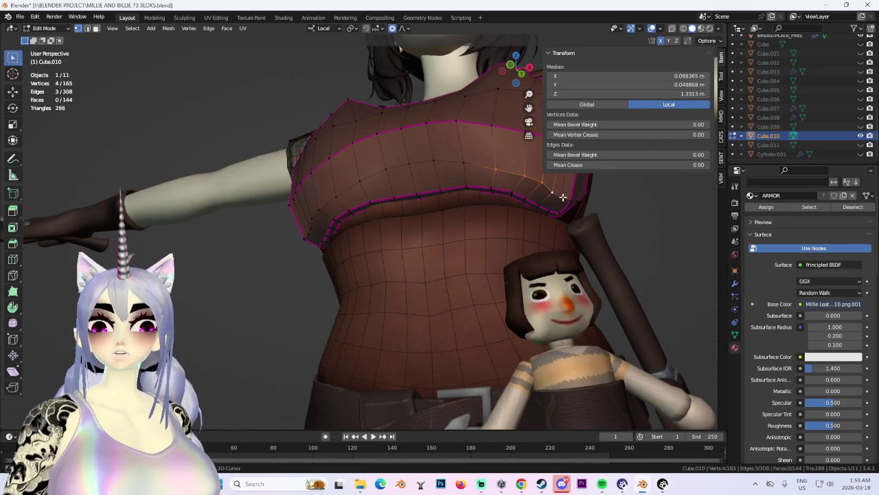
{"action": "left_click", "coordinate": [519, 71]}
{"action": "key", "text": "s"}
{"action": "key", "text": "z"}
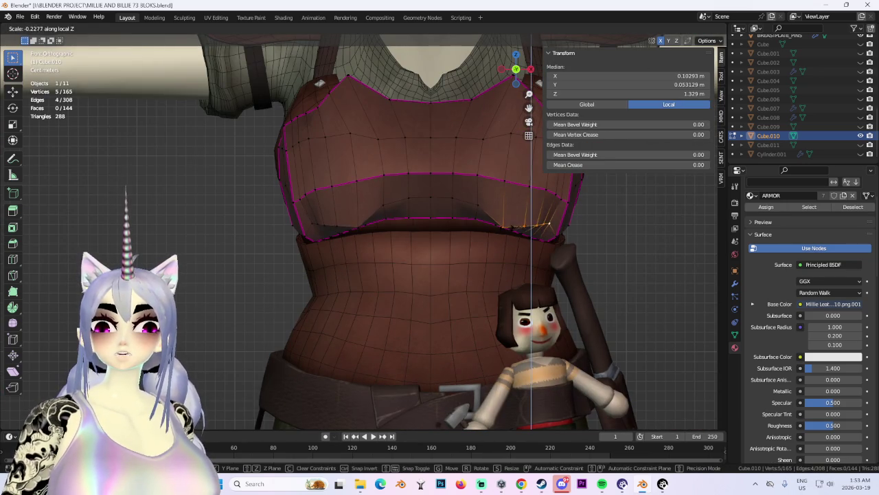
{"action": "key", "text": "Return"}
Rotate the rim vertices and push them inward along local Y.
{"action": "key", "text": "r"}
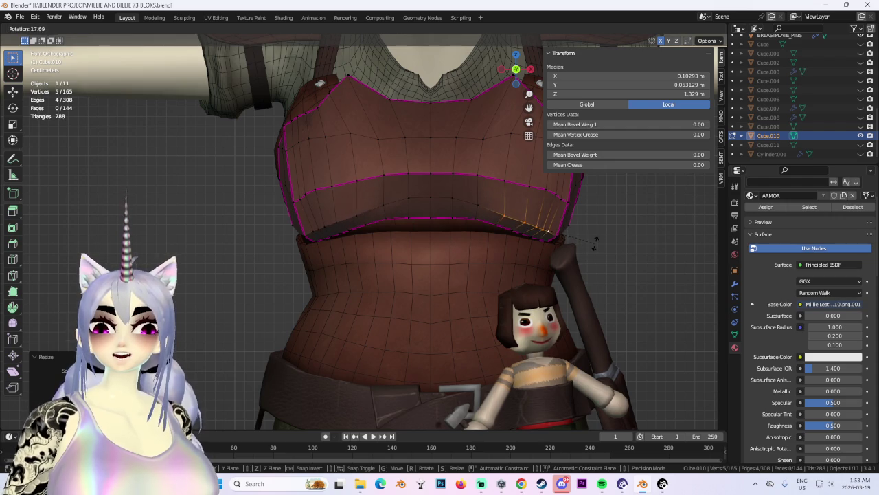
{"action": "key", "text": "Return"}
{"action": "mouse_move", "coordinate": [610, 249]}
{"action": "middle_mouse_down"}
{"action": "mouse_move", "coordinate": [522, 249]}
{"action": "mouse_move", "coordinate": [399, 219]}
{"action": "middle_mouse_up"}
{"action": "key", "text": "g"}
{"action": "key", "text": "y"}
{"action": "left_click", "coordinate": [520, 251]}
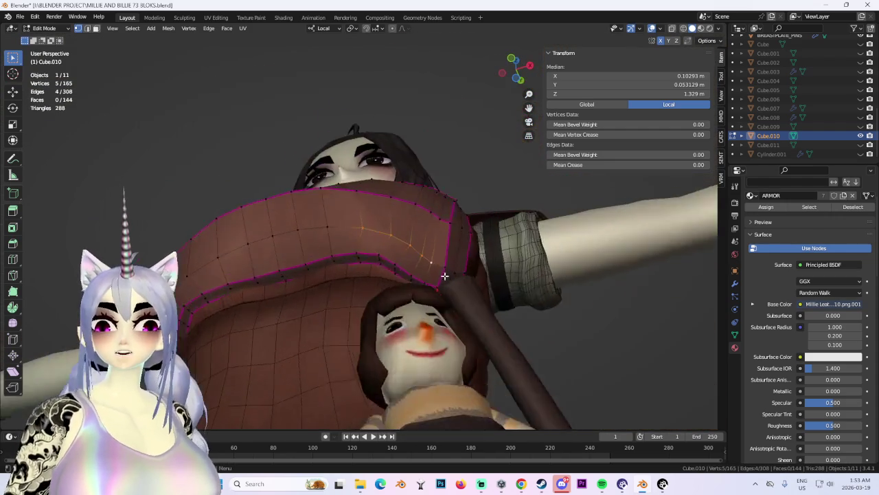
Move a single corner vertex to tuck it toward the torso.
{"action": "left_click", "coordinate": [397, 218]}
{"action": "key", "text": "g"}
{"action": "left_click", "coordinate": [416, 234]}
{"action": "mouse_move", "coordinate": [417, 234]}
{"action": "middle_mouse_down"}
{"action": "mouse_move", "coordinate": [439, 288]}
{"action": "mouse_move", "coordinate": [543, 278]}
{"action": "middle_mouse_up"}
{"action": "scroll", "coordinate": [439, 288], "scroll_direction": "down", "scroll_amount": 2}
{"action": "scroll", "coordinate": [441, 292], "scroll_direction": "down", "scroll_amount": 3}
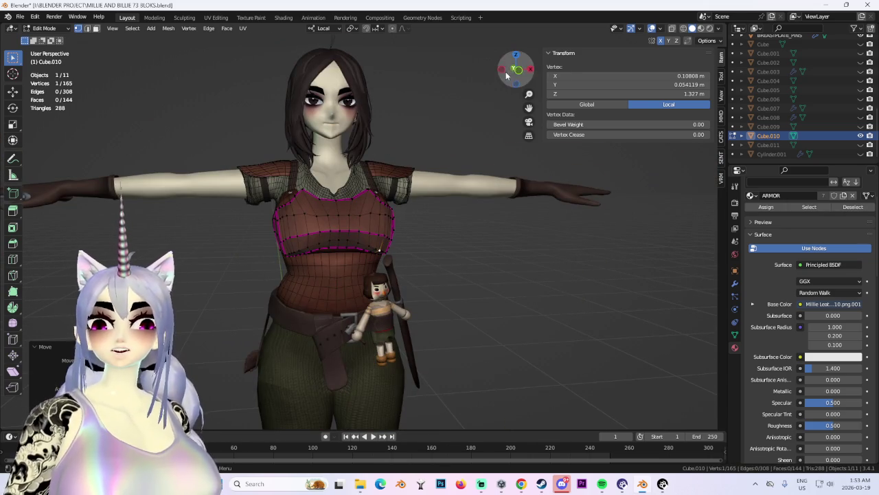
{"action": "left_click_drag", "start_coordinate": [518, 76], "coordinate": [495, 222]}
{"action": "scroll", "coordinate": [424, 229], "scroll_direction": "up", "scroll_amount": 2}
{"action": "mouse_move", "coordinate": [424, 228]}
{"action": "middle_mouse_down"}
{"action": "mouse_move", "coordinate": [408, 226]}
{"action": "mouse_move", "coordinate": [453, 294]}
{"action": "mouse_move", "coordinate": [490, 408]}
{"action": "middle_mouse_up"}
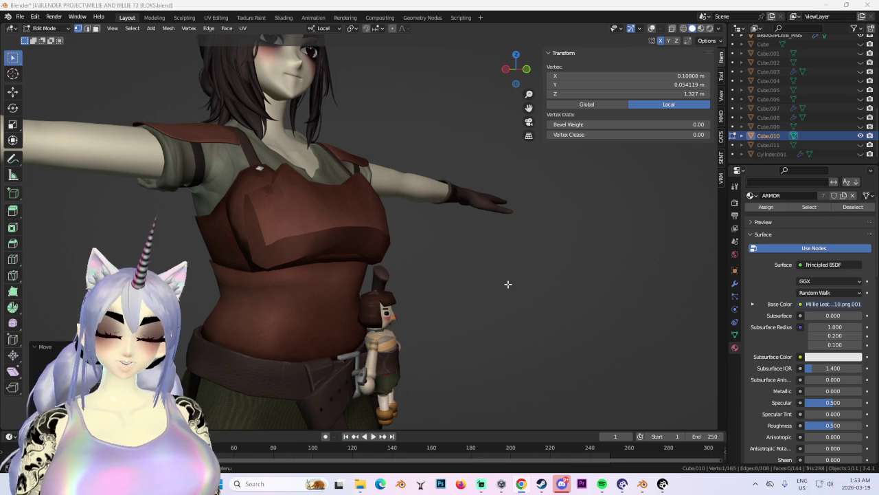
{"action": "scroll", "coordinate": [396, 283], "scroll_direction": "down", "scroll_amount": 3}
{"action": "scroll", "coordinate": [396, 283], "scroll_direction": "down", "scroll_amount": 2}
{"action": "scroll", "coordinate": [379, 250], "scroll_direction": "up", "scroll_amount": 5}
{"action": "mouse_move", "coordinate": [378, 250]}
{"action": "middle_mouse_down"}
{"action": "mouse_move", "coordinate": [374, 198]}
{"action": "mouse_move", "coordinate": [401, 239]}
{"action": "mouse_move", "coordinate": [469, 251]}
{"action": "mouse_move", "coordinate": [486, 274]}
{"action": "mouse_move", "coordinate": [334, 231]}
{"action": "mouse_move", "coordinate": [398, 234]}
{"action": "middle_mouse_up"}
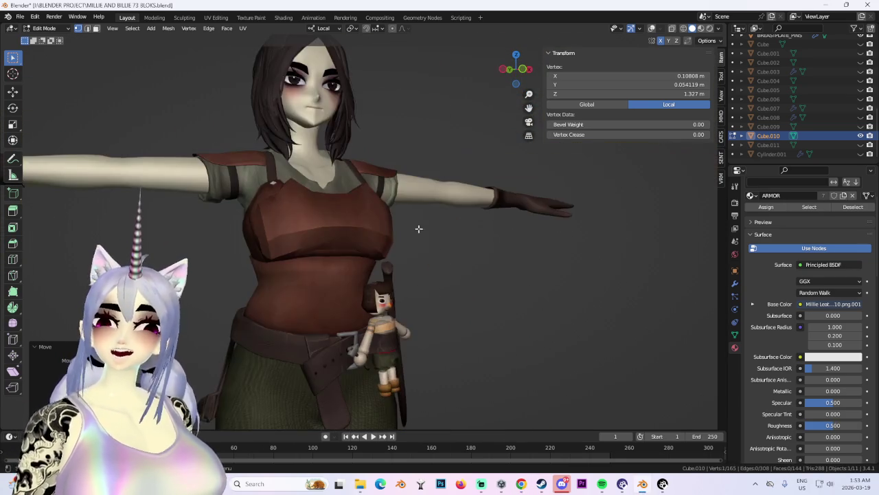
{"action": "scroll", "coordinate": [328, 265], "scroll_direction": "up", "scroll_amount": 3}
{"action": "mouse_move", "coordinate": [327, 266]}
{"action": "middle_mouse_down"}
{"action": "mouse_move", "coordinate": [235, 261]}
{"action": "mouse_move", "coordinate": [383, 143]}
{"action": "mouse_move", "coordinate": [383, 194]}
{"action": "mouse_move", "coordinate": [423, 230]}
{"action": "mouse_move", "coordinate": [343, 233]}
{"action": "mouse_move", "coordinate": [331, 250]}
{"action": "mouse_move", "coordinate": [284, 209]}
{"action": "mouse_move", "coordinate": [438, 212]}
{"action": "mouse_move", "coordinate": [412, 213]}
{"action": "middle_mouse_up"}
{"action": "scroll", "coordinate": [357, 165], "scroll_direction": "down", "scroll_amount": 2}
Reopen MILLIE AND BILLIE 73 3LOKS.blend without saving the current changes.
{"action": "scroll", "coordinate": [440, 204], "scroll_direction": "down", "scroll_amount": 2}
{"action": "scroll", "coordinate": [412, 207], "scroll_direction": "up", "scroll_amount": 3}
{"action": "scroll", "coordinate": [495, 253], "scroll_direction": "down", "scroll_amount": 1}
{"action": "middle_click_drag", "start_coordinate": [495, 253], "coordinate": [87, 48]}
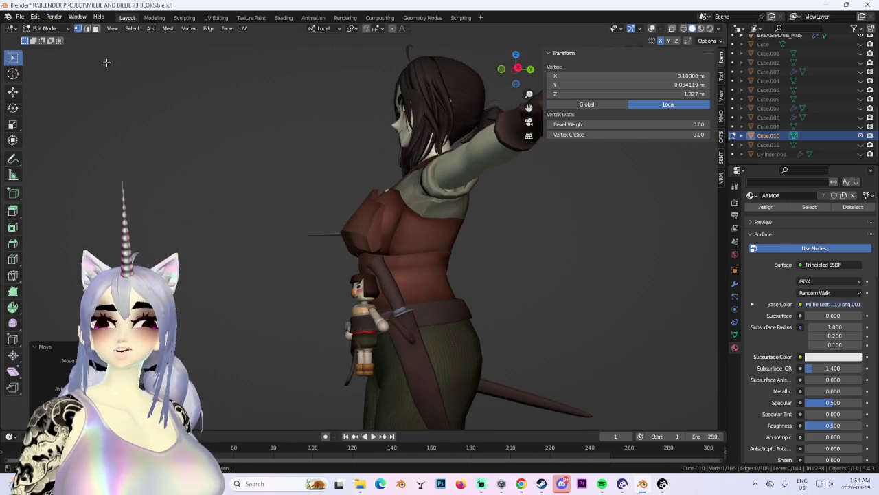
{"action": "left_click", "coordinate": [20, 16]}
{"action": "left_click", "coordinate": [32, 36]}
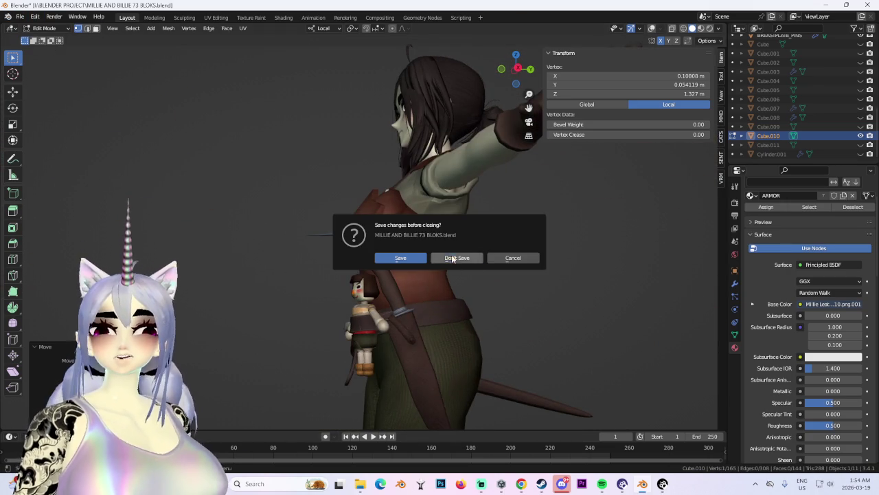
{"action": "left_click", "coordinate": [447, 259]}
{"action": "double_click", "coordinate": [298, 110]}
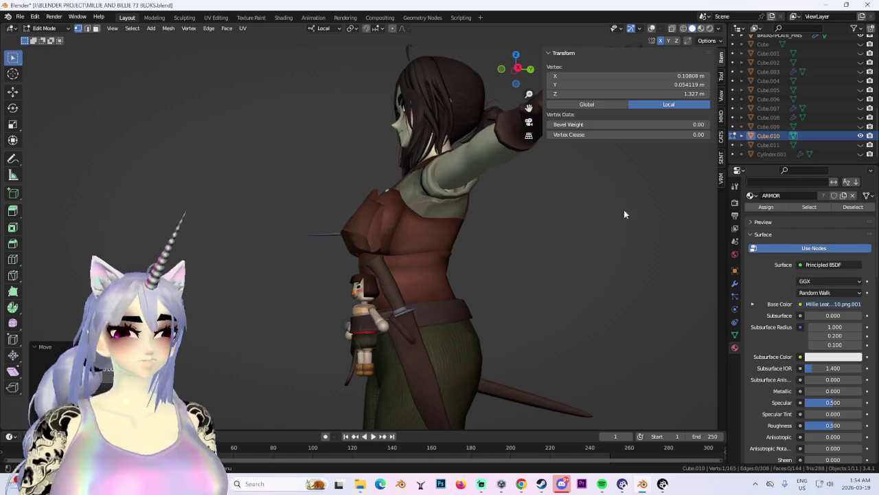
Select the chest armor and inspect it from the front and from below.
{"action": "left_click", "coordinate": [415, 212]}
{"action": "mouse_move", "coordinate": [416, 212]}
{"action": "middle_mouse_down"}
{"action": "mouse_move", "coordinate": [481, 196]}
{"action": "mouse_move", "coordinate": [509, 74]}
{"action": "middle_mouse_up"}
{"action": "left_click", "coordinate": [510, 73]}
{"action": "scroll", "coordinate": [452, 317], "scroll_direction": "up", "scroll_amount": 2}
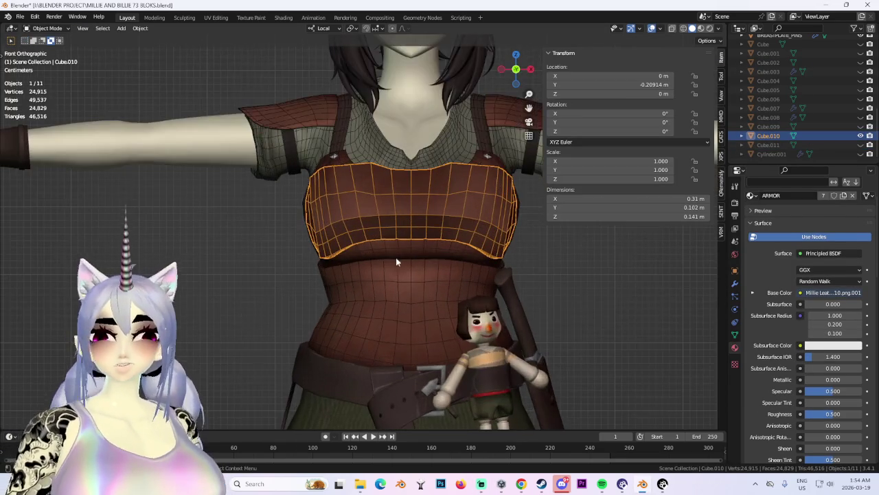
{"action": "middle_click_drag", "start_coordinate": [403, 275], "coordinate": [452, 212]}
{"action": "mouse_move", "coordinate": [526, 238]}
{"action": "middle_mouse_down"}
{"action": "mouse_move", "coordinate": [504, 231]}
{"action": "mouse_move", "coordinate": [529, 243]}
{"action": "mouse_move", "coordinate": [479, 255]}
{"action": "mouse_move", "coordinate": [244, 139]}
{"action": "mouse_move", "coordinate": [520, 92]}
{"action": "middle_mouse_up"}
Put the armor in Edit Mode in side view and clear the vertex selection.
{"action": "key", "text": "Tab"}
{"action": "key", "text": "KP_3"}
{"action": "key", "text": "s"}
{"action": "key", "text": "Escape"}
{"action": "middle_click_drag", "start_coordinate": [245, 190], "coordinate": [284, 242]}
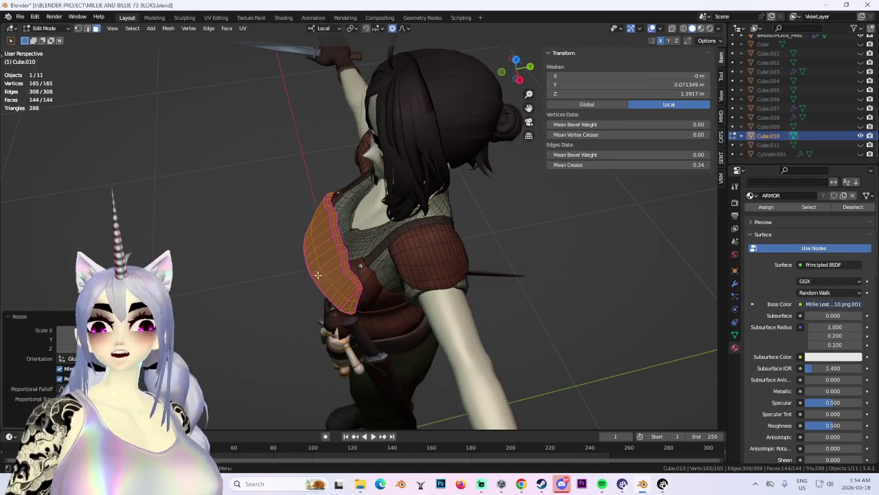
{"action": "key", "text": "alt+a"}
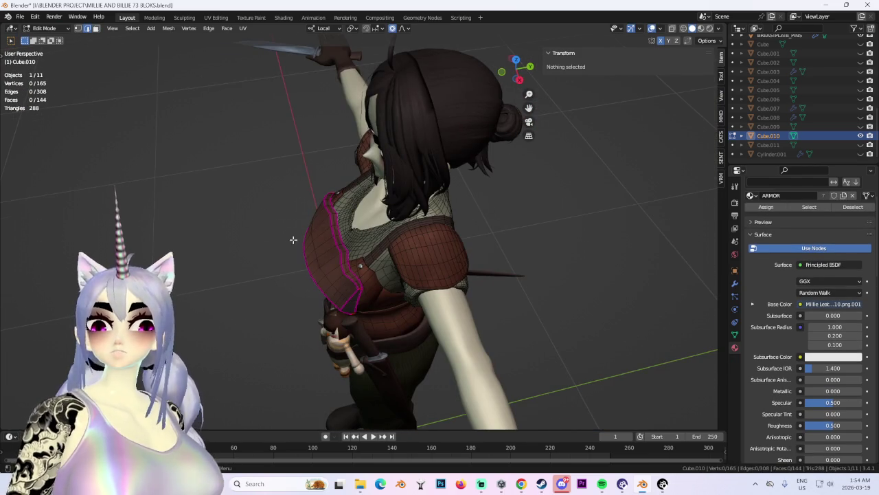
{"action": "middle_click_drag", "start_coordinate": [266, 205], "coordinate": [337, 290]}
Push a rim edge inward along local Y with smooth proportional falloff.
{"action": "left_click", "coordinate": [372, 295]}
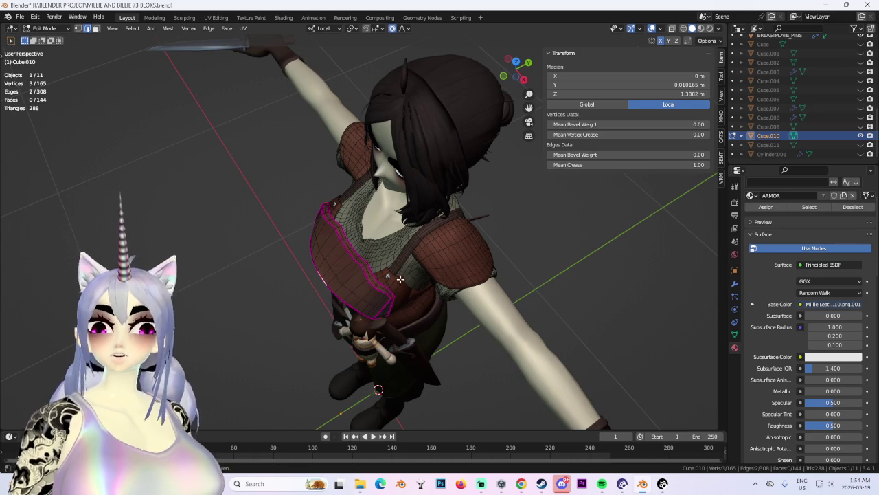
{"action": "middle_click_drag", "start_coordinate": [412, 289], "coordinate": [348, 198]}
{"action": "key", "text": "g"}
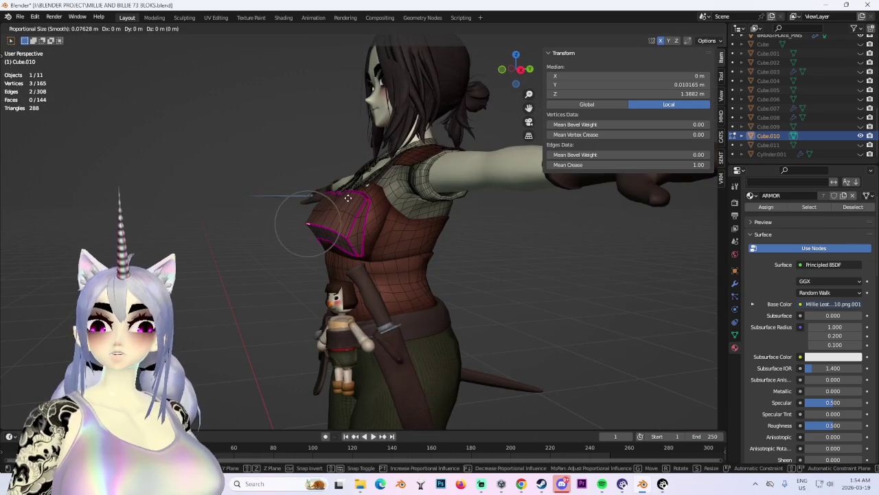
{"action": "key", "text": "y"}
{"action": "key", "text": "y"}
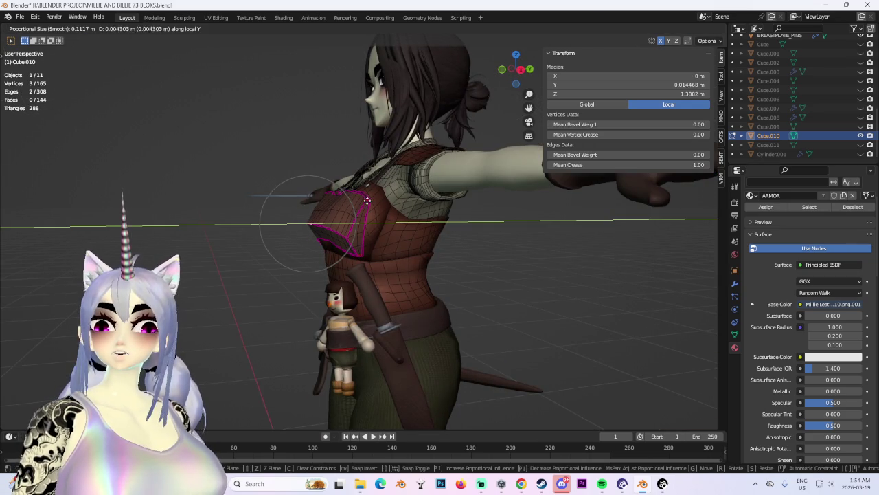
{"action": "left_click", "coordinate": [375, 200]}
{"action": "middle_click_drag", "start_coordinate": [375, 199], "coordinate": [390, 290]}
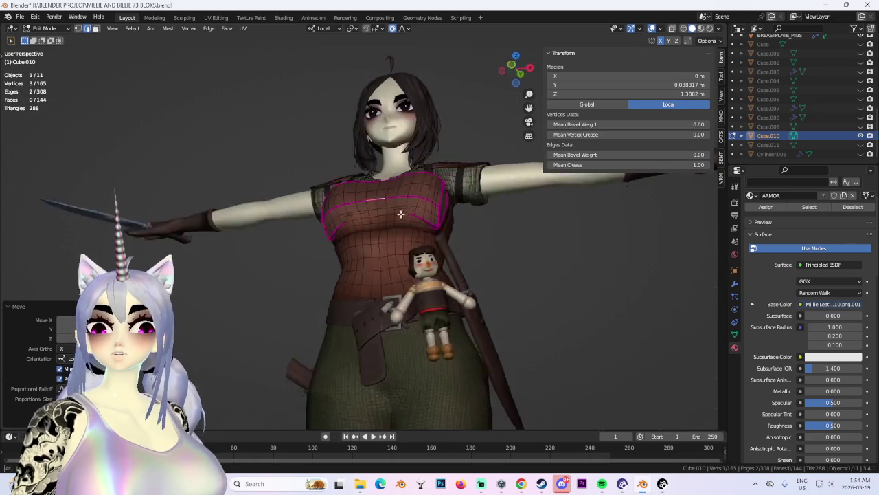
{"action": "scroll", "coordinate": [390, 291], "scroll_direction": "up", "scroll_amount": 3}
Move a top-rim edge along local Y with smooth falloff.
{"action": "key", "text": "g"}
{"action": "key", "text": "Escape"}
{"action": "left_click", "coordinate": [338, 274]}
{"action": "key", "text": "g"}
{"action": "key", "text": "y"}
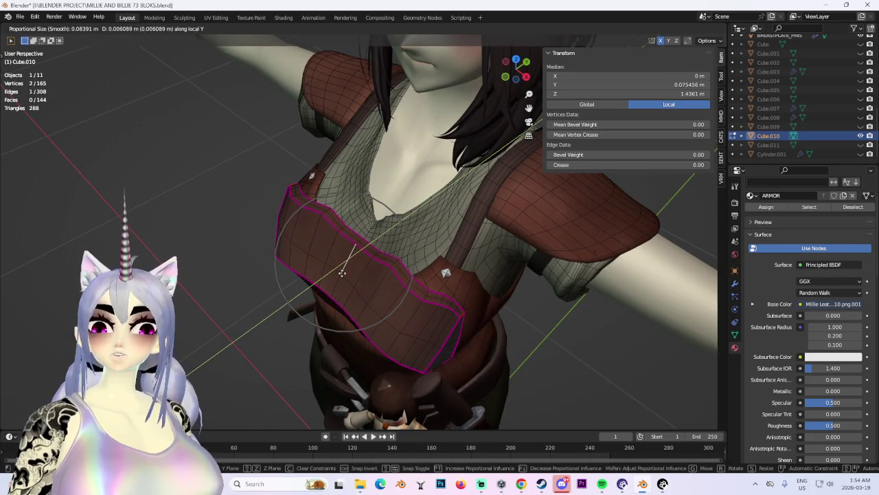
{"action": "left_click", "coordinate": [340, 274]}
{"action": "mouse_move", "coordinate": [340, 274]}
{"action": "middle_mouse_down"}
{"action": "mouse_move", "coordinate": [348, 249]}
{"action": "mouse_move", "coordinate": [469, 224]}
{"action": "middle_mouse_up"}
{"action": "scroll", "coordinate": [446, 250], "scroll_direction": "up", "scroll_amount": 2}
Hide overlays to preview the armor's shape, then restore them.
{"action": "left_click", "coordinate": [652, 29]}
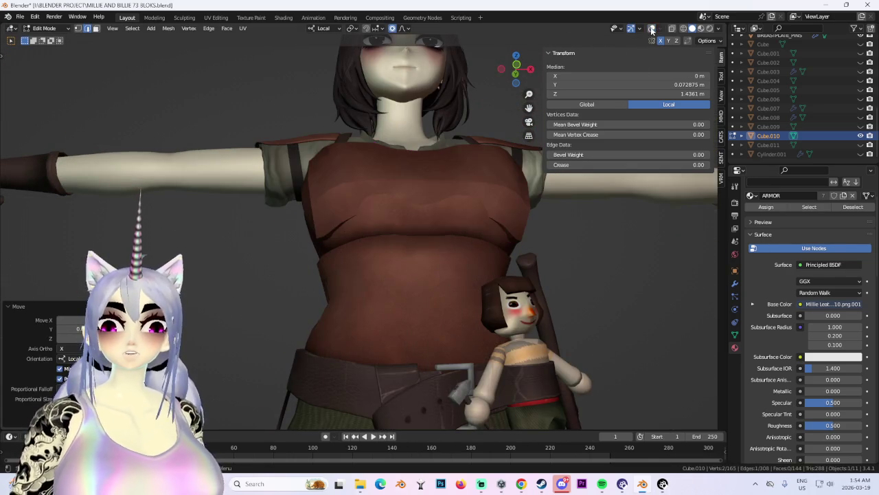
{"action": "scroll", "coordinate": [451, 187], "scroll_direction": "down", "scroll_amount": 3}
{"action": "scroll", "coordinate": [447, 216], "scroll_direction": "down", "scroll_amount": 1}
{"action": "mouse_move", "coordinate": [448, 216]}
{"action": "middle_mouse_down"}
{"action": "mouse_move", "coordinate": [476, 251]}
{"action": "mouse_move", "coordinate": [495, 206]}
{"action": "middle_mouse_up"}
{"action": "left_click", "coordinate": [651, 29]}
{"action": "scroll", "coordinate": [318, 297], "scroll_direction": "up", "scroll_amount": 2}
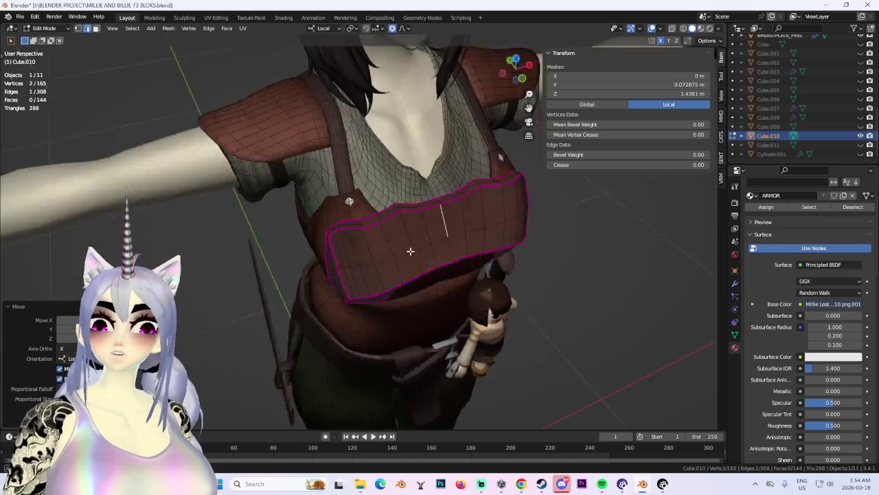
{"action": "scroll", "coordinate": [319, 297], "scroll_direction": "up", "scroll_amount": 2}
{"action": "mouse_move", "coordinate": [299, 285]}
{"action": "middle_mouse_down"}
{"action": "mouse_move", "coordinate": [322, 295]}
{"action": "mouse_move", "coordinate": [306, 216]}
{"action": "mouse_move", "coordinate": [314, 288]}
{"action": "mouse_move", "coordinate": [438, 275]}
{"action": "mouse_move", "coordinate": [337, 310]}
{"action": "mouse_move", "coordinate": [427, 298]}
{"action": "mouse_move", "coordinate": [402, 257]}
{"action": "mouse_move", "coordinate": [434, 316]}
{"action": "mouse_move", "coordinate": [465, 226]}
{"action": "mouse_move", "coordinate": [402, 196]}
{"action": "mouse_move", "coordinate": [438, 175]}
{"action": "middle_mouse_up"}
Push the selected edge along local Y and adjust it once more with smooth falloff.
{"action": "key", "text": "g"}
{"action": "key", "text": "y"}
{"action": "left_click", "coordinate": [328, 297]}
{"action": "key", "text": "g"}
{"action": "left_click", "coordinate": [396, 257]}
{"action": "left_click", "coordinate": [672, 28]}
Add a vertex to the selection and move it along local Y with smooth falloff.
{"action": "middle_click_drag", "start_coordinate": [427, 253], "coordinate": [397, 225]}
{"action": "left_click", "coordinate": [396, 226], "text": "shift"}
{"action": "mouse_move", "coordinate": [432, 251]}
{"action": "middle_mouse_down"}
{"action": "mouse_move", "coordinate": [465, 260]}
{"action": "mouse_move", "coordinate": [436, 246]}
{"action": "middle_mouse_up"}
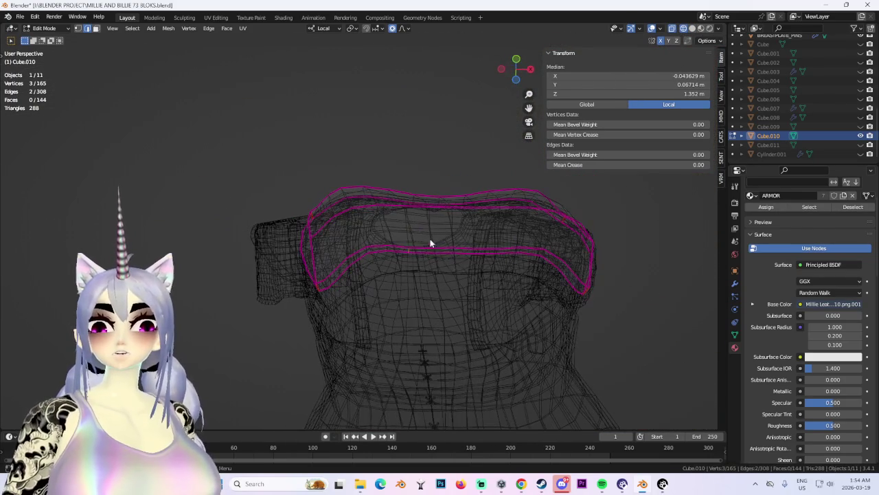
{"action": "left_click", "coordinate": [692, 28]}
{"action": "key", "text": "g"}
{"action": "key", "text": "y"}
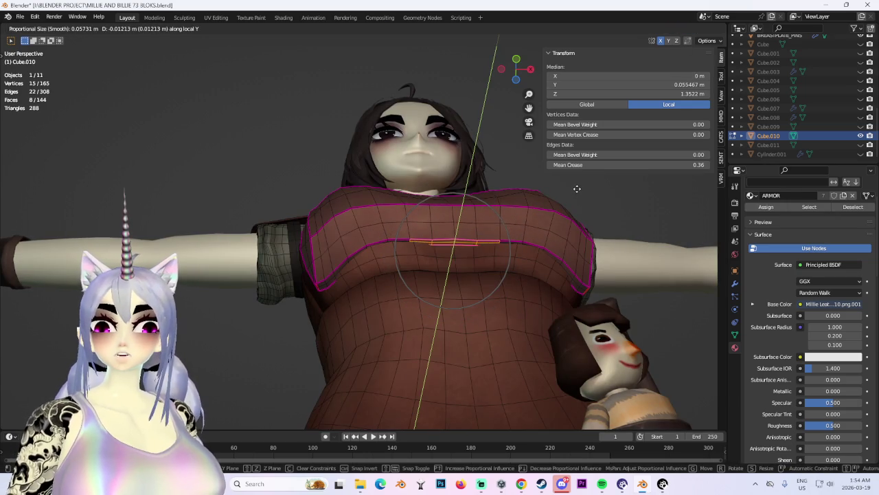
{"action": "left_click", "coordinate": [577, 188]}
Select a small rim vertex patch, grow it, and move it with smooth falloff.
{"action": "mouse_move", "coordinate": [577, 188]}
{"action": "middle_mouse_down"}
{"action": "mouse_move", "coordinate": [558, 242]}
{"action": "mouse_move", "coordinate": [646, 309]}
{"action": "mouse_move", "coordinate": [608, 296]}
{"action": "mouse_move", "coordinate": [385, 275]}
{"action": "middle_mouse_up"}
{"action": "left_click", "coordinate": [646, 309]}
{"action": "left_click", "coordinate": [342, 263]}
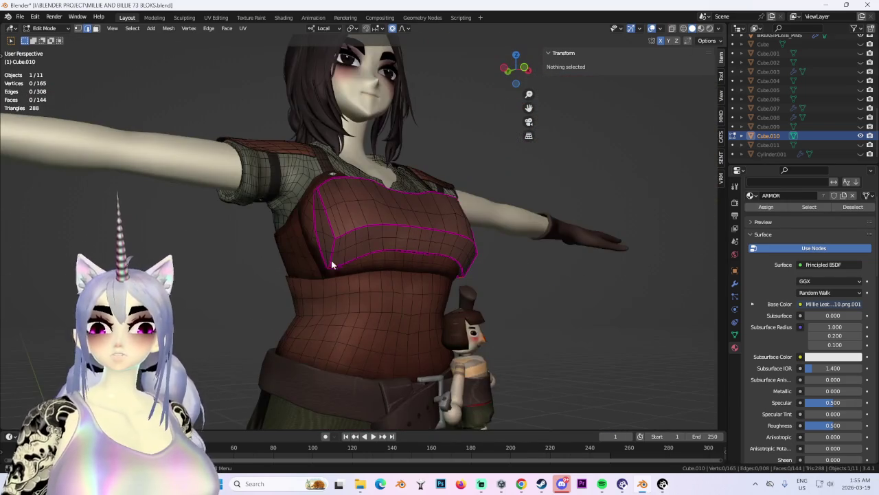
{"action": "key", "text": "ctrl+KP_Add"}
{"action": "key", "text": "g"}
{"action": "left_click", "coordinate": [385, 295]}
{"action": "scroll", "coordinate": [433, 299], "scroll_direction": "up", "scroll_amount": 3}
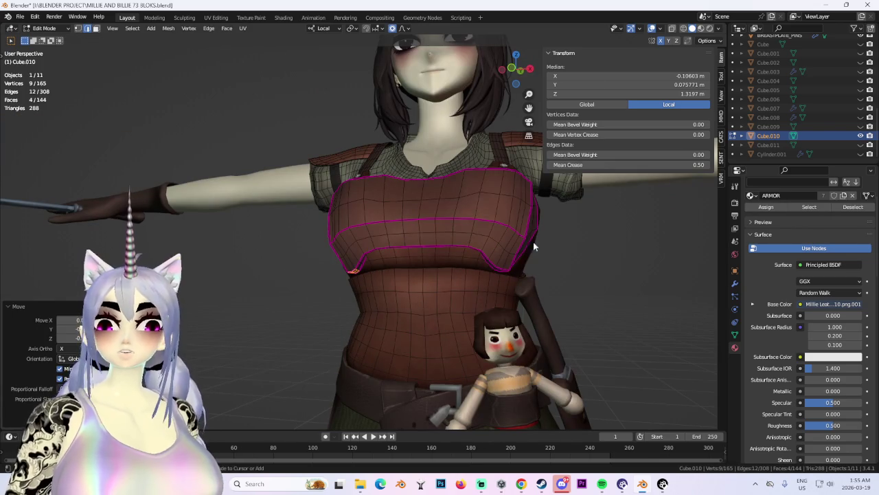
Adjust the selection vertically along Z in front orthographic view.
{"action": "left_click", "coordinate": [513, 68]}
{"action": "key", "text": "g"}
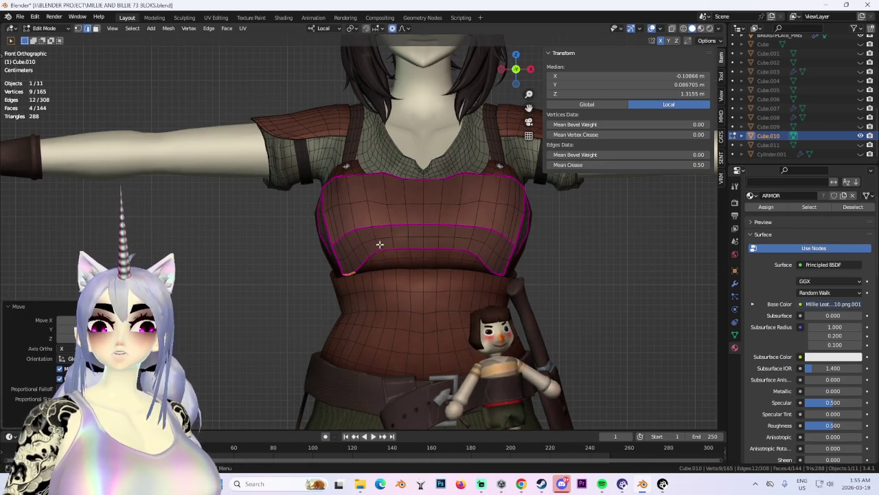
{"action": "key", "text": "z"}
{"action": "left_click", "coordinate": [397, 267]}
{"action": "mouse_move", "coordinate": [397, 267]}
{"action": "middle_mouse_down"}
{"action": "mouse_move", "coordinate": [397, 236]}
{"action": "mouse_move", "coordinate": [376, 237]}
{"action": "mouse_move", "coordinate": [457, 302]}
{"action": "mouse_move", "coordinate": [430, 243]}
{"action": "mouse_move", "coordinate": [477, 241]}
{"action": "middle_mouse_up"}
Reposition the edge loop through four successive smooth-falloff moves.
{"action": "key", "text": "g"}
{"action": "left_click", "coordinate": [442, 295]}
{"action": "key", "text": "g"}
{"action": "left_click", "coordinate": [461, 296]}
{"action": "key", "text": "g"}
{"action": "left_click", "coordinate": [444, 271]}
{"action": "key", "text": "g"}
{"action": "left_click", "coordinate": [478, 242]}
Add a lower-rim vertex in wireframe, move the selection along Z, then nudge it again.
{"action": "left_click", "coordinate": [512, 70]}
{"action": "left_click", "coordinate": [683, 28]}
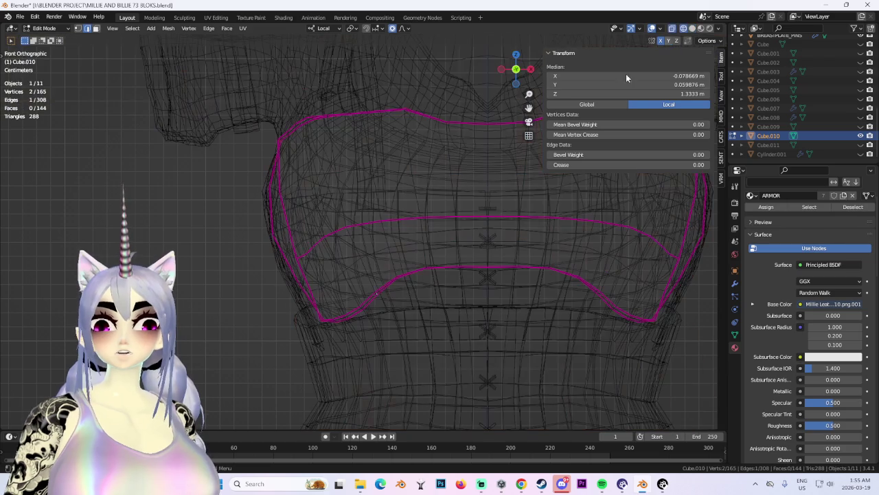
{"action": "left_click", "coordinate": [382, 264], "text": "shift"}
{"action": "key", "text": "g"}
{"action": "key", "text": "z"}
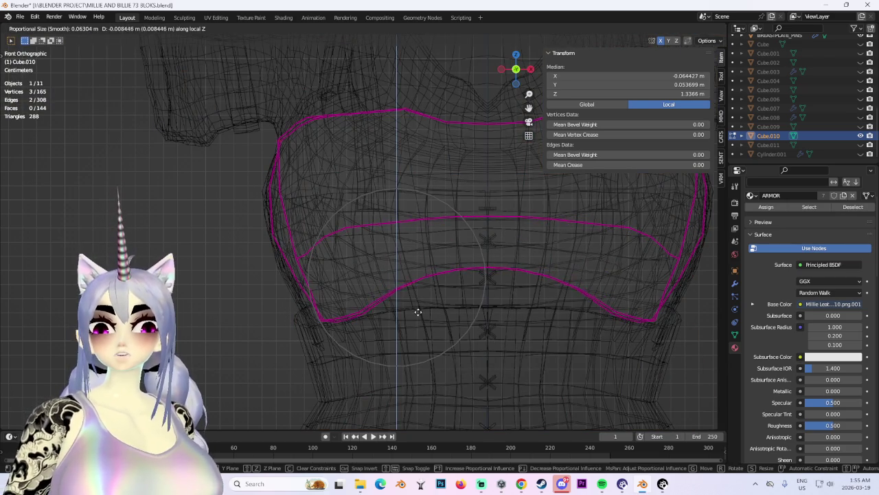
{"action": "left_click", "coordinate": [412, 316]}
{"action": "mouse_move", "coordinate": [394, 328]}
{"action": "middle_mouse_down"}
{"action": "mouse_move", "coordinate": [459, 328]}
{"action": "mouse_move", "coordinate": [372, 307]}
{"action": "mouse_move", "coordinate": [395, 304]}
{"action": "middle_mouse_up"}
{"action": "key", "text": "g"}
{"action": "left_click", "coordinate": [371, 306]}
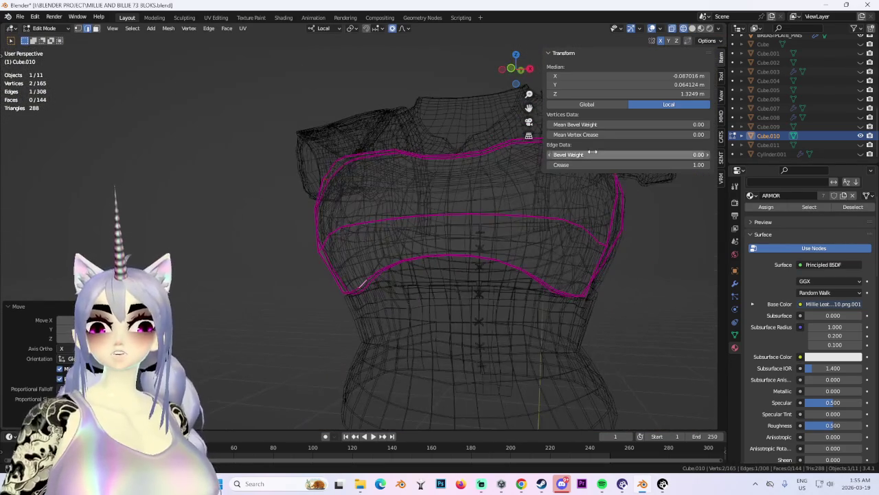
Add a face near the lower edge and push the selection along local Y.
{"action": "left_click", "coordinate": [692, 28]}
{"action": "middle_click_drag", "start_coordinate": [522, 288], "coordinate": [467, 284]}
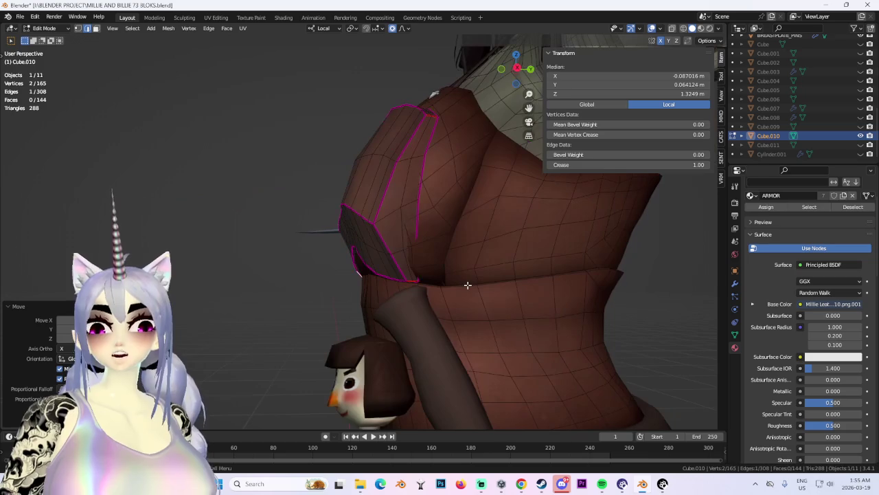
{"action": "left_click", "coordinate": [402, 264], "text": "shift"}
{"action": "key", "text": "g"}
{"action": "key", "text": "y"}
{"action": "key", "text": "y"}
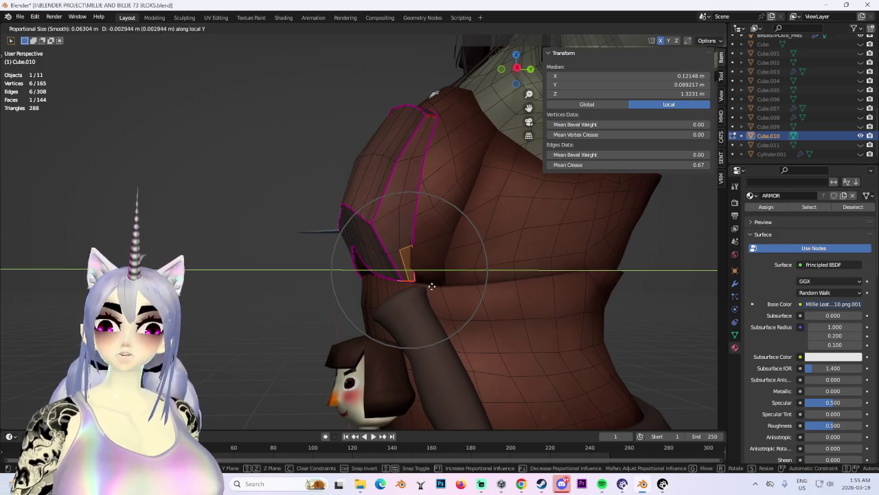
{"action": "left_click", "coordinate": [426, 286]}
{"action": "mouse_move", "coordinate": [426, 286]}
{"action": "middle_mouse_down"}
{"action": "mouse_move", "coordinate": [432, 232]}
{"action": "mouse_move", "coordinate": [540, 274]}
{"action": "middle_mouse_up"}
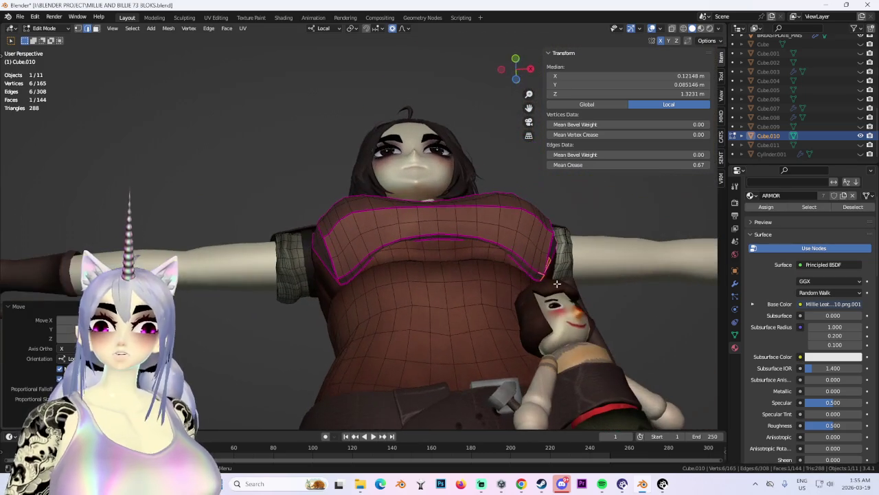
Move another chest-armor edge along Z after cancelling a Y move on a lower-rim edge.
{"action": "left_click", "coordinate": [507, 246]}
{"action": "key", "text": "g"}
{"action": "key", "text": "y"}
{"action": "key", "text": "y"}
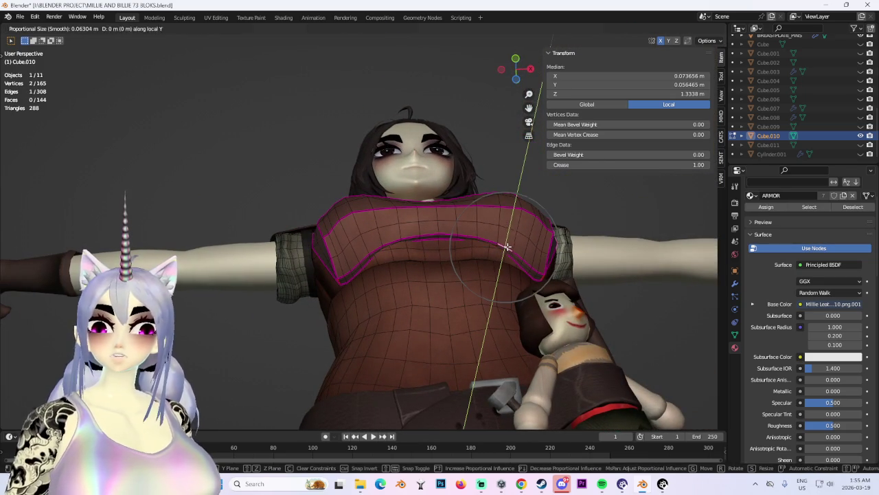
{"action": "right_click", "coordinate": [507, 246]}
{"action": "left_click", "coordinate": [441, 232]}
{"action": "key", "text": "g"}
{"action": "key", "text": "z"}
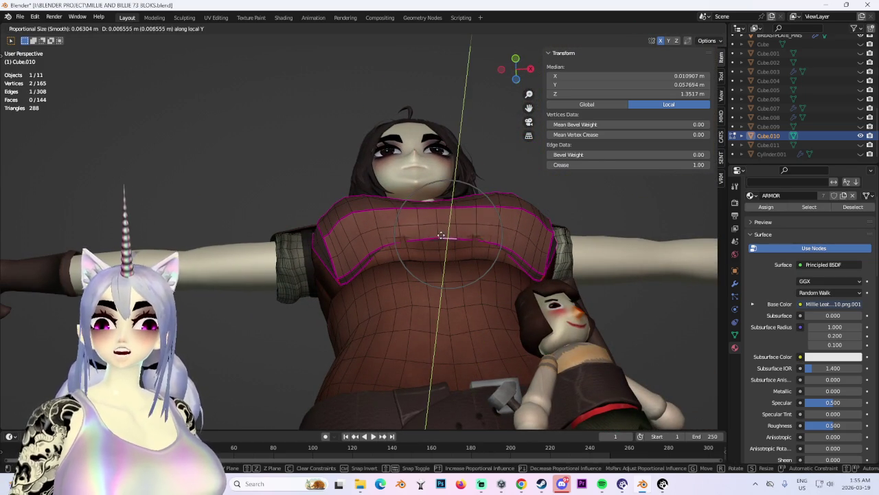
{"action": "left_click", "coordinate": [448, 232]}
{"action": "mouse_move", "coordinate": [451, 234]}
{"action": "middle_mouse_down"}
{"action": "mouse_move", "coordinate": [464, 261]}
{"action": "mouse_move", "coordinate": [360, 255]}
{"action": "middle_mouse_up"}
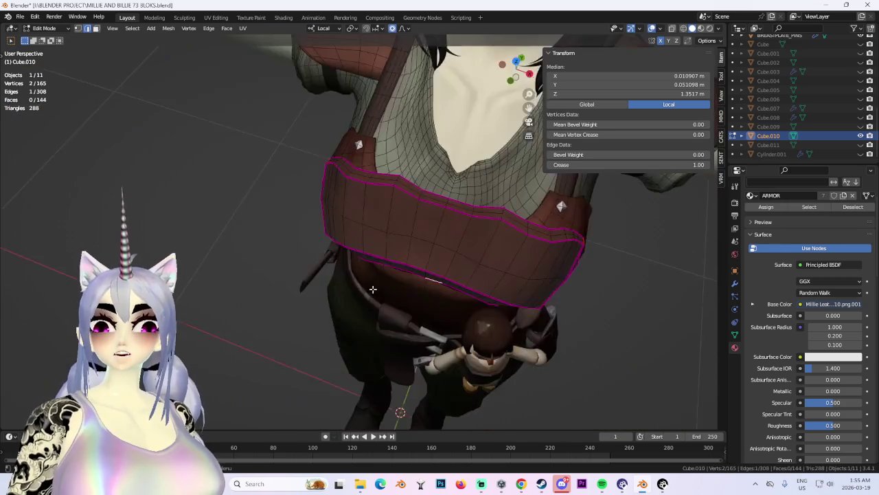
{"action": "mouse_move", "coordinate": [421, 257]}
{"action": "middle_mouse_down"}
{"action": "mouse_move", "coordinate": [340, 255]}
{"action": "mouse_move", "coordinate": [417, 192]}
{"action": "mouse_move", "coordinate": [426, 257]}
{"action": "mouse_move", "coordinate": [398, 281]}
{"action": "mouse_move", "coordinate": [424, 235]}
{"action": "middle_mouse_up"}
{"action": "left_click", "coordinate": [385, 295]}
Box-select the nine side-corner vertices of the armor and view them from the top.
{"action": "left_click_drag", "start_coordinate": [404, 199], "coordinate": [442, 313]}
{"action": "mouse_move", "coordinate": [442, 312]}
{"action": "middle_mouse_down"}
{"action": "mouse_move", "coordinate": [454, 295]}
{"action": "mouse_move", "coordinate": [402, 265]}
{"action": "middle_mouse_up"}
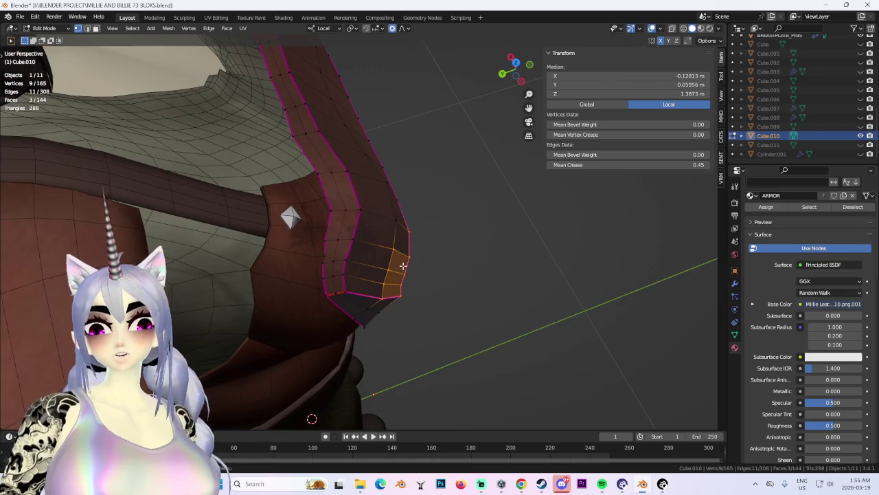
{"action": "left_click", "coordinate": [517, 77]}
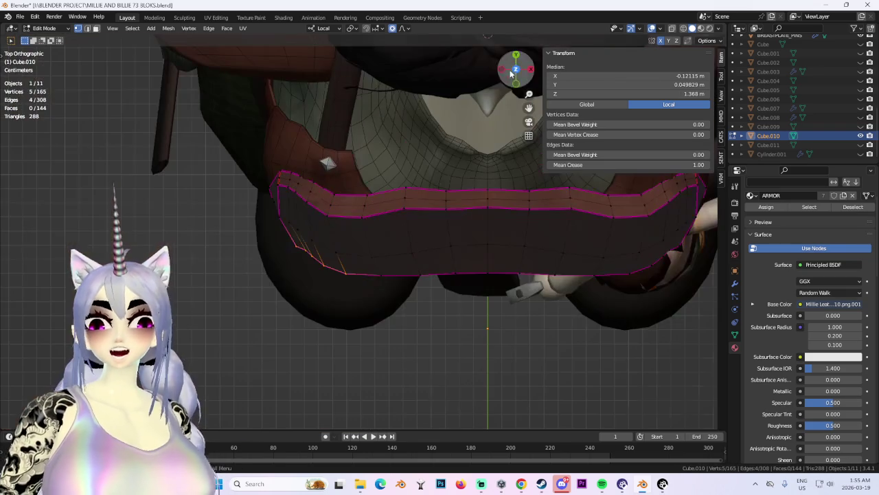
{"action": "key", "text": "s"}
{"action": "key", "text": "Escape"}
{"action": "key", "text": "s"}
{"action": "key", "text": "Escape"}
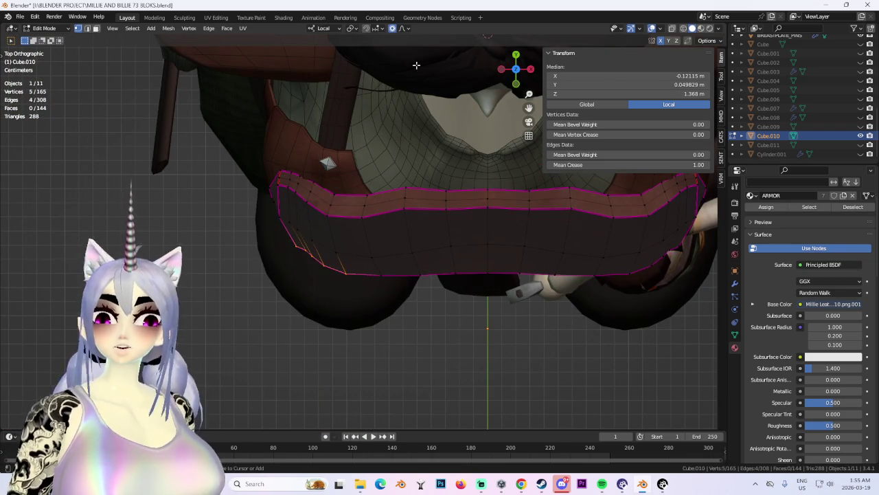
In X-ray, scale the corner along local Y and rotate it inward, then return to solid shading.
{"action": "key", "text": "alt+z"}
{"action": "key", "text": "s"}
{"action": "key", "text": "y"}
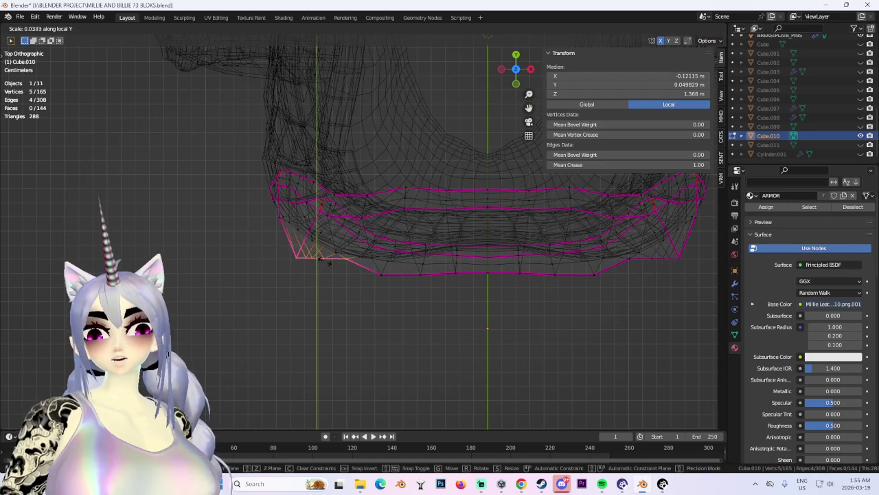
{"action": "left_click", "coordinate": [323, 264]}
{"action": "key", "text": "r"}
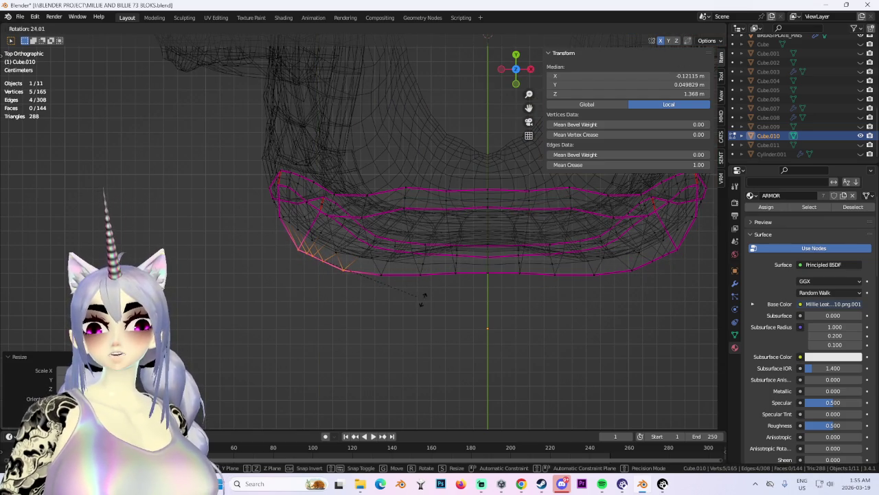
{"action": "left_click", "coordinate": [419, 300]}
{"action": "left_click", "coordinate": [700, 32]}
Scale the corner vertices twice along local Z and rotate them to tilt the plate inward.
{"action": "mouse_move", "coordinate": [520, 274]}
{"action": "middle_mouse_down"}
{"action": "mouse_move", "coordinate": [477, 206]}
{"action": "mouse_move", "coordinate": [537, 204]}
{"action": "mouse_move", "coordinate": [412, 247]}
{"action": "middle_mouse_up"}
{"action": "scroll", "coordinate": [389, 257], "scroll_direction": "up", "scroll_amount": 3}
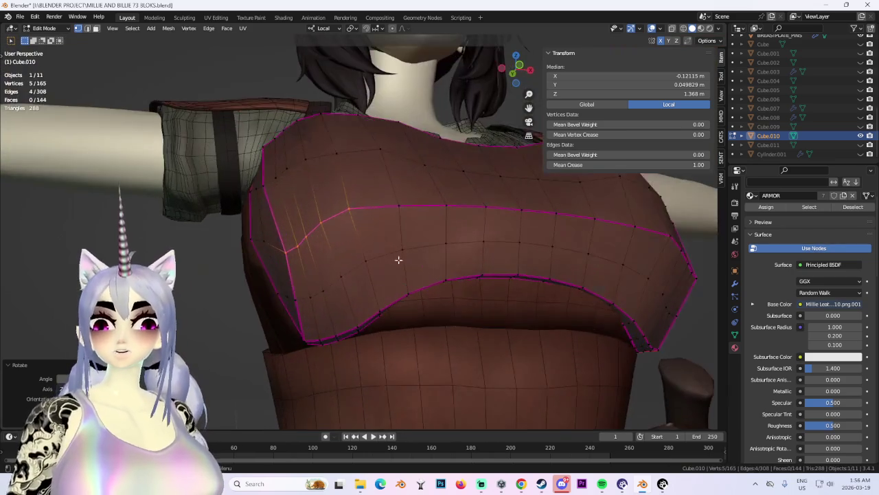
{"action": "key", "text": "s"}
{"action": "key", "text": "z"}
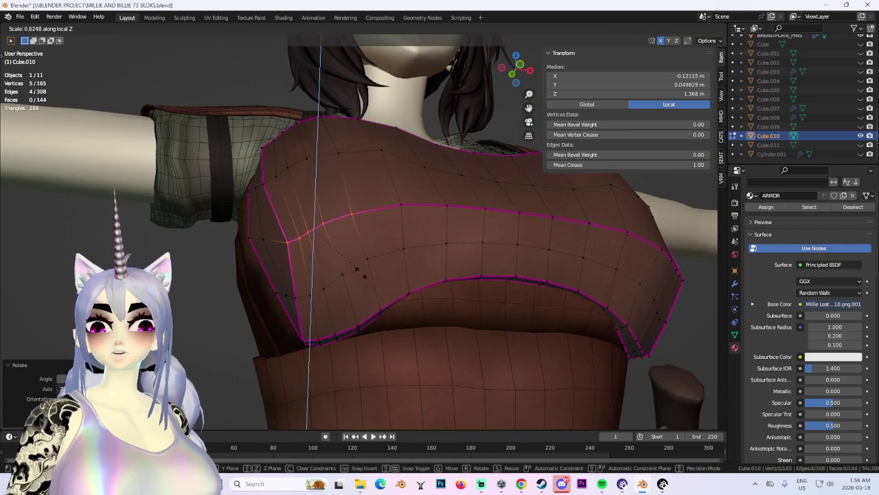
{"action": "left_click", "coordinate": [363, 275]}
{"action": "mouse_move", "coordinate": [608, 259]}
{"action": "middle_mouse_down"}
{"action": "mouse_move", "coordinate": [575, 277]}
{"action": "mouse_move", "coordinate": [627, 295]}
{"action": "middle_mouse_up"}
{"action": "key", "text": "s"}
{"action": "key", "text": "z"}
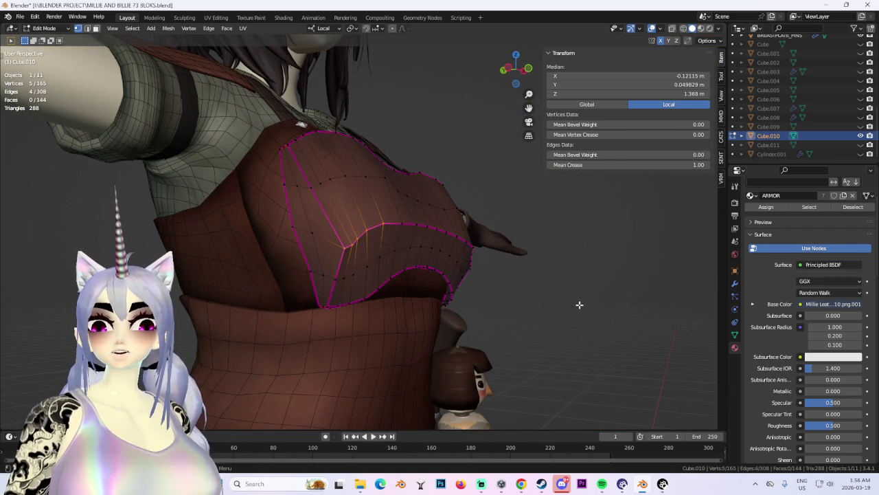
{"action": "left_click", "coordinate": [365, 239]}
{"action": "key", "text": "r"}
{"action": "left_click", "coordinate": [489, 198]}
Try a local-Z move of the corner, cancel it, and deselect all vertices.
{"action": "mouse_move", "coordinate": [489, 199]}
{"action": "middle_mouse_down"}
{"action": "mouse_move", "coordinate": [517, 280]}
{"action": "mouse_move", "coordinate": [623, 288]}
{"action": "middle_mouse_up"}
{"action": "key", "text": "g"}
{"action": "key", "text": "z"}
{"action": "right_click", "coordinate": [516, 282]}
{"action": "left_click", "coordinate": [623, 287]}
Select two vertices on the armor's edge and move them along X.
{"action": "middle_click_drag", "start_coordinate": [379, 274], "coordinate": [452, 277]}
{"action": "left_click", "coordinate": [357, 208]}
{"action": "mouse_move", "coordinate": [357, 209]}
{"action": "middle_mouse_down"}
{"action": "mouse_move", "coordinate": [373, 240]}
{"action": "mouse_move", "coordinate": [343, 248]}
{"action": "mouse_move", "coordinate": [377, 241]}
{"action": "mouse_move", "coordinate": [329, 250]}
{"action": "middle_mouse_up"}
{"action": "left_click", "coordinate": [328, 251]}
{"action": "mouse_move", "coordinate": [442, 249]}
{"action": "middle_mouse_down"}
{"action": "mouse_move", "coordinate": [518, 250]}
{"action": "mouse_move", "coordinate": [421, 201]}
{"action": "mouse_move", "coordinate": [385, 219]}
{"action": "mouse_move", "coordinate": [304, 233]}
{"action": "mouse_move", "coordinate": [352, 253]}
{"action": "mouse_move", "coordinate": [420, 234]}
{"action": "mouse_move", "coordinate": [429, 222]}
{"action": "mouse_move", "coordinate": [316, 240]}
{"action": "middle_mouse_up"}
{"action": "left_click", "coordinate": [304, 232]}
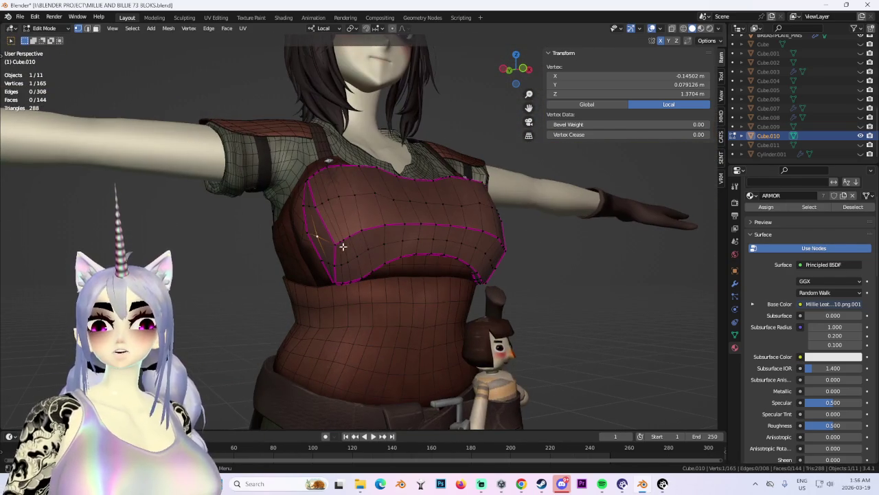
{"action": "left_click", "coordinate": [316, 240], "text": "shift"}
{"action": "key", "text": "g"}
{"action": "key", "text": "x"}
{"action": "left_click", "coordinate": [422, 242]}
Check a lower corner vertex, clear the selection, and return to Object Mode.
{"action": "mouse_move", "coordinate": [422, 242]}
{"action": "middle_mouse_down"}
{"action": "mouse_move", "coordinate": [446, 264]}
{"action": "mouse_move", "coordinate": [501, 255]}
{"action": "mouse_move", "coordinate": [632, 269]}
{"action": "mouse_move", "coordinate": [570, 270]}
{"action": "middle_mouse_up"}
{"action": "left_click", "coordinate": [486, 246]}
{"action": "key", "text": "g"}
{"action": "right_click", "coordinate": [507, 268]}
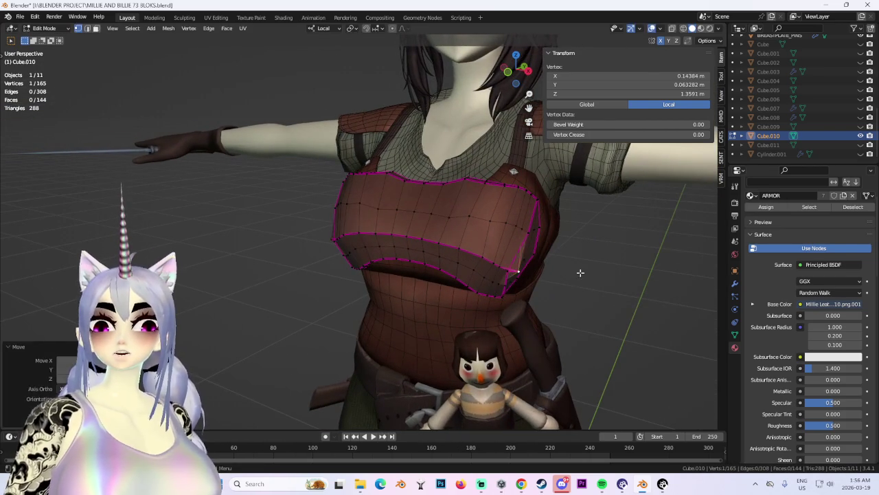
{"action": "mouse_move", "coordinate": [508, 271]}
{"action": "middle_mouse_down"}
{"action": "mouse_move", "coordinate": [437, 210]}
{"action": "mouse_move", "coordinate": [358, 227]}
{"action": "mouse_move", "coordinate": [370, 265]}
{"action": "middle_mouse_up"}
{"action": "mouse_move", "coordinate": [475, 254]}
{"action": "middle_mouse_down"}
{"action": "mouse_move", "coordinate": [526, 253]}
{"action": "mouse_move", "coordinate": [494, 299]}
{"action": "mouse_move", "coordinate": [302, 154]}
{"action": "mouse_move", "coordinate": [412, 309]}
{"action": "mouse_move", "coordinate": [638, 285]}
{"action": "mouse_move", "coordinate": [579, 285]}
{"action": "middle_mouse_up"}
{"action": "key", "text": "alt+a"}
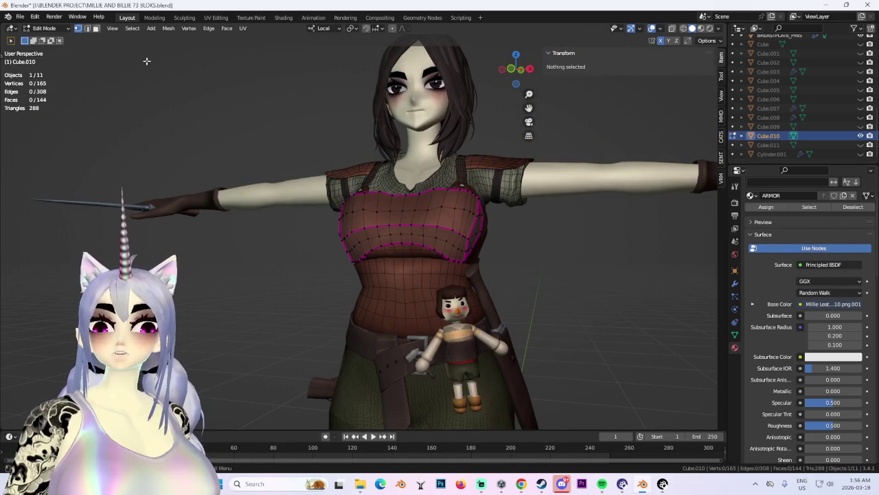
{"action": "key", "text": "Tab"}
{"action": "mouse_move", "coordinate": [494, 217]}
{"action": "middle_mouse_down"}
{"action": "mouse_move", "coordinate": [490, 243]}
{"action": "mouse_move", "coordinate": [527, 231]}
{"action": "mouse_move", "coordinate": [452, 239]}
{"action": "middle_mouse_up"}
Select the Cube.010 chest armor piece in Object Mode.
{"action": "scroll", "coordinate": [481, 225], "scroll_direction": "up", "scroll_amount": 3}
{"action": "scroll", "coordinate": [529, 268], "scroll_direction": "down", "scroll_amount": 3}
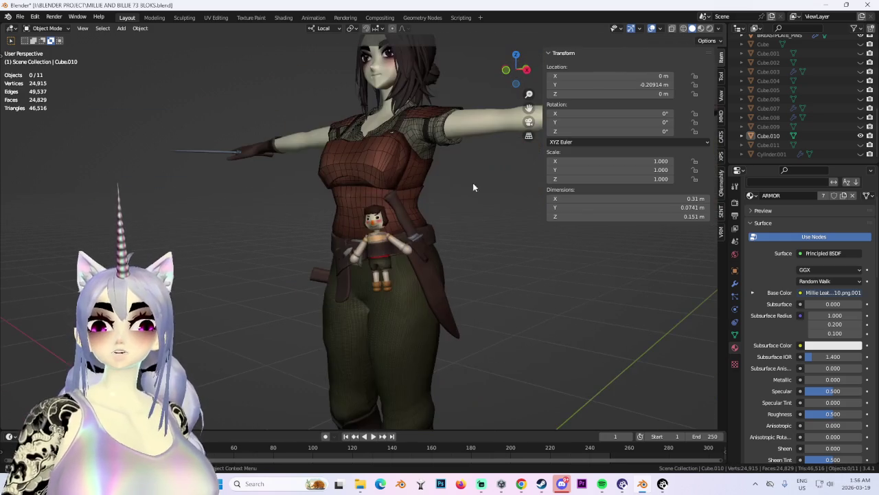
{"action": "mouse_move", "coordinate": [436, 175]}
{"action": "middle_mouse_down"}
{"action": "mouse_move", "coordinate": [487, 242]}
{"action": "mouse_move", "coordinate": [514, 222]}
{"action": "middle_mouse_up"}
{"action": "scroll", "coordinate": [514, 222], "scroll_direction": "up", "scroll_amount": 3}
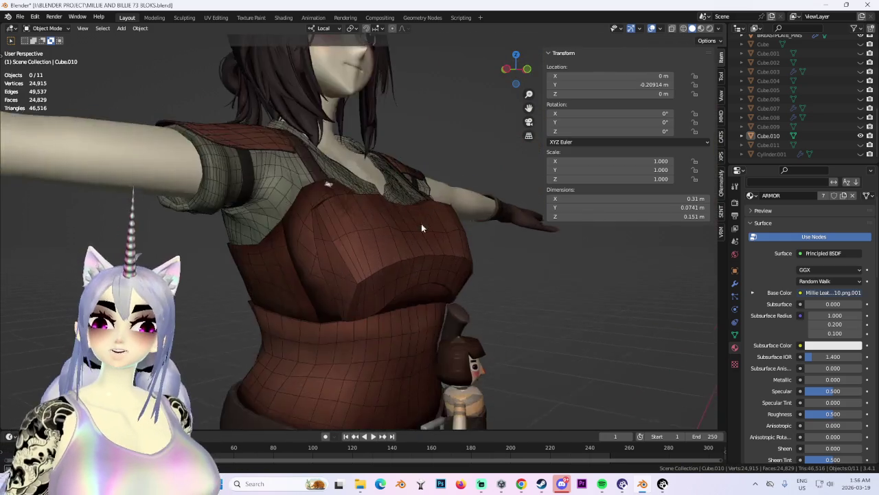
{"action": "left_click", "coordinate": [457, 295]}
{"action": "mouse_move", "coordinate": [457, 296]}
{"action": "middle_mouse_down"}
{"action": "mouse_move", "coordinate": [506, 231]}
{"action": "mouse_move", "coordinate": [343, 243]}
{"action": "middle_mouse_up"}
{"action": "key", "text": "alt+a"}
{"action": "left_click", "coordinate": [343, 243]}
Add a Subdivision modifier to the armor from Modifier Properties.
{"action": "left_click", "coordinate": [735, 334]}
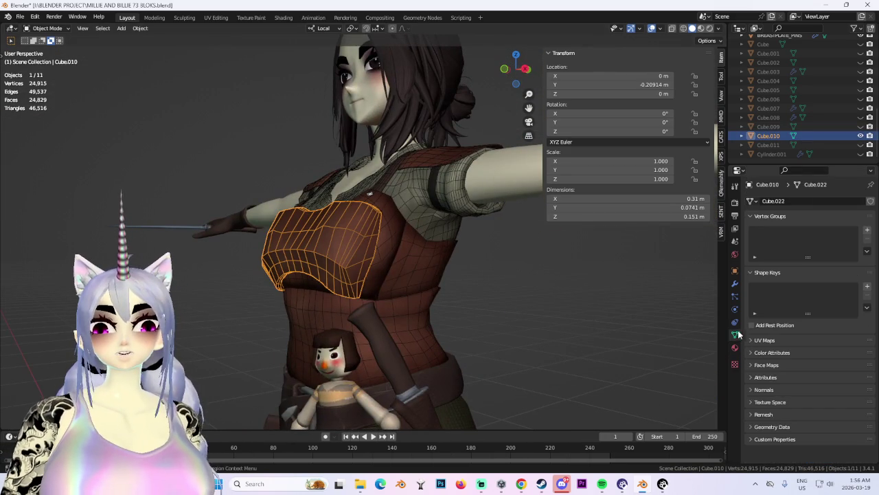
{"action": "left_click", "coordinate": [735, 321]}
{"action": "left_click", "coordinate": [735, 308]}
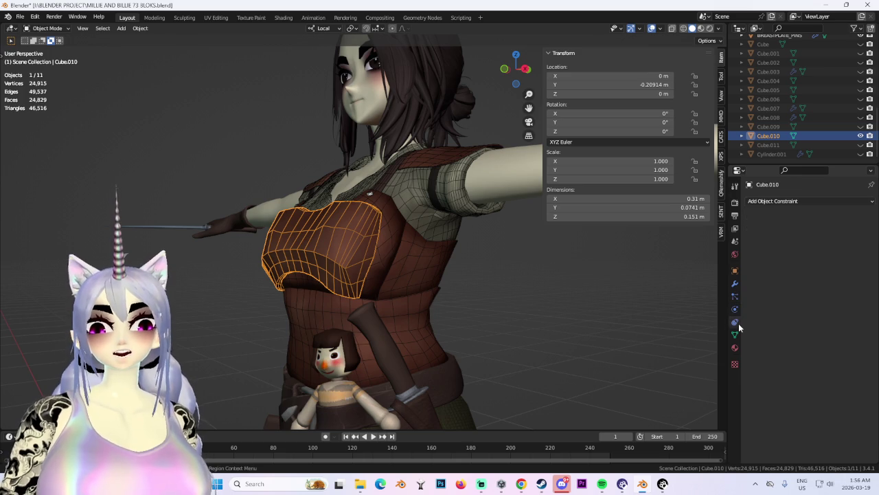
{"action": "left_click", "coordinate": [734, 320]}
{"action": "left_click", "coordinate": [772, 202]}
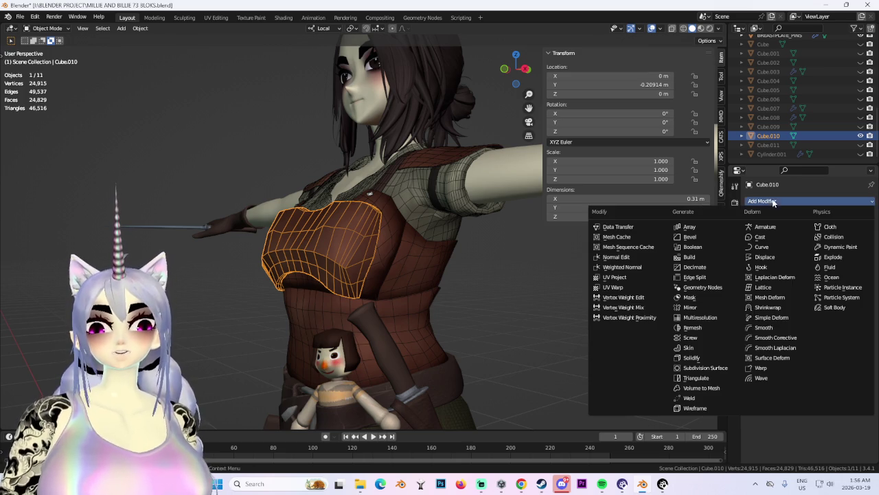
{"action": "left_click", "coordinate": [712, 369]}
Turn off Optimal Display and keep the viewport subdivision level at 1.
{"action": "middle_click_drag", "start_coordinate": [481, 302], "coordinate": [420, 312]}
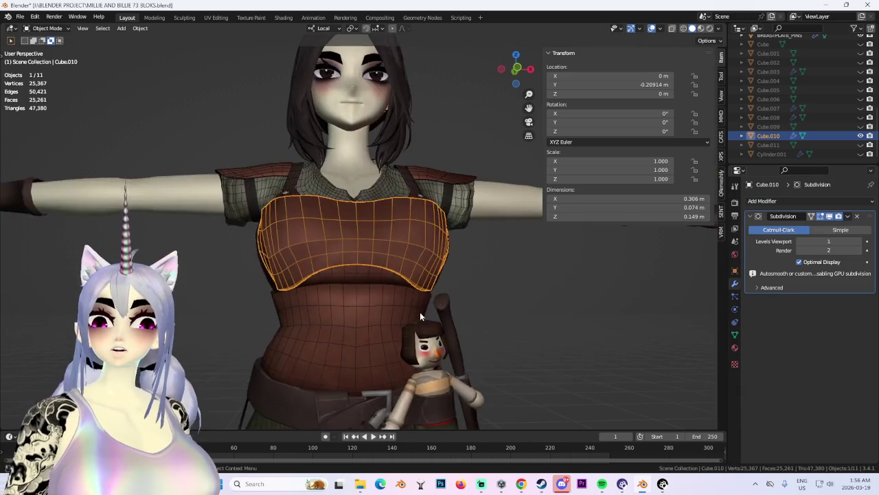
{"action": "scroll", "coordinate": [422, 328], "scroll_direction": "up", "scroll_amount": 3}
{"action": "scroll", "coordinate": [425, 345], "scroll_direction": "up", "scroll_amount": 3}
{"action": "left_click", "coordinate": [799, 262]}
{"action": "middle_click_drag", "start_coordinate": [467, 288], "coordinate": [448, 279]}
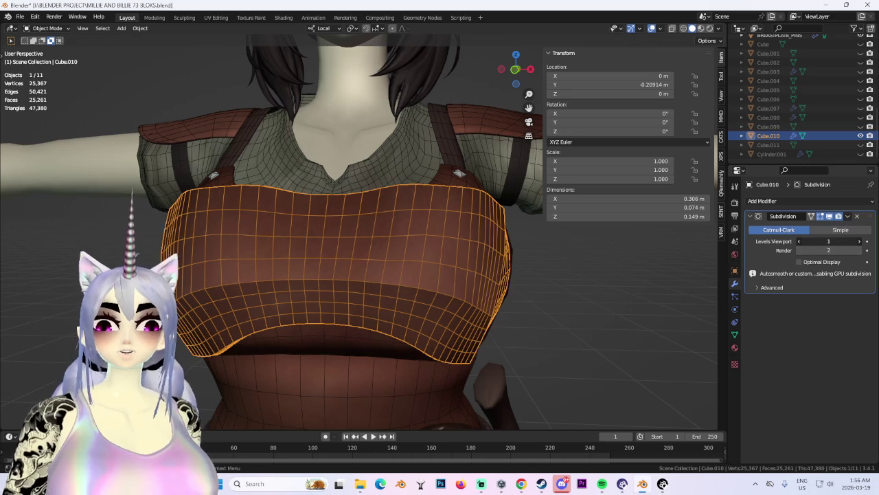
{"action": "key", "text": "ctrl+2"}
{"action": "key", "text": "ctrl+0"}
{"action": "key", "text": "ctrl+1"}
{"action": "key", "text": "ctrl+0"}
{"action": "key", "text": "ctrl+1"}
Inspect the subdivided chest armor from the side, then reselect it.
{"action": "mouse_move", "coordinate": [598, 328]}
{"action": "middle_mouse_down"}
{"action": "mouse_move", "coordinate": [474, 327]}
{"action": "mouse_move", "coordinate": [535, 333]}
{"action": "mouse_move", "coordinate": [520, 341]}
{"action": "middle_mouse_up"}
{"action": "scroll", "coordinate": [520, 341], "scroll_direction": "down", "scroll_amount": 3}
{"action": "mouse_move", "coordinate": [467, 338]}
{"action": "middle_mouse_down"}
{"action": "mouse_move", "coordinate": [566, 343]}
{"action": "mouse_move", "coordinate": [549, 357]}
{"action": "mouse_move", "coordinate": [575, 358]}
{"action": "mouse_move", "coordinate": [514, 349]}
{"action": "mouse_move", "coordinate": [503, 379]}
{"action": "mouse_move", "coordinate": [471, 371]}
{"action": "mouse_move", "coordinate": [546, 339]}
{"action": "mouse_move", "coordinate": [541, 320]}
{"action": "middle_mouse_up"}
{"action": "scroll", "coordinate": [527, 337], "scroll_direction": "up", "scroll_amount": 2}
{"action": "left_click", "coordinate": [559, 346]}
{"action": "left_click", "coordinate": [458, 300]}
Switch the breastplate into Sculpt Mode and pick the Grab brush.
{"action": "mouse_move", "coordinate": [459, 300]}
{"action": "middle_mouse_down"}
{"action": "mouse_move", "coordinate": [482, 289]}
{"action": "mouse_move", "coordinate": [431, 305]}
{"action": "mouse_move", "coordinate": [385, 261]}
{"action": "middle_mouse_up"}
{"action": "left_click", "coordinate": [47, 28]}
{"action": "left_click", "coordinate": [43, 57]}
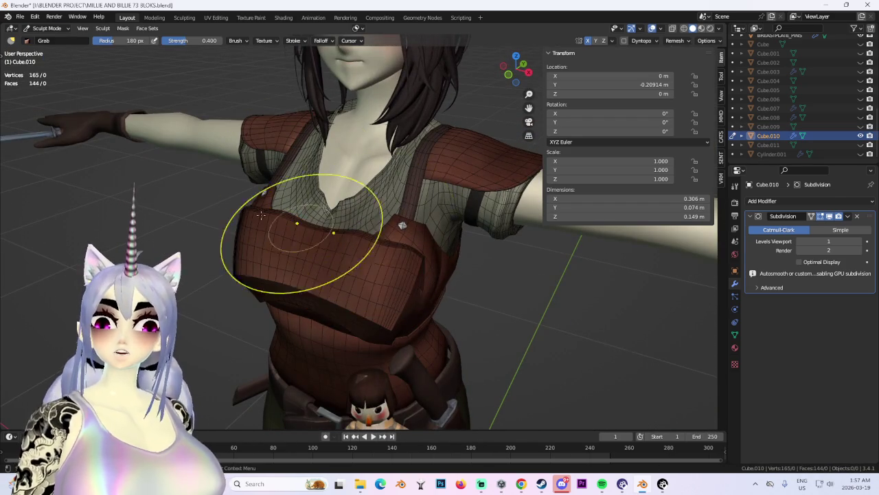
{"action": "scroll", "coordinate": [303, 227], "scroll_direction": "up", "scroll_amount": 1}
{"action": "key", "text": "t"}
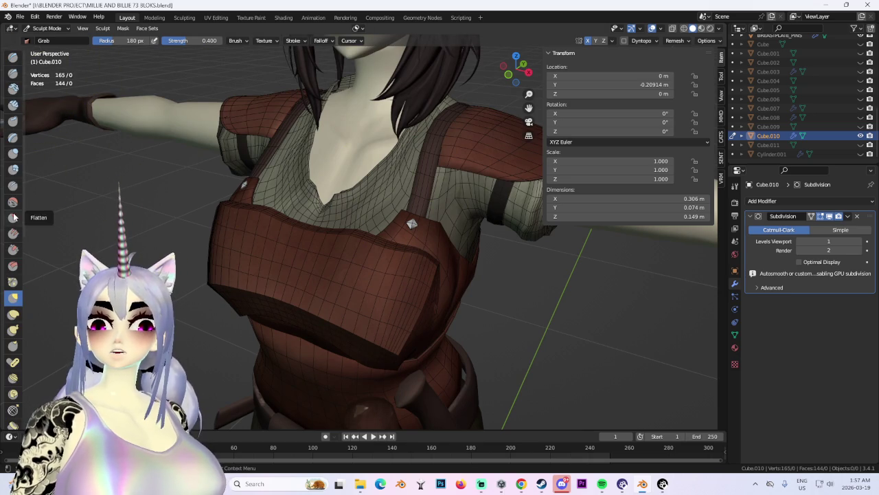
{"action": "middle_click_drag", "start_coordinate": [85, 292], "coordinate": [268, 217]}
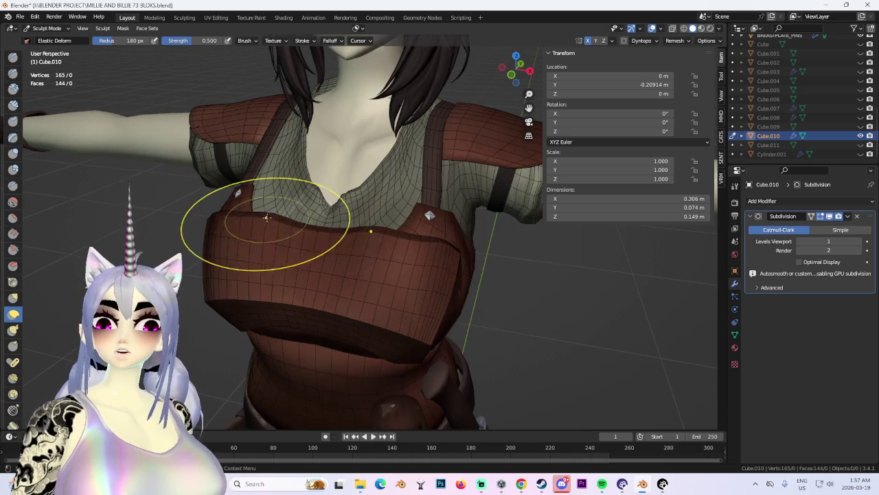
{"action": "left_click", "coordinate": [12, 297]}
Work over the front and left side of the breastplate with the Grab brush.
{"action": "scroll", "coordinate": [221, 207], "scroll_direction": "up", "scroll_amount": 2}
{"action": "mouse_move", "coordinate": [217, 246]}
{"action": "middle_mouse_down"}
{"action": "mouse_move", "coordinate": [266, 204]}
{"action": "mouse_move", "coordinate": [252, 220]}
{"action": "middle_mouse_up"}
{"action": "scroll", "coordinate": [267, 204], "scroll_direction": "down", "scroll_amount": 2}
{"action": "scroll", "coordinate": [304, 203], "scroll_direction": "up", "scroll_amount": 2}
{"action": "scroll", "coordinate": [323, 234], "scroll_direction": "down", "scroll_amount": 1}
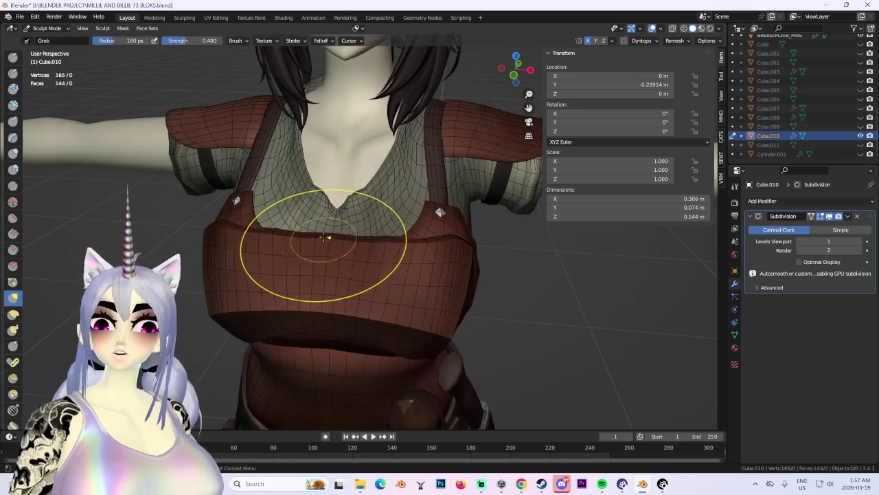
{"action": "scroll", "coordinate": [317, 277], "scroll_direction": "down", "scroll_amount": 3}
{"action": "mouse_move", "coordinate": [353, 215]}
{"action": "middle_mouse_down"}
{"action": "mouse_move", "coordinate": [421, 266]}
{"action": "mouse_move", "coordinate": [504, 251]}
{"action": "middle_mouse_up"}
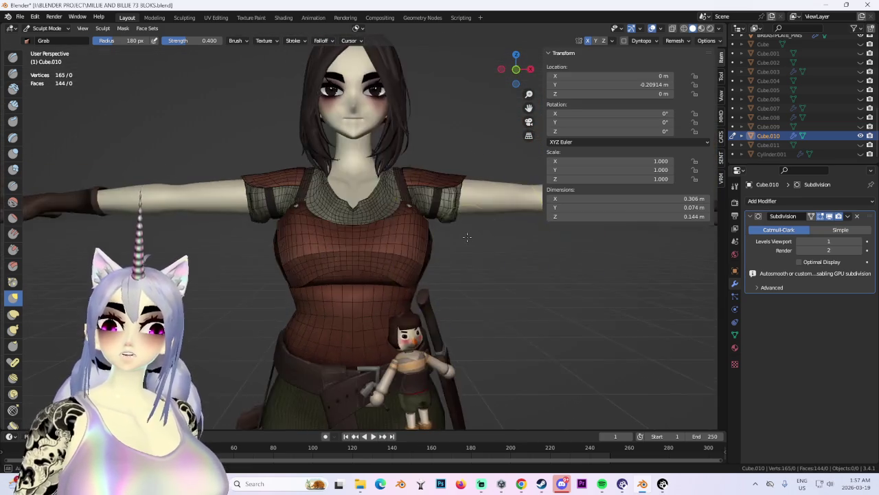
{"action": "mouse_move", "coordinate": [450, 261]}
{"action": "middle_mouse_down"}
{"action": "mouse_move", "coordinate": [518, 265]}
{"action": "mouse_move", "coordinate": [490, 265]}
{"action": "middle_mouse_up"}
{"action": "scroll", "coordinate": [490, 266], "scroll_direction": "up", "scroll_amount": 2}
{"action": "scroll", "coordinate": [253, 245], "scroll_direction": "up", "scroll_amount": 2}
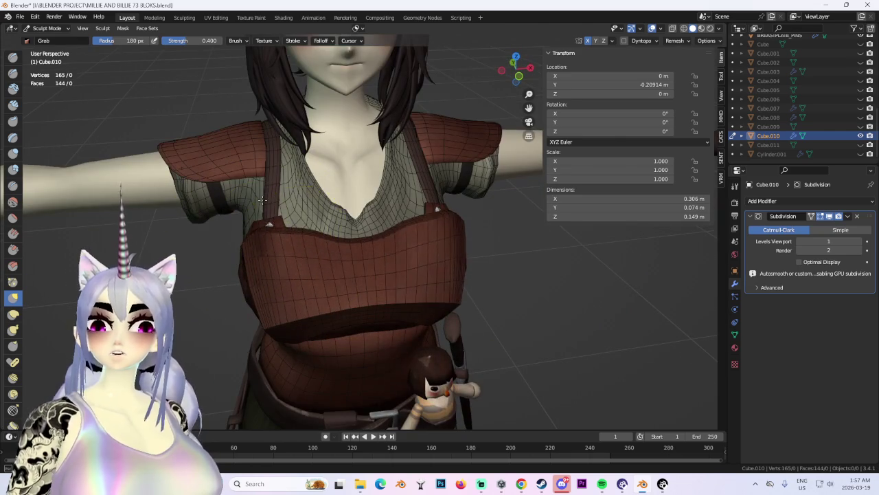
{"action": "scroll", "coordinate": [272, 198], "scroll_direction": "down", "scroll_amount": 3}
{"action": "mouse_move", "coordinate": [385, 233]}
{"action": "middle_mouse_down"}
{"action": "mouse_move", "coordinate": [443, 259]}
{"action": "mouse_move", "coordinate": [475, 253]}
{"action": "middle_mouse_up"}
{"action": "scroll", "coordinate": [475, 252], "scroll_direction": "up", "scroll_amount": 3}
{"action": "scroll", "coordinate": [476, 253], "scroll_direction": "up", "scroll_amount": 2}
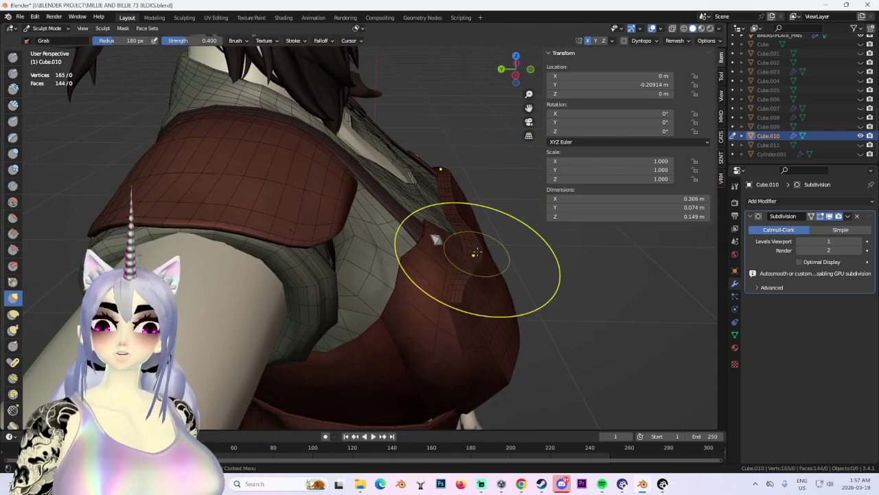
Grab-tweak the plate across the chest until it measures 0.305 × 0.073 × 0.149 m.
{"action": "mouse_move", "coordinate": [538, 242]}
{"action": "middle_mouse_down"}
{"action": "mouse_move", "coordinate": [323, 227]}
{"action": "mouse_move", "coordinate": [416, 213]}
{"action": "mouse_move", "coordinate": [435, 221]}
{"action": "mouse_move", "coordinate": [406, 236]}
{"action": "mouse_move", "coordinate": [474, 265]}
{"action": "mouse_move", "coordinate": [514, 236]}
{"action": "mouse_move", "coordinate": [507, 259]}
{"action": "mouse_move", "coordinate": [535, 270]}
{"action": "mouse_move", "coordinate": [426, 248]}
{"action": "mouse_move", "coordinate": [498, 283]}
{"action": "mouse_move", "coordinate": [328, 204]}
{"action": "middle_mouse_up"}
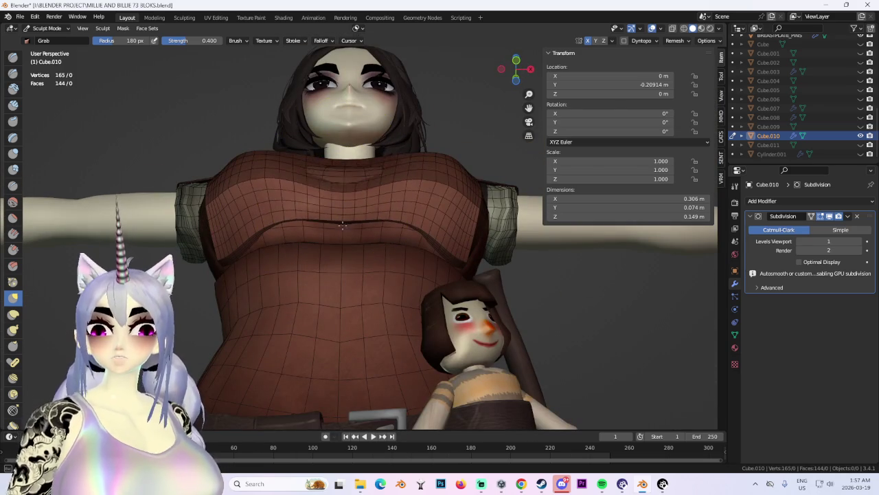
{"action": "mouse_move", "coordinate": [376, 231]}
{"action": "middle_mouse_down"}
{"action": "mouse_move", "coordinate": [422, 244]}
{"action": "mouse_move", "coordinate": [306, 180]}
{"action": "middle_mouse_up"}
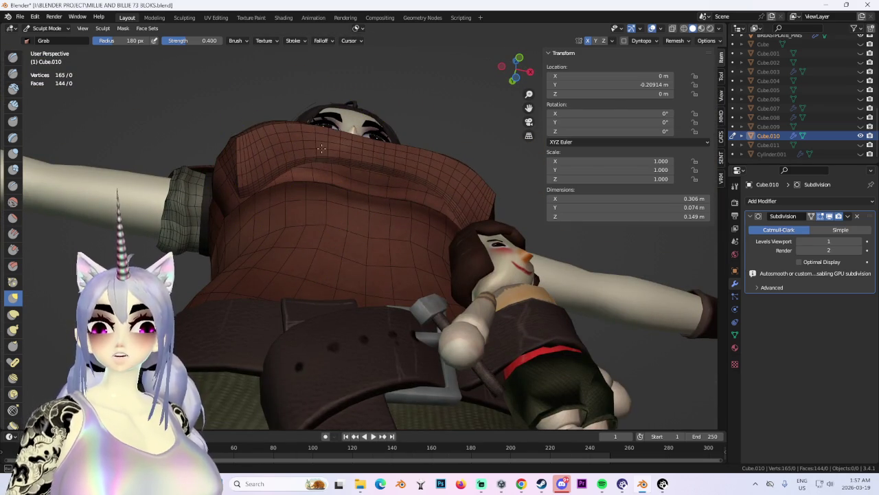
{"action": "mouse_move", "coordinate": [321, 156]}
{"action": "middle_mouse_down"}
{"action": "mouse_move", "coordinate": [329, 231]}
{"action": "mouse_move", "coordinate": [345, 252]}
{"action": "middle_mouse_up"}
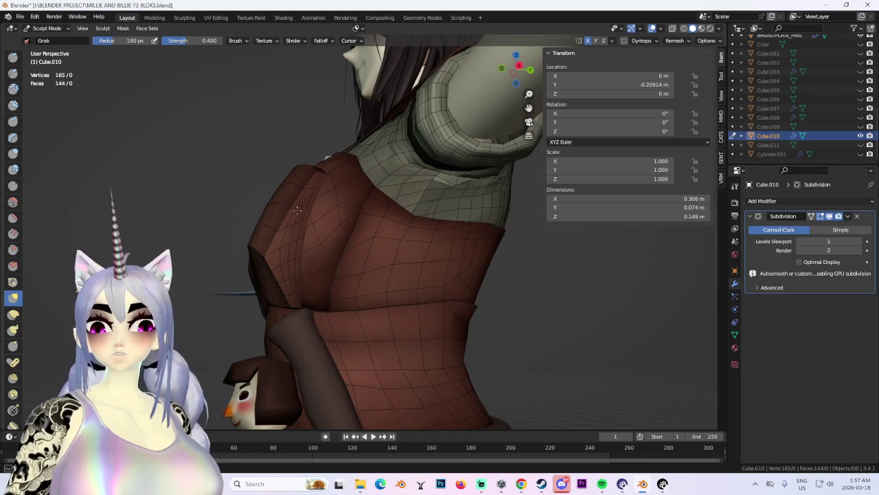
{"action": "mouse_move", "coordinate": [298, 211]}
{"action": "middle_mouse_down"}
{"action": "mouse_move", "coordinate": [430, 260]}
{"action": "mouse_move", "coordinate": [403, 259]}
{"action": "mouse_move", "coordinate": [373, 238]}
{"action": "mouse_move", "coordinate": [293, 225]}
{"action": "middle_mouse_up"}
{"action": "mouse_move", "coordinate": [484, 223]}
{"action": "middle_mouse_down"}
{"action": "mouse_move", "coordinate": [232, 232]}
{"action": "mouse_move", "coordinate": [268, 208]}
{"action": "middle_mouse_up"}
{"action": "mouse_move", "coordinate": [418, 242]}
{"action": "middle_mouse_down"}
{"action": "mouse_move", "coordinate": [324, 226]}
{"action": "mouse_move", "coordinate": [323, 201]}
{"action": "mouse_move", "coordinate": [349, 254]}
{"action": "mouse_move", "coordinate": [456, 284]}
{"action": "middle_mouse_up"}
{"action": "scroll", "coordinate": [471, 261], "scroll_direction": "down", "scroll_amount": 2}
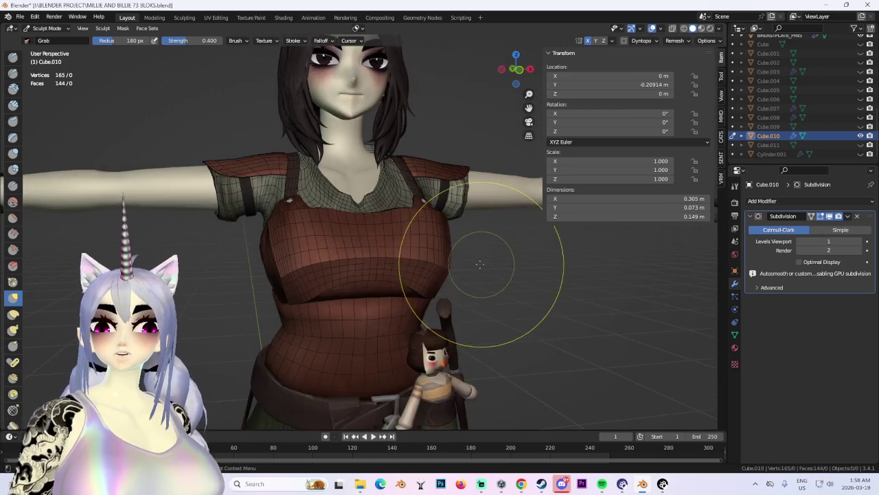
{"action": "scroll", "coordinate": [490, 273], "scroll_direction": "down", "scroll_amount": 2}
{"action": "left_click", "coordinate": [47, 28]}
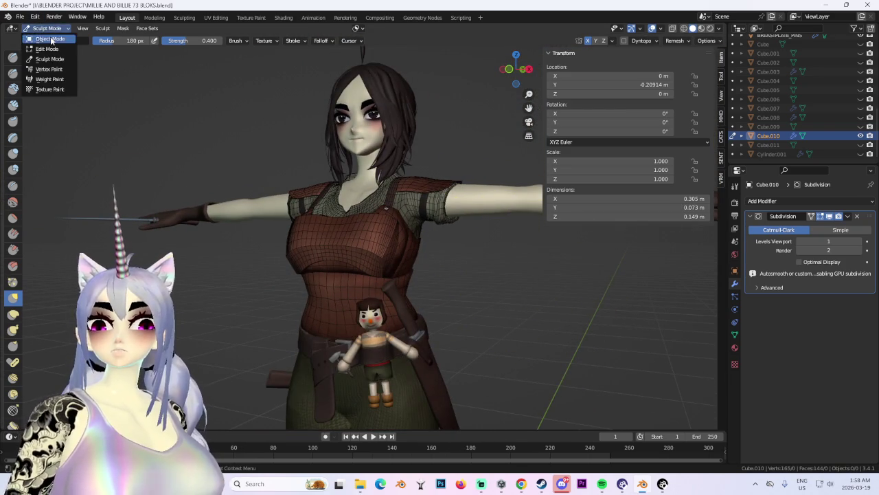
Back in Object Mode, hide and reshow the breastplate to compare the bare chest.
{"action": "left_click", "coordinate": [48, 36]}
{"action": "middle_click_drag", "start_coordinate": [590, 288], "coordinate": [492, 248]}
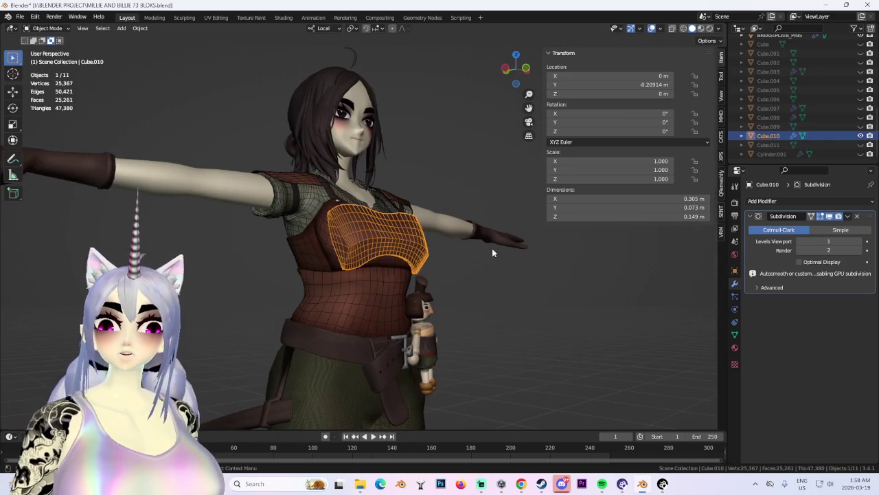
{"action": "left_click", "coordinate": [861, 136]}
{"action": "middle_click_drag", "start_coordinate": [416, 235], "coordinate": [550, 205]}
{"action": "left_click", "coordinate": [861, 136]}
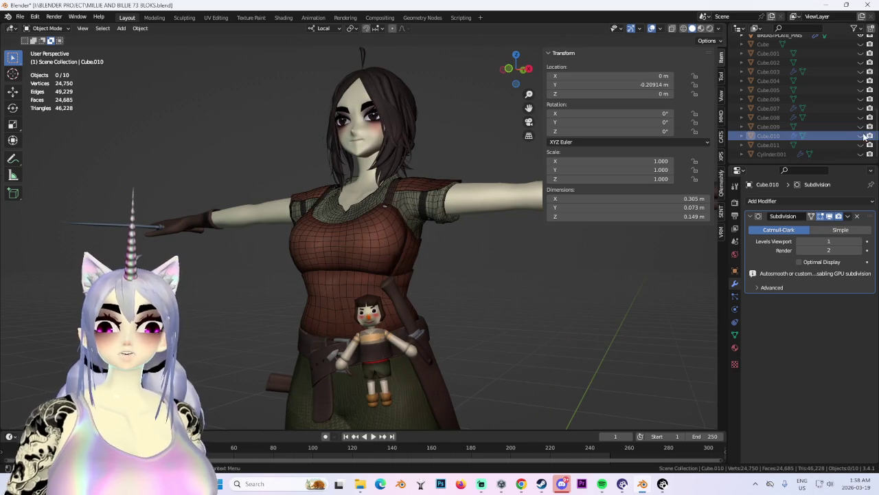
{"action": "scroll", "coordinate": [266, 269], "scroll_direction": "up", "scroll_amount": 3}
{"action": "mouse_move", "coordinate": [381, 228]}
{"action": "middle_mouse_down"}
{"action": "mouse_move", "coordinate": [371, 282]}
{"action": "mouse_move", "coordinate": [364, 231]}
{"action": "mouse_move", "coordinate": [177, 77]}
{"action": "middle_mouse_up"}
Scale the whole breastplate mesh slimmer along its local Y depth axis.
{"action": "key", "text": "Tab"}
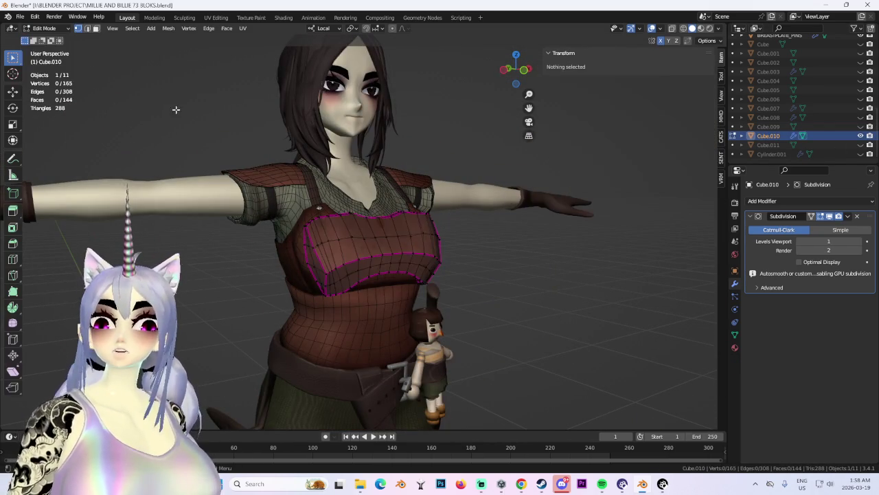
{"action": "key", "text": "a"}
{"action": "key", "text": "s"}
{"action": "key", "text": "y"}
{"action": "key", "text": "y"}
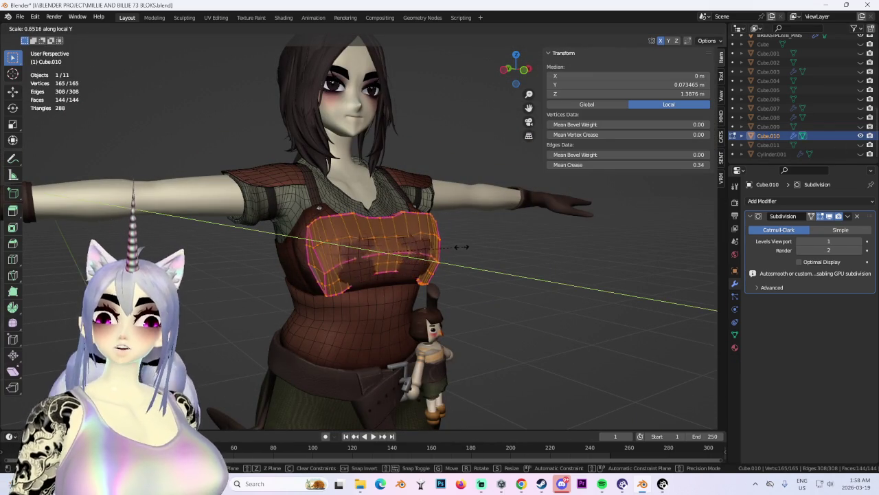
{"action": "left_click", "coordinate": [506, 246]}
Shift the breastplate mesh along local Y, then return to Object Mode with it reselected.
{"action": "mouse_move", "coordinate": [506, 246]}
{"action": "middle_mouse_down"}
{"action": "mouse_move", "coordinate": [405, 206]}
{"action": "mouse_move", "coordinate": [468, 183]}
{"action": "middle_mouse_up"}
{"action": "key", "text": "g"}
{"action": "key", "text": "y"}
{"action": "key", "text": "y"}
{"action": "left_click", "coordinate": [405, 206]}
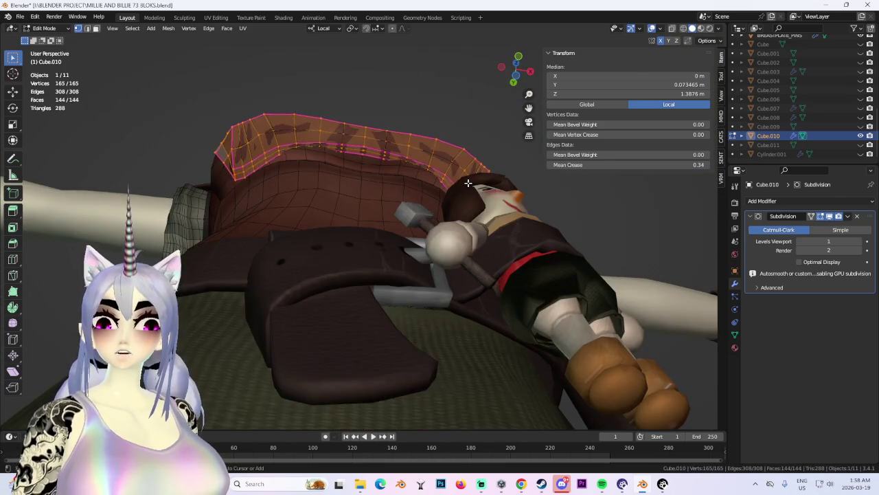
{"action": "key", "text": "alt+a"}
{"action": "key", "text": "Tab"}
{"action": "key", "text": "alt+a"}
{"action": "left_click", "coordinate": [468, 183]}
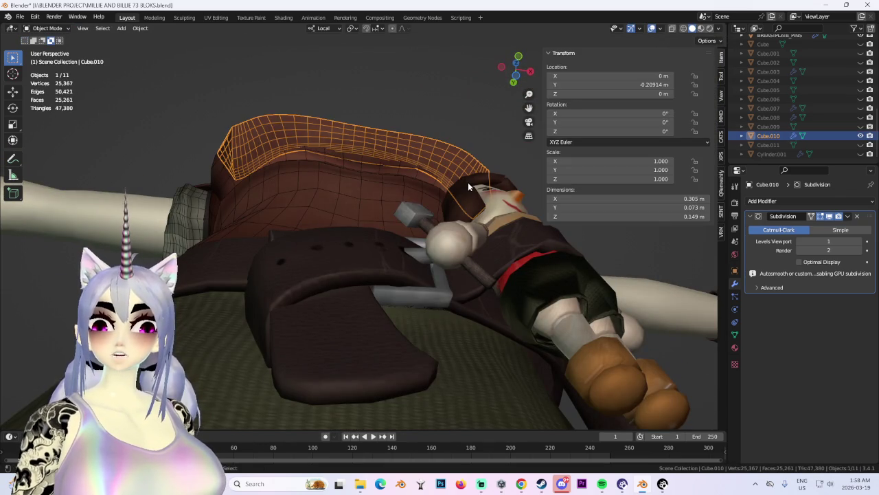
Switch the breastplate briefly into Sculpt Mode and back to Object Mode.
{"action": "mouse_move", "coordinate": [470, 190]}
{"action": "middle_mouse_down"}
{"action": "mouse_move", "coordinate": [477, 274]}
{"action": "mouse_move", "coordinate": [541, 253]}
{"action": "middle_mouse_up"}
{"action": "key", "text": "ctrl+Tab"}
{"action": "left_click", "coordinate": [43, 29]}
{"action": "left_click", "coordinate": [42, 37]}
{"action": "mouse_move", "coordinate": [580, 287]}
{"action": "middle_mouse_down"}
{"action": "mouse_move", "coordinate": [425, 274]}
{"action": "mouse_move", "coordinate": [502, 304]}
{"action": "mouse_move", "coordinate": [472, 283]}
{"action": "middle_mouse_up"}
Hide the viewport overlays and inspect the Cube.010 breastplate on the torso.
{"action": "left_click", "coordinate": [651, 28]}
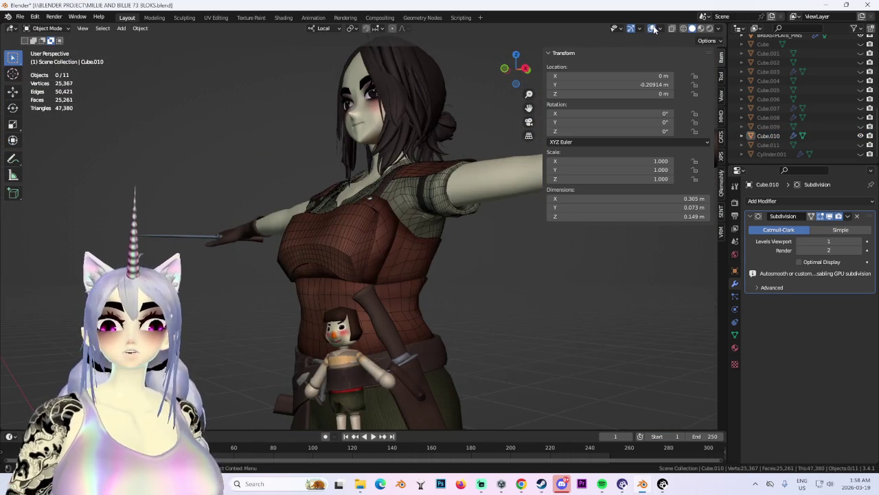
{"action": "middle_click_drag", "start_coordinate": [522, 261], "coordinate": [496, 273]}
{"action": "middle_click_drag", "start_coordinate": [419, 274], "coordinate": [499, 286]}
{"action": "left_click", "coordinate": [356, 243]}
{"action": "scroll", "coordinate": [356, 244], "scroll_direction": "up", "scroll_amount": 2}
{"action": "mouse_move", "coordinate": [356, 244]}
{"action": "middle_mouse_down"}
{"action": "mouse_move", "coordinate": [355, 295]}
{"action": "mouse_move", "coordinate": [389, 261]}
{"action": "mouse_move", "coordinate": [309, 263]}
{"action": "mouse_move", "coordinate": [421, 270]}
{"action": "middle_mouse_up"}
{"action": "mouse_move", "coordinate": [327, 265]}
{"action": "middle_mouse_down"}
{"action": "mouse_move", "coordinate": [363, 264]}
{"action": "mouse_move", "coordinate": [285, 277]}
{"action": "mouse_move", "coordinate": [409, 308]}
{"action": "mouse_move", "coordinate": [349, 306]}
{"action": "middle_mouse_up"}
{"action": "scroll", "coordinate": [326, 265], "scroll_direction": "up", "scroll_amount": 2}
Select MILLIE MASTER.005 and .007, show Cube.011, and reselect the Cube.010 breastplate.
{"action": "left_click", "coordinate": [309, 276]}
{"action": "left_click", "coordinate": [329, 291]}
{"action": "left_click", "coordinate": [860, 136]}
{"action": "left_click", "coordinate": [860, 145]}
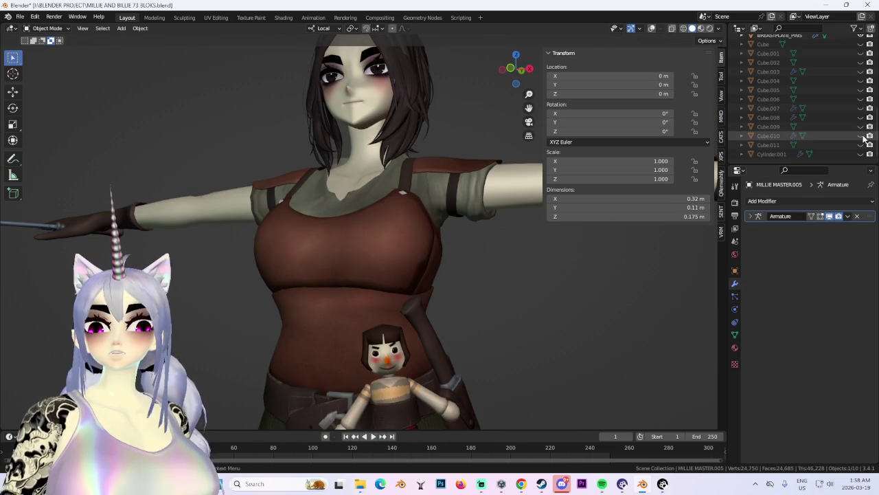
{"action": "left_click", "coordinate": [863, 136]}
{"action": "left_click", "coordinate": [349, 243]}
{"action": "left_click", "coordinate": [47, 28]}
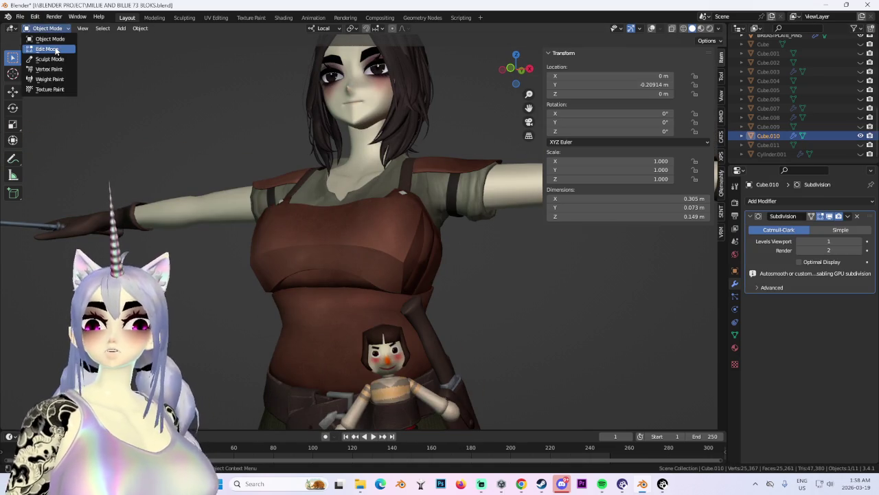
In Edit Mode, move three lower-edge vertices along Z with proportional falloff.
{"action": "left_click", "coordinate": [57, 50]}
{"action": "middle_click_drag", "start_coordinate": [364, 230], "coordinate": [367, 256]}
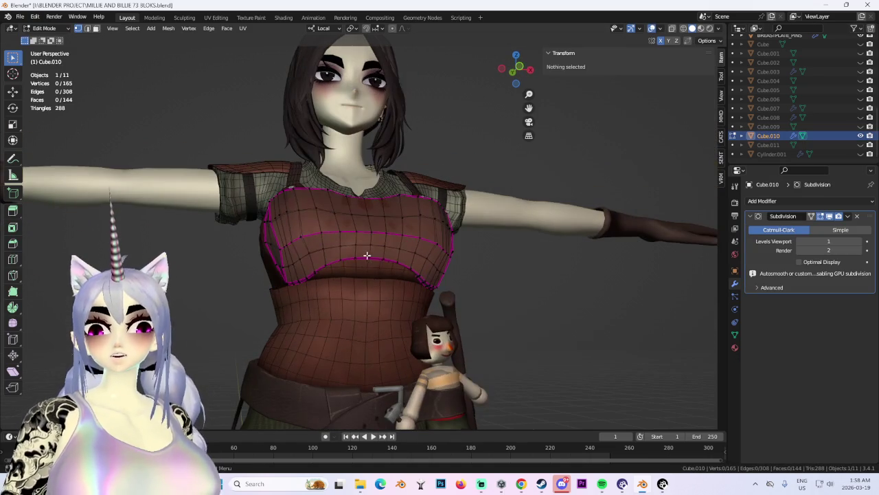
{"action": "left_click", "coordinate": [408, 278], "text": "alt"}
{"action": "key", "text": "g"}
{"action": "key", "text": "z"}
{"action": "right_click", "coordinate": [406, 292]}
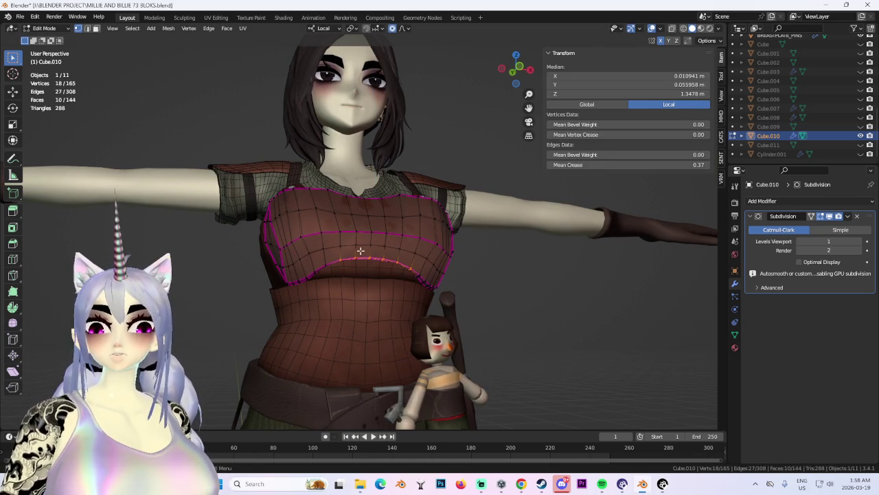
{"action": "left_click_drag", "start_coordinate": [359, 251], "coordinate": [382, 274]}
{"action": "key", "text": "g"}
{"action": "key", "text": "z"}
{"action": "scroll", "coordinate": [374, 282], "scroll_direction": "down", "scroll_amount": 3}
{"action": "left_click", "coordinate": [374, 288]}
Reshape one edge vertex with soft-falloff moves, raising it and adjusting along Z and Y.
{"action": "middle_click_drag", "start_coordinate": [374, 288], "coordinate": [377, 291]}
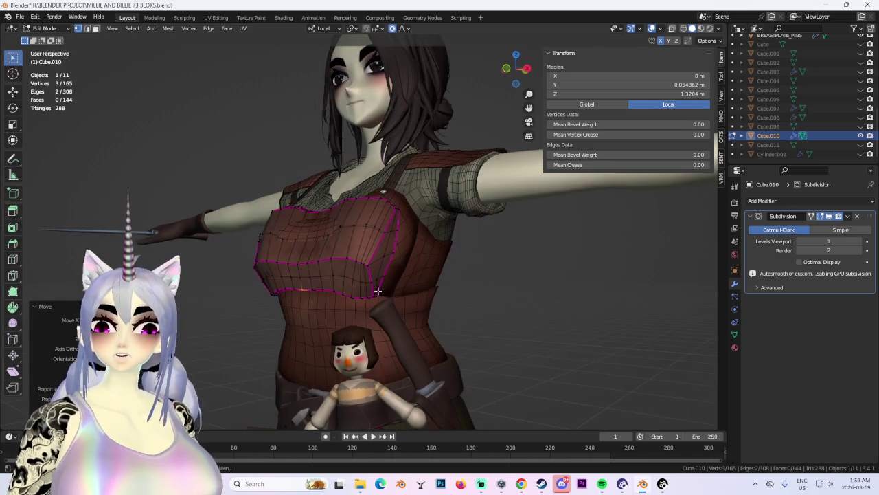
{"action": "left_click", "coordinate": [295, 261]}
{"action": "key", "text": "g"}
{"action": "left_click", "coordinate": [294, 256]}
{"action": "mouse_move", "coordinate": [294, 256]}
{"action": "middle_mouse_down"}
{"action": "mouse_move", "coordinate": [379, 274]}
{"action": "mouse_move", "coordinate": [419, 272]}
{"action": "middle_mouse_up"}
{"action": "key", "text": "g"}
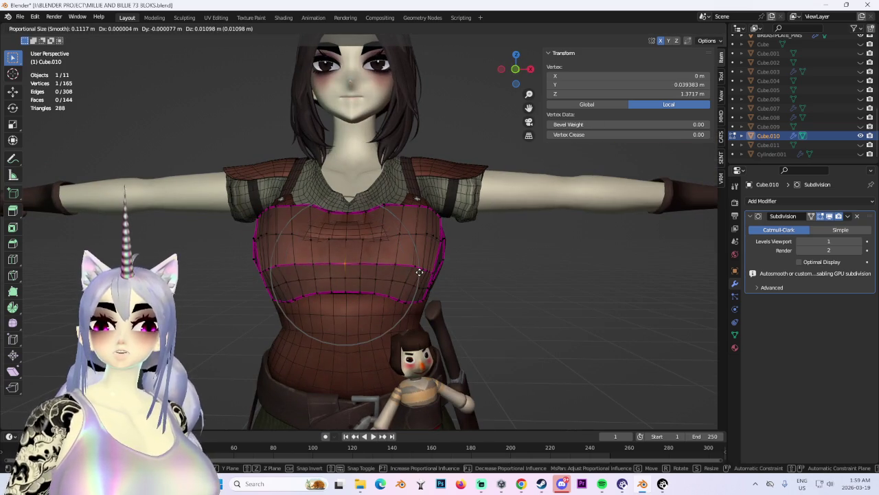
{"action": "key", "text": "z"}
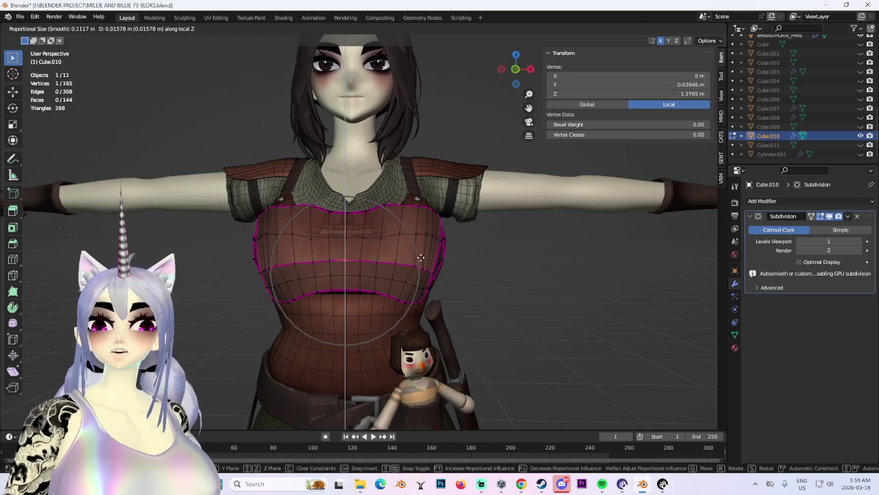
{"action": "left_click", "coordinate": [421, 261]}
{"action": "middle_click_drag", "start_coordinate": [398, 294], "coordinate": [393, 254]}
{"action": "key", "text": "g"}
{"action": "key", "text": "y"}
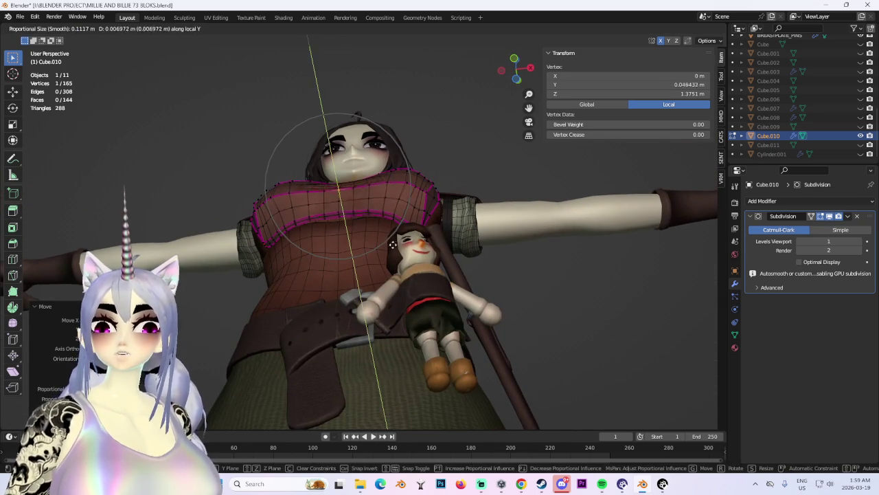
{"action": "left_click", "coordinate": [393, 246]}
In front view, nudge the breastplate's lower-edge vertices slightly along Z.
{"action": "mouse_move", "coordinate": [393, 246]}
{"action": "middle_mouse_down"}
{"action": "mouse_move", "coordinate": [359, 274]}
{"action": "mouse_move", "coordinate": [434, 152]}
{"action": "middle_mouse_up"}
{"action": "left_click", "coordinate": [349, 261], "text": "ctrl"}
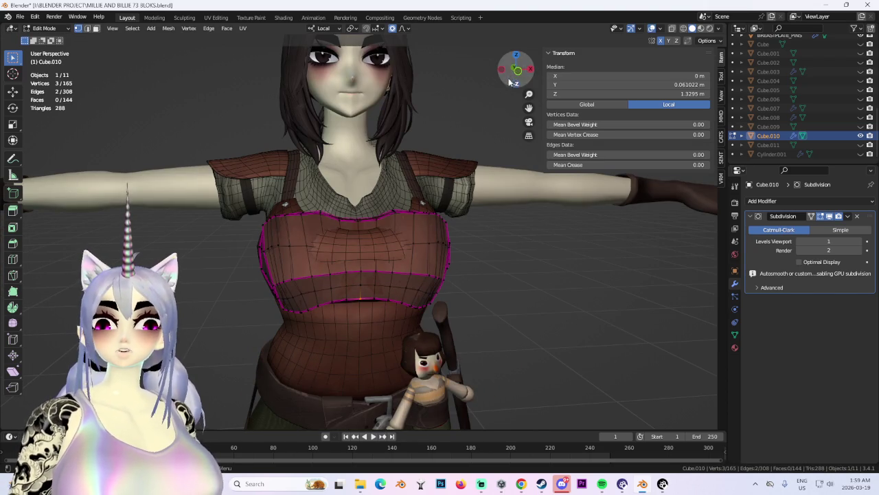
{"action": "left_click", "coordinate": [517, 70]}
{"action": "left_click_drag", "start_coordinate": [333, 288], "coordinate": [302, 299]}
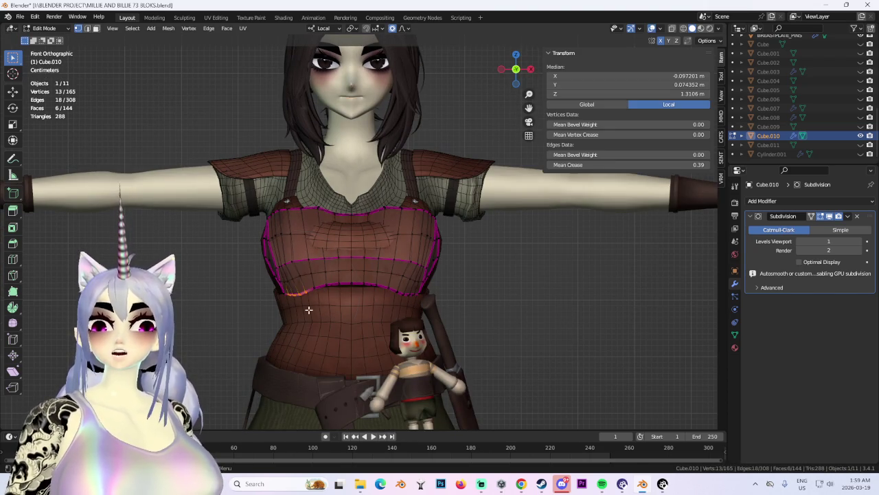
{"action": "key", "text": "g"}
{"action": "key", "text": "z"}
{"action": "key", "text": "Escape"}
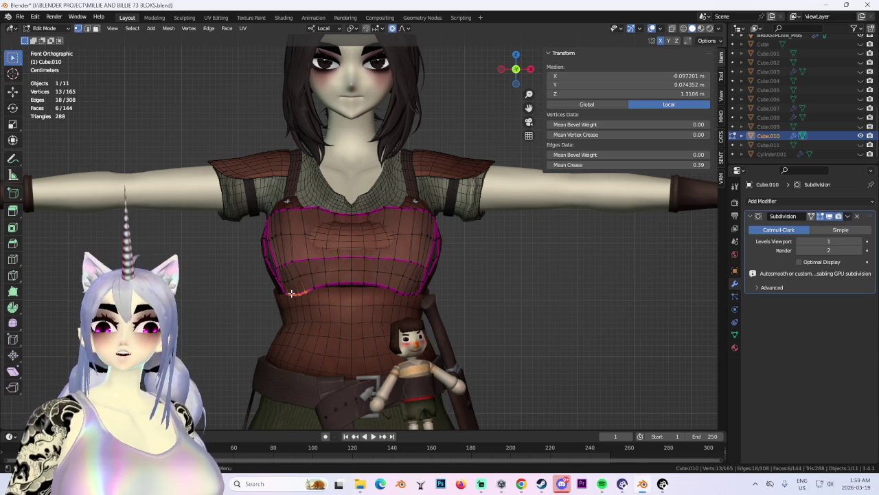
{"action": "key", "text": "g"}
{"action": "key", "text": "z"}
{"action": "left_click", "coordinate": [295, 297]}
Push a side vertex of the breastplate along local Y with soft falloff.
{"action": "mouse_move", "coordinate": [355, 300]}
{"action": "middle_mouse_down"}
{"action": "mouse_move", "coordinate": [394, 305]}
{"action": "mouse_move", "coordinate": [359, 275]}
{"action": "middle_mouse_up"}
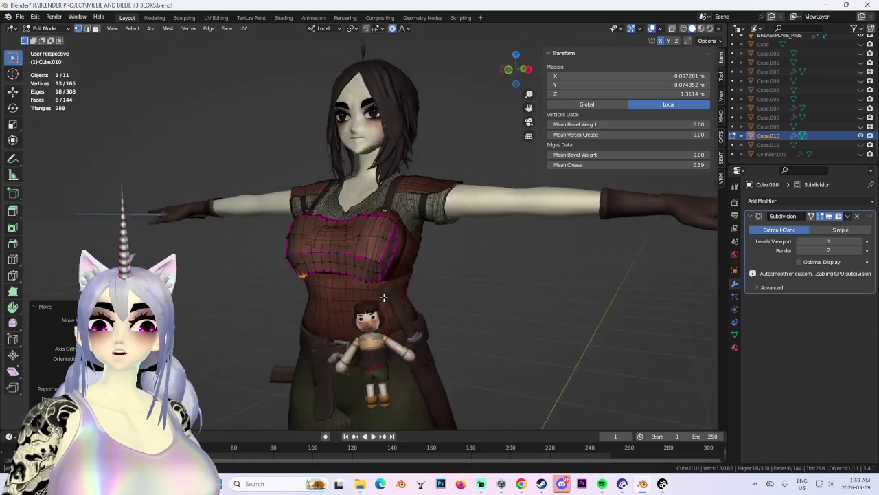
{"action": "left_click", "coordinate": [358, 273]}
{"action": "key", "text": "g"}
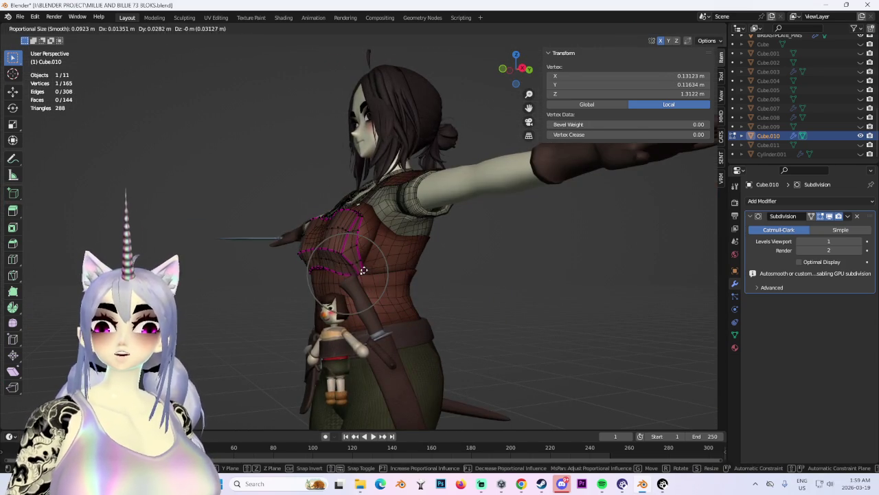
{"action": "mouse_move", "coordinate": [364, 271]}
{"action": "middle_mouse_down"}
{"action": "mouse_move", "coordinate": [395, 275]}
{"action": "mouse_move", "coordinate": [459, 255]}
{"action": "mouse_move", "coordinate": [413, 295]}
{"action": "mouse_move", "coordinate": [314, 226]}
{"action": "mouse_move", "coordinate": [367, 246]}
{"action": "middle_mouse_up"}
{"action": "key", "text": "y"}
{"action": "key", "text": "y"}
{"action": "left_click", "coordinate": [388, 275]}
Adjust the vertices across the breastplate front along Y, then clear the selection.
{"action": "left_click", "coordinate": [367, 246]}
{"action": "middle_click_drag", "start_coordinate": [506, 291], "coordinate": [385, 240]}
{"action": "left_click_drag", "start_coordinate": [344, 222], "coordinate": [412, 245]}
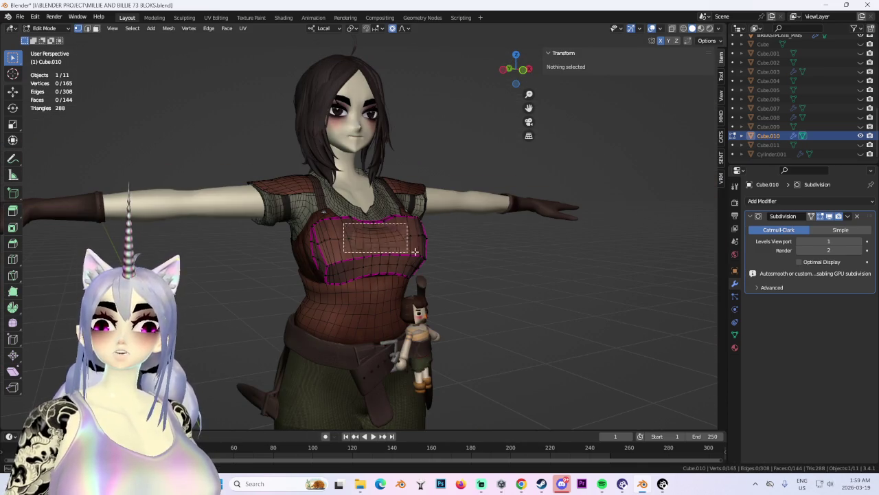
{"action": "key", "text": "g"}
{"action": "key", "text": "y"}
{"action": "left_click", "coordinate": [412, 251]}
{"action": "key", "text": "alt+a"}
Leave mesh editing and open the file browser on the BLENDER PROJECT folder with Ctrl+O.
{"action": "middle_click_drag", "start_coordinate": [412, 251], "coordinate": [479, 265]}
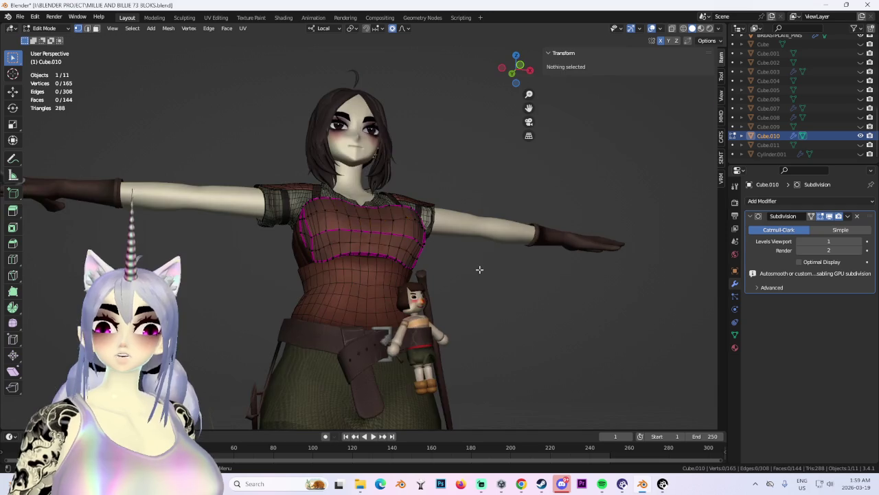
{"action": "scroll", "coordinate": [415, 286], "scroll_direction": "up", "scroll_amount": 2}
{"action": "mouse_move", "coordinate": [415, 286]}
{"action": "middle_mouse_down"}
{"action": "mouse_move", "coordinate": [414, 339]}
{"action": "mouse_move", "coordinate": [347, 304]}
{"action": "mouse_move", "coordinate": [514, 322]}
{"action": "middle_mouse_up"}
{"action": "left_click", "coordinate": [414, 264]}
{"action": "key", "text": "ctrl+z"}
{"action": "key", "text": "ctrl+z"}
{"action": "key", "text": "ctrl+z"}
{"action": "key", "text": "ctrl+z"}
{"action": "key", "text": "ctrl+z"}
{"action": "key", "text": "ctrl+z"}
{"action": "key", "text": "ctrl+z"}
{"action": "key", "text": "ctrl+z"}
{"action": "key", "text": "ctrl+o"}
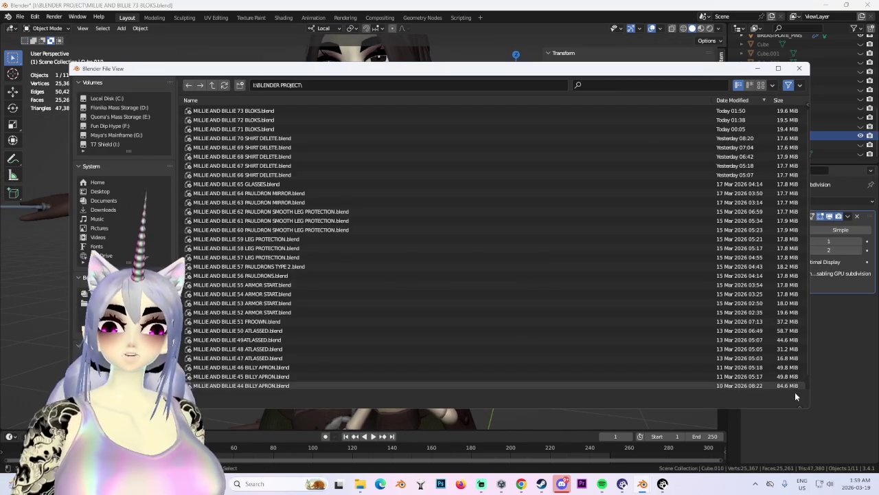
Close the file browser, deselect everything and switch to Object Mode.
{"action": "left_click", "coordinate": [799, 68]}
{"action": "key", "text": "ctrl+z"}
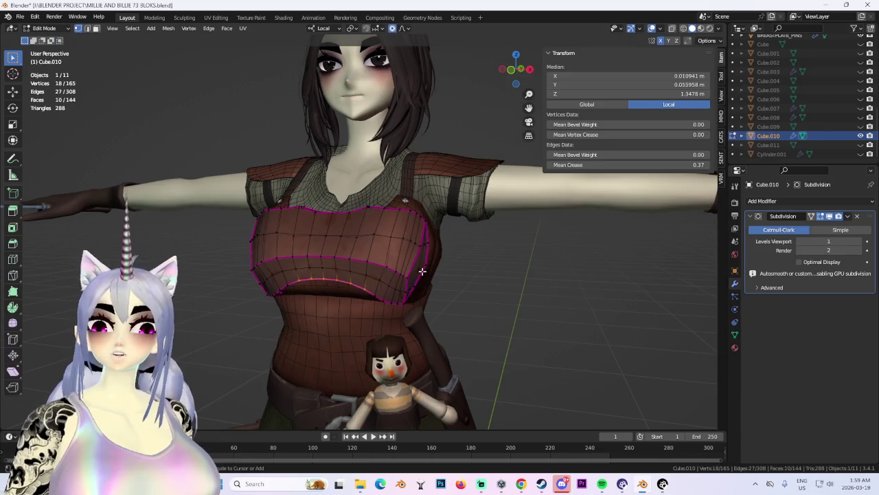
{"action": "key", "text": "ctrl+z"}
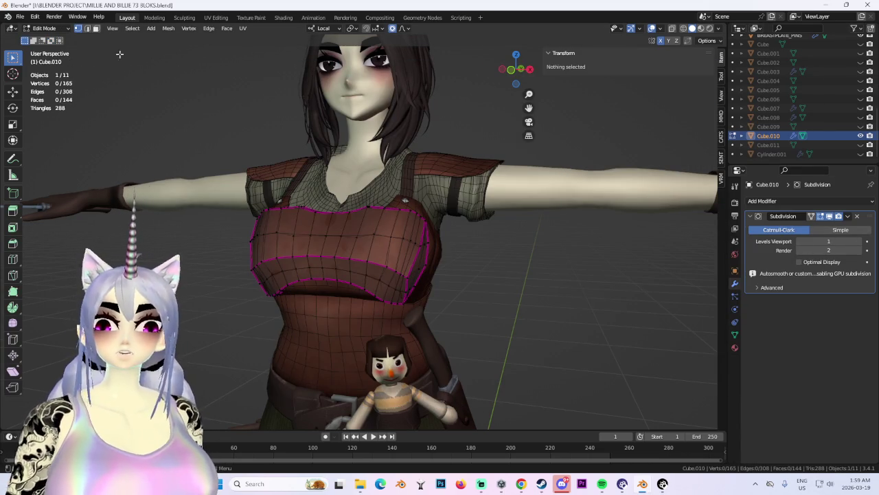
{"action": "left_click", "coordinate": [43, 28]}
{"action": "left_click", "coordinate": [43, 35]}
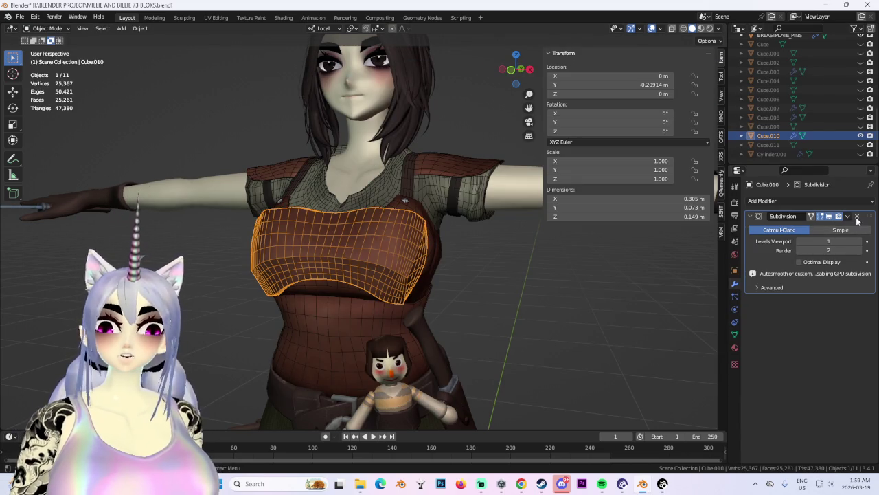
Remove the Subdivision modifier from Cube.010 and reselect the breastplate.
{"action": "left_click", "coordinate": [856, 216]}
{"action": "left_click", "coordinate": [569, 281]}
{"action": "middle_click_drag", "start_coordinate": [526, 265], "coordinate": [600, 266]}
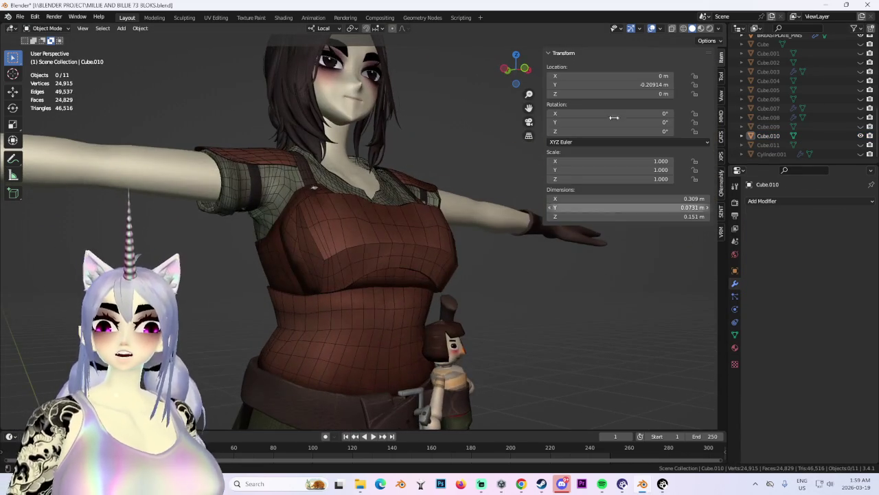
{"action": "middle_click_drag", "start_coordinate": [474, 237], "coordinate": [316, 240]}
{"action": "left_click", "coordinate": [317, 237]}
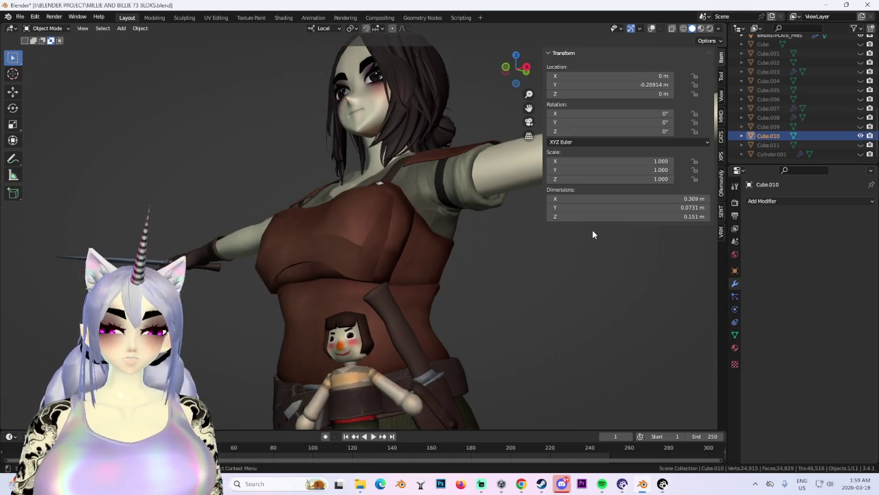
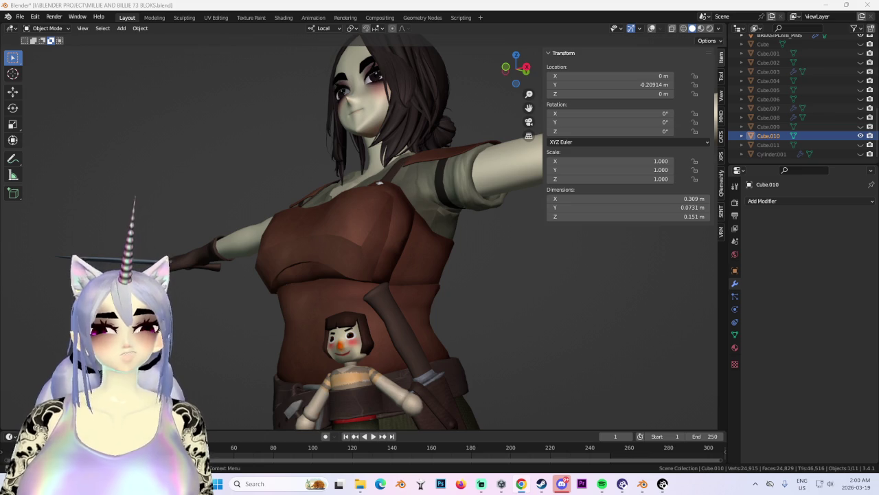
Switch the viewport shading to Flat lighting while viewing the character from the side.
{"action": "scroll", "coordinate": [463, 256], "scroll_direction": "down", "scroll_amount": 5}
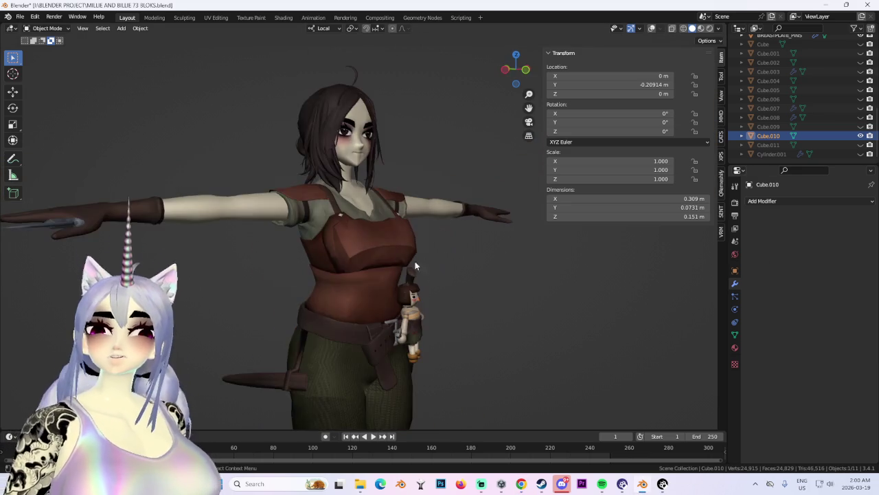
{"action": "scroll", "coordinate": [462, 255], "scroll_direction": "down", "scroll_amount": 2}
{"action": "middle_click_drag", "start_coordinate": [394, 251], "coordinate": [499, 279]}
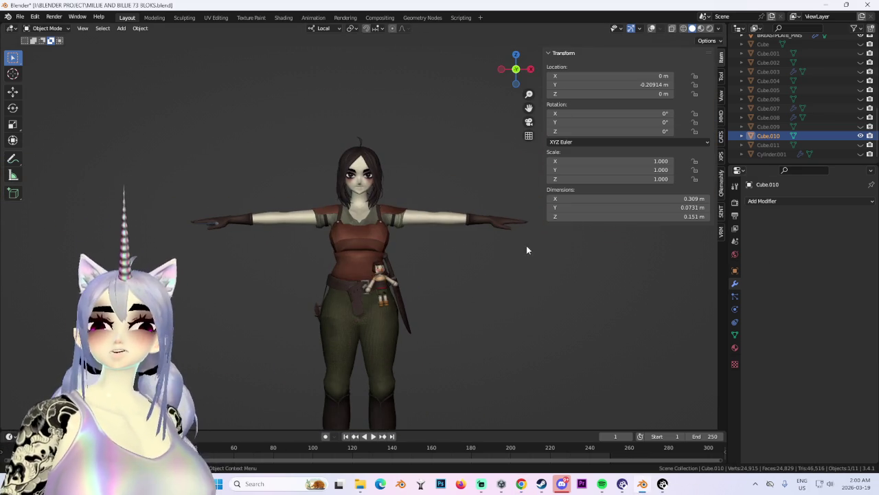
{"action": "scroll", "coordinate": [333, 290], "scroll_direction": "up", "scroll_amount": 2}
{"action": "scroll", "coordinate": [339, 293], "scroll_direction": "down", "scroll_amount": 1}
{"action": "middle_click_drag", "start_coordinate": [391, 314], "coordinate": [642, 85]}
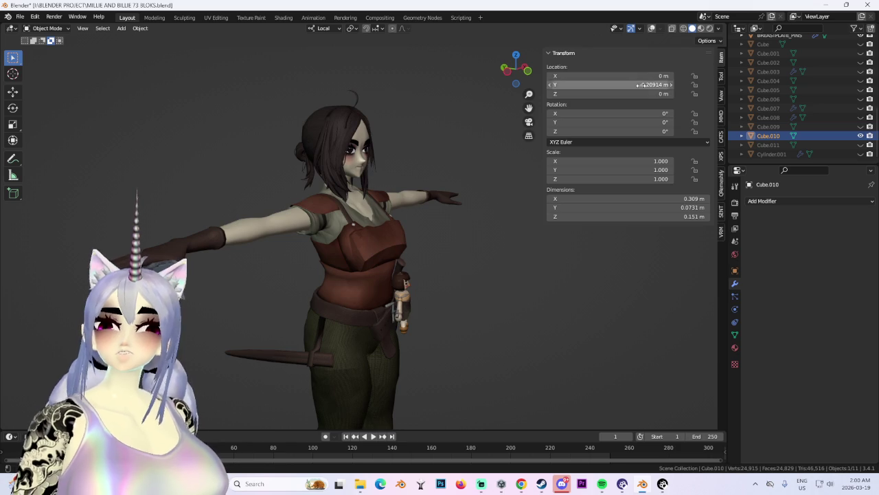
{"action": "left_click", "coordinate": [718, 28]}
{"action": "left_click", "coordinate": [749, 101]}
Frame the torso and turn on X-ray so the mesh wireframe shows through.
{"action": "mouse_move", "coordinate": [413, 237]}
{"action": "middle_mouse_down"}
{"action": "mouse_move", "coordinate": [363, 234]}
{"action": "mouse_move", "coordinate": [478, 277]}
{"action": "middle_mouse_up"}
{"action": "scroll", "coordinate": [414, 252], "scroll_direction": "up", "scroll_amount": 2}
{"action": "scroll", "coordinate": [478, 277], "scroll_direction": "up", "scroll_amount": 2}
{"action": "mouse_move", "coordinate": [479, 238]}
{"action": "middle_mouse_down"}
{"action": "mouse_move", "coordinate": [412, 286]}
{"action": "mouse_move", "coordinate": [364, 285]}
{"action": "mouse_move", "coordinate": [496, 291]}
{"action": "mouse_move", "coordinate": [444, 265]}
{"action": "mouse_move", "coordinate": [295, 269]}
{"action": "mouse_move", "coordinate": [457, 306]}
{"action": "mouse_move", "coordinate": [384, 287]}
{"action": "mouse_move", "coordinate": [412, 287]}
{"action": "middle_mouse_up"}
{"action": "scroll", "coordinate": [438, 272], "scroll_direction": "down", "scroll_amount": 4}
{"action": "scroll", "coordinate": [437, 269], "scroll_direction": "up", "scroll_amount": 3}
{"action": "scroll", "coordinate": [397, 270], "scroll_direction": "down", "scroll_amount": 3}
{"action": "scroll", "coordinate": [413, 287], "scroll_direction": "up", "scroll_amount": 3}
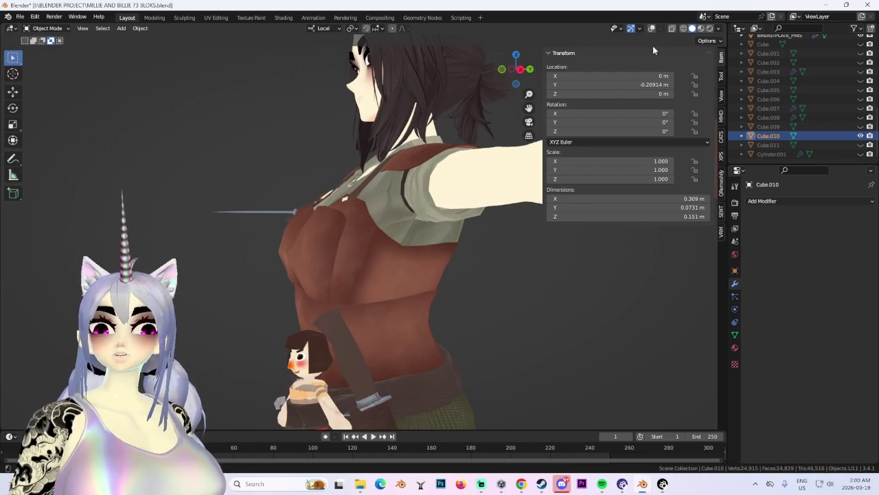
{"action": "left_click", "coordinate": [651, 28]}
Inspect the breastplate from the front, right side and above, then enter Edit Mode on it.
{"action": "mouse_move", "coordinate": [332, 243]}
{"action": "middle_mouse_down"}
{"action": "mouse_move", "coordinate": [445, 258]}
{"action": "mouse_move", "coordinate": [525, 255]}
{"action": "middle_mouse_up"}
{"action": "mouse_move", "coordinate": [461, 228]}
{"action": "middle_mouse_down"}
{"action": "mouse_move", "coordinate": [398, 249]}
{"action": "mouse_move", "coordinate": [311, 252]}
{"action": "middle_mouse_up"}
{"action": "scroll", "coordinate": [311, 252], "scroll_direction": "down", "scroll_amount": 3}
{"action": "mouse_move", "coordinate": [367, 242]}
{"action": "middle_mouse_down"}
{"action": "mouse_move", "coordinate": [516, 290]}
{"action": "mouse_move", "coordinate": [435, 274]}
{"action": "middle_mouse_up"}
{"action": "key", "text": "h"}
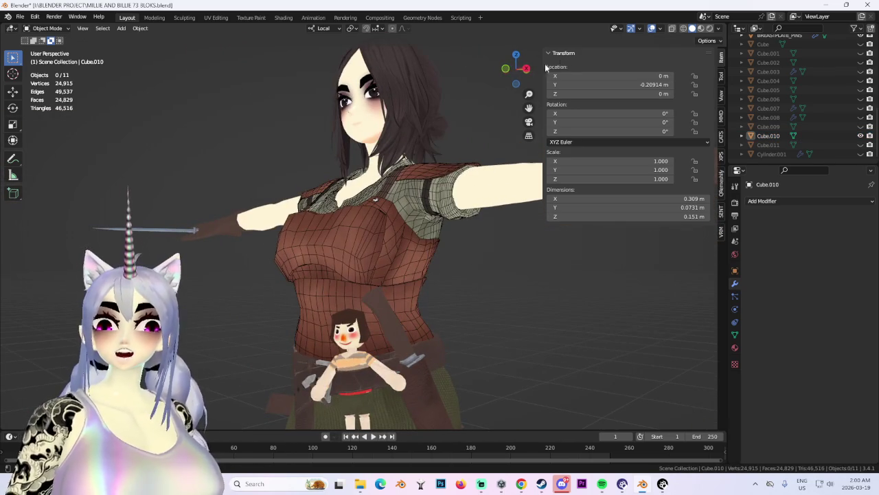
{"action": "left_click", "coordinate": [527, 68]}
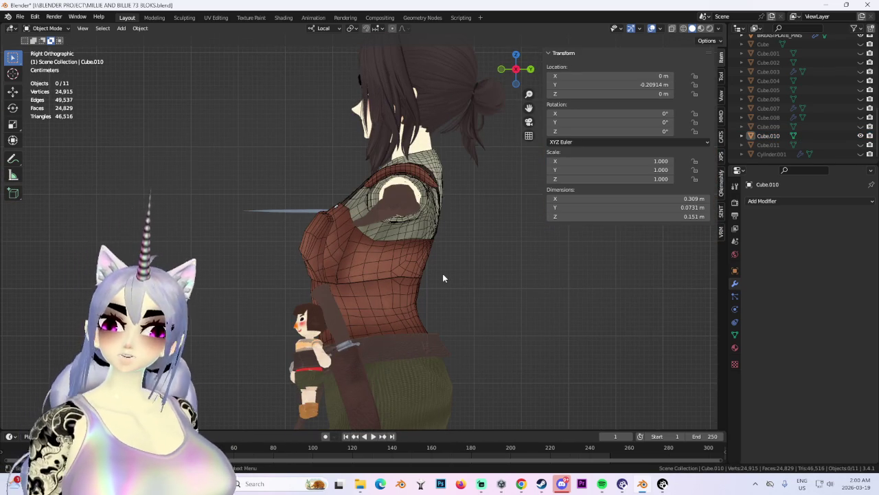
{"action": "mouse_move", "coordinate": [443, 273]}
{"action": "middle_mouse_down"}
{"action": "mouse_move", "coordinate": [429, 212]}
{"action": "mouse_move", "coordinate": [412, 236]}
{"action": "mouse_move", "coordinate": [396, 212]}
{"action": "mouse_move", "coordinate": [437, 256]}
{"action": "middle_mouse_up"}
{"action": "scroll", "coordinate": [413, 236], "scroll_direction": "up", "scroll_amount": 3}
{"action": "scroll", "coordinate": [496, 248], "scroll_direction": "down", "scroll_amount": 2}
{"action": "mouse_move", "coordinate": [497, 252]}
{"action": "middle_mouse_down"}
{"action": "mouse_move", "coordinate": [487, 291]}
{"action": "mouse_move", "coordinate": [506, 310]}
{"action": "mouse_move", "coordinate": [489, 288]}
{"action": "mouse_move", "coordinate": [403, 295]}
{"action": "middle_mouse_up"}
{"action": "mouse_move", "coordinate": [352, 232]}
{"action": "middle_mouse_down"}
{"action": "mouse_move", "coordinate": [534, 275]}
{"action": "mouse_move", "coordinate": [415, 214]}
{"action": "middle_mouse_up"}
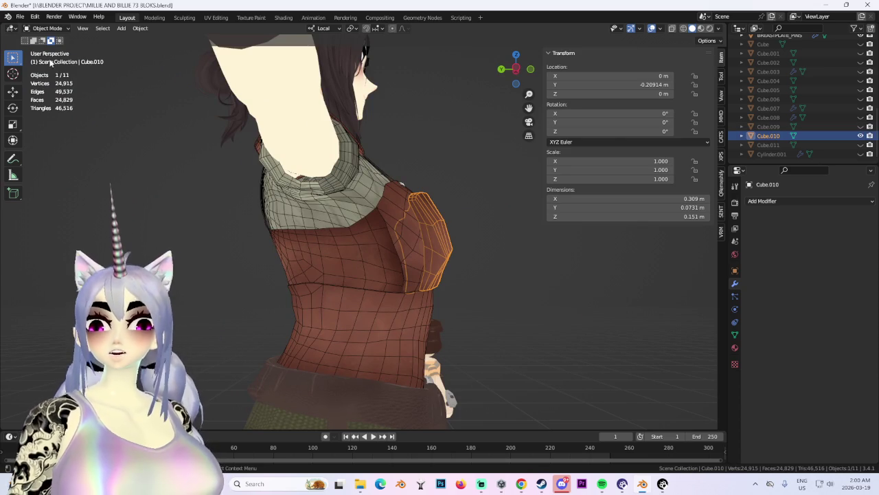
{"action": "key", "text": "Tab"}
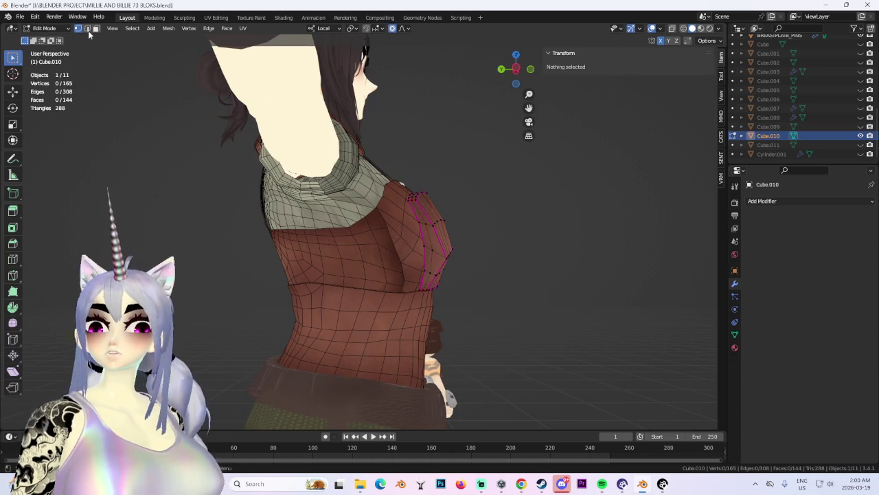
In front view with X-ray, delete the left-half faces of the breastplate.
{"action": "middle_click_drag", "start_coordinate": [425, 110], "coordinate": [597, 133]}
{"action": "left_click", "coordinate": [513, 69]}
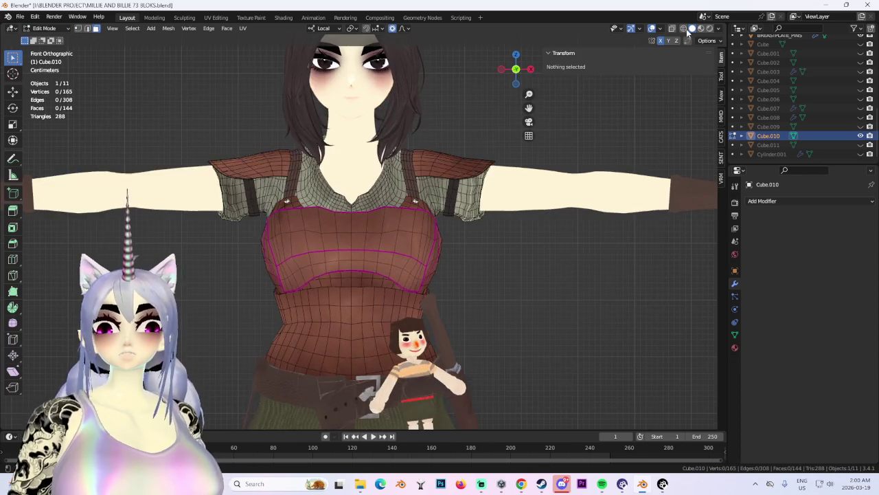
{"action": "key", "text": "alt+z"}
{"action": "left_click_drag", "start_coordinate": [167, 145], "coordinate": [351, 373]}
{"action": "scroll", "coordinate": [351, 288], "scroll_direction": "up", "scroll_amount": 3}
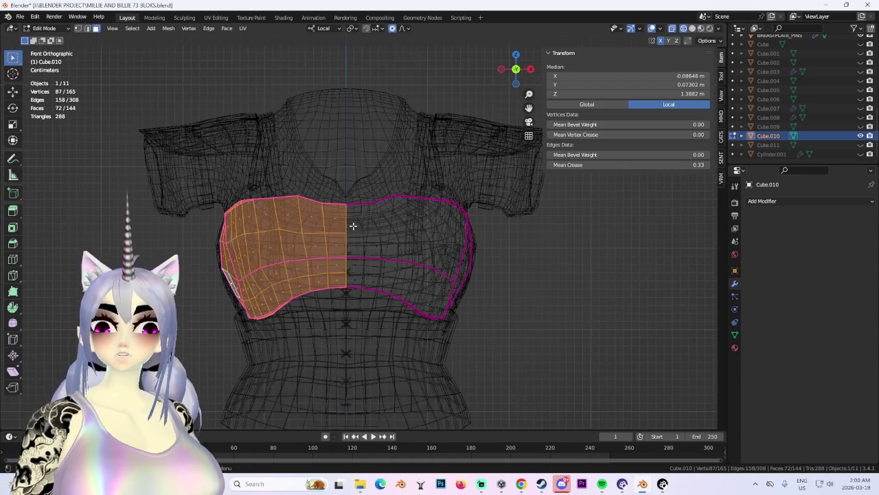
{"action": "scroll", "coordinate": [351, 253], "scroll_direction": "down", "scroll_amount": 1}
{"action": "key", "text": "x"}
{"action": "left_click", "coordinate": [351, 253]}
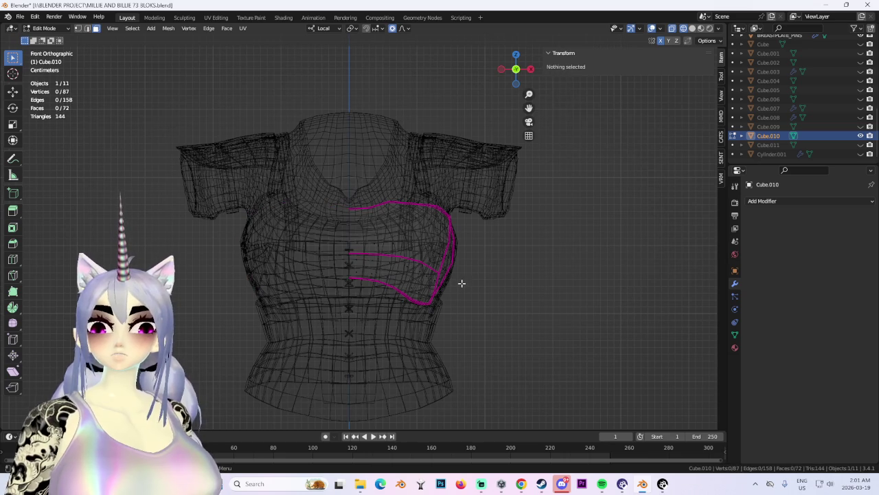
Add a Mirror modifier, then invert the selection and delete the other half's faces.
{"action": "left_click", "coordinate": [782, 201]}
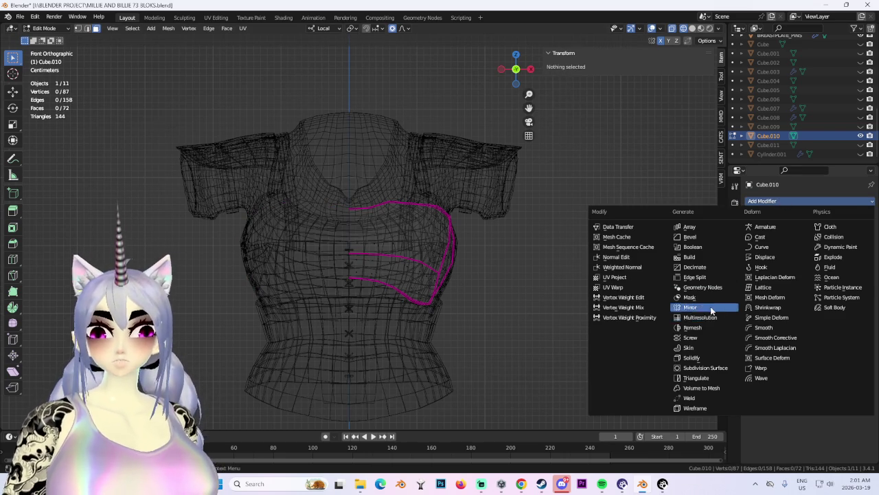
{"action": "left_click", "coordinate": [711, 311]}
{"action": "key", "text": "a"}
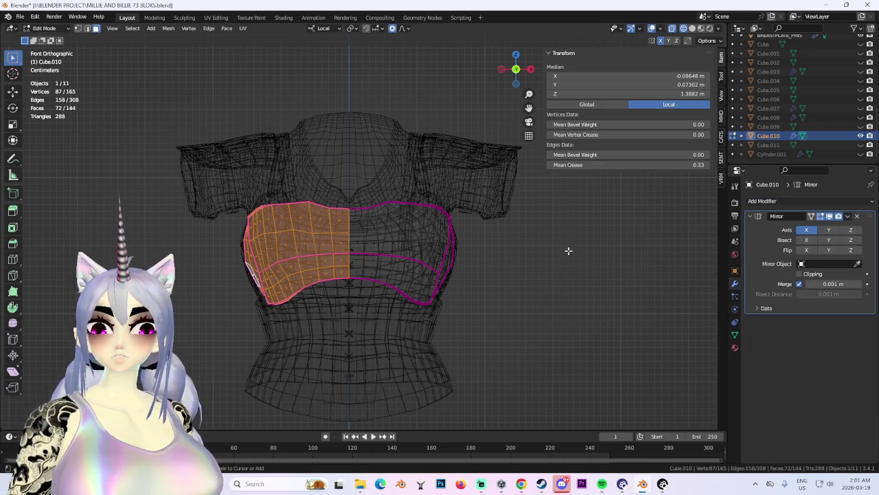
{"action": "left_click", "coordinate": [131, 28]}
{"action": "left_click", "coordinate": [140, 69]}
{"action": "key", "text": "x"}
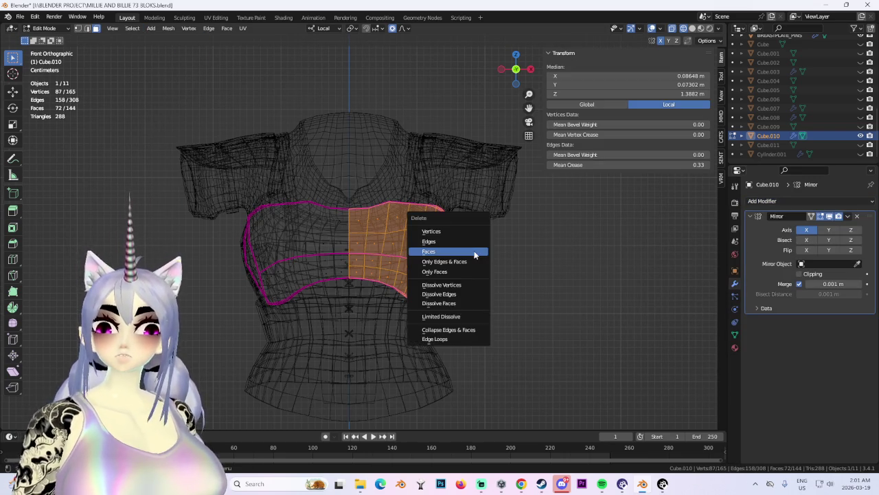
{"action": "left_click", "coordinate": [472, 250]}
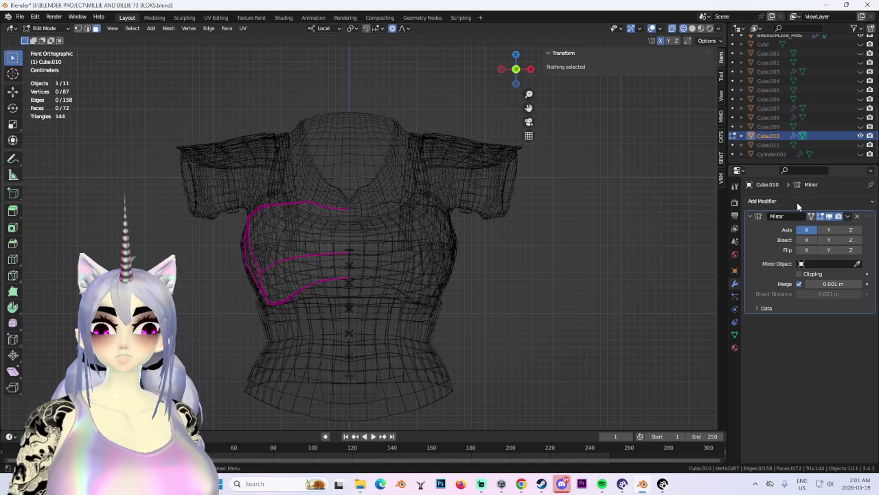
Apply the Mirror modifier in Object Mode and return to Edit Mode.
{"action": "key", "text": "a"}
{"action": "key", "text": "Tab"}
{"action": "left_click", "coordinate": [460, 216]}
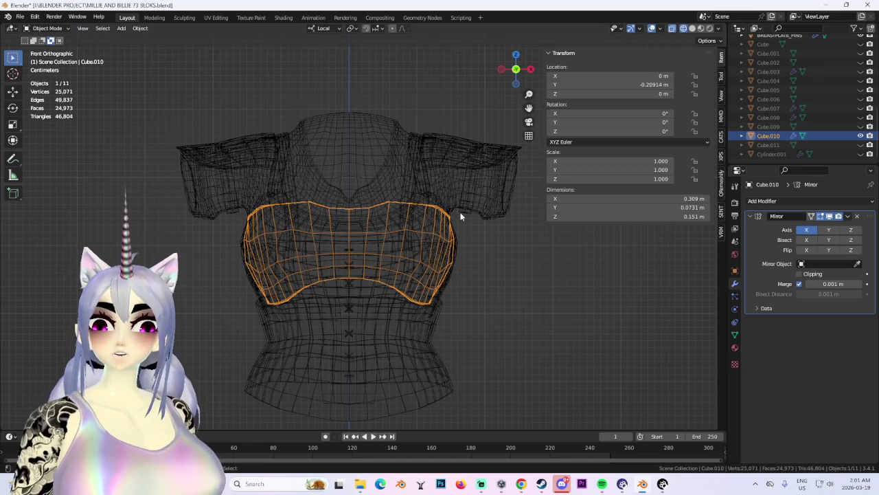
{"action": "key", "text": "ctrl+a"}
{"action": "left_click", "coordinate": [47, 29]}
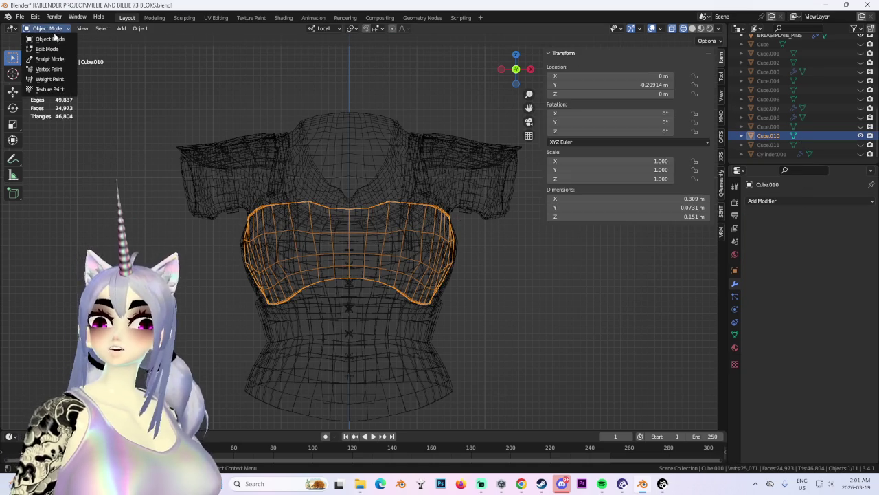
{"action": "left_click", "coordinate": [46, 51]}
Delete the right-half faces again and add a fresh X-axis Mirror modifier.
{"action": "left_click_drag", "start_coordinate": [342, 176], "coordinate": [503, 389]}
{"action": "key", "text": "x"}
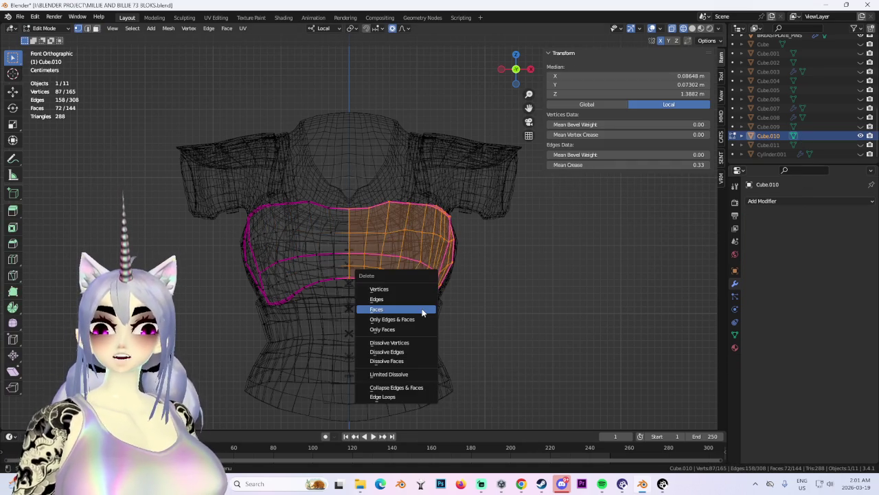
{"action": "left_click", "coordinate": [422, 309]}
{"action": "left_click", "coordinate": [789, 201]}
{"action": "left_click", "coordinate": [638, 260]}
{"action": "key", "text": "shift+z"}
{"action": "middle_click_drag", "start_coordinate": [426, 227], "coordinate": [454, 252]}
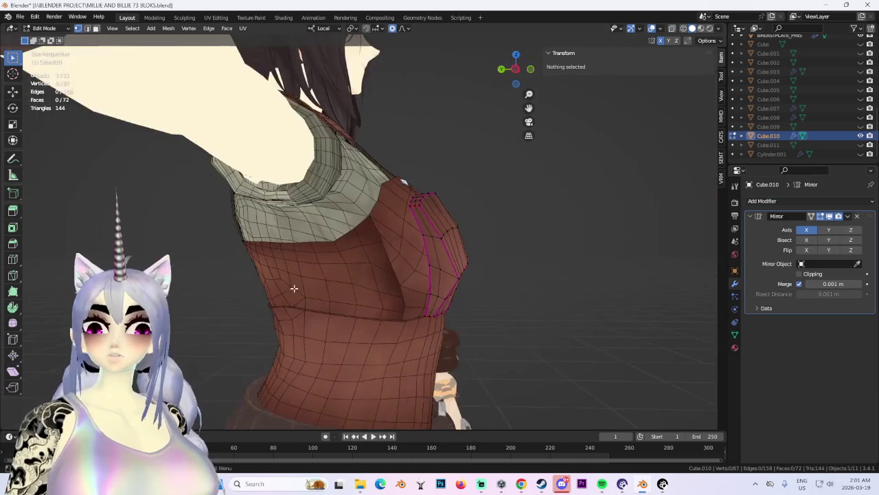
Select the edge loop along the breastplate's side and trial-move it along X, then cancel.
{"action": "left_click", "coordinate": [96, 28]}
{"action": "mouse_move", "coordinate": [329, 179]}
{"action": "middle_mouse_down"}
{"action": "mouse_move", "coordinate": [352, 185]}
{"action": "mouse_move", "coordinate": [312, 225]}
{"action": "middle_mouse_up"}
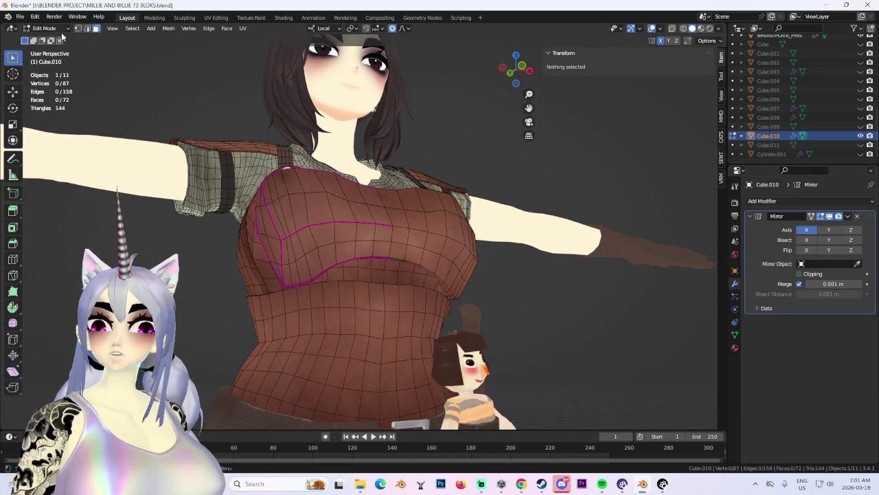
{"action": "middle_click_drag", "start_coordinate": [110, 63], "coordinate": [288, 251]}
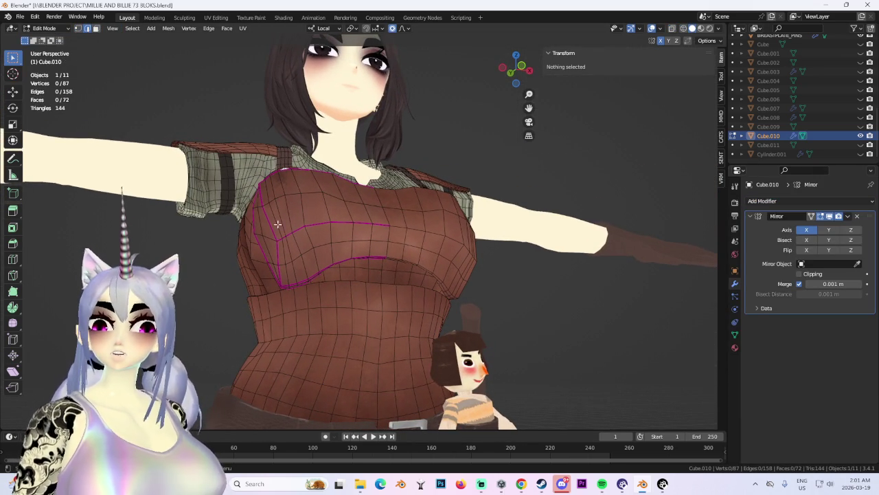
{"action": "left_click", "coordinate": [259, 235], "text": "alt"}
{"action": "key", "text": "g"}
{"action": "key", "text": "x"}
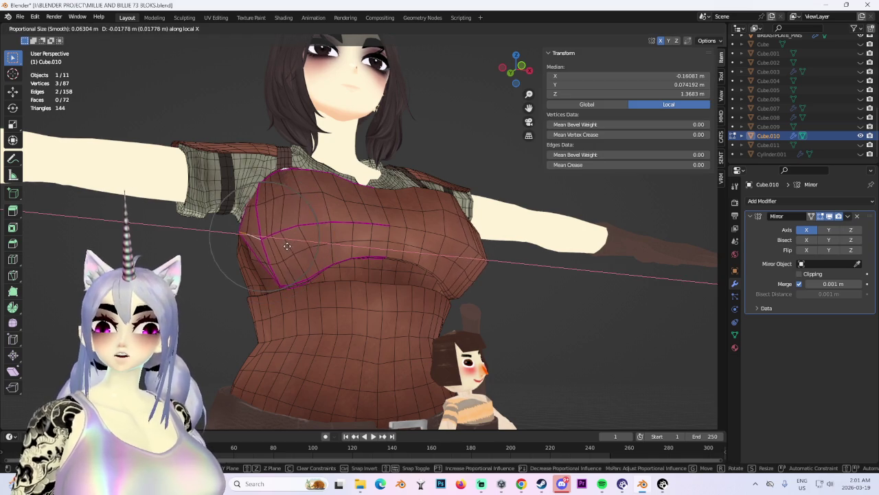
{"action": "key", "text": "Escape"}
Nudge the side edge loop and a single edge vertex along the X axis.
{"action": "mouse_move", "coordinate": [283, 251]}
{"action": "middle_mouse_down"}
{"action": "mouse_move", "coordinate": [302, 275]}
{"action": "mouse_move", "coordinate": [354, 279]}
{"action": "middle_mouse_up"}
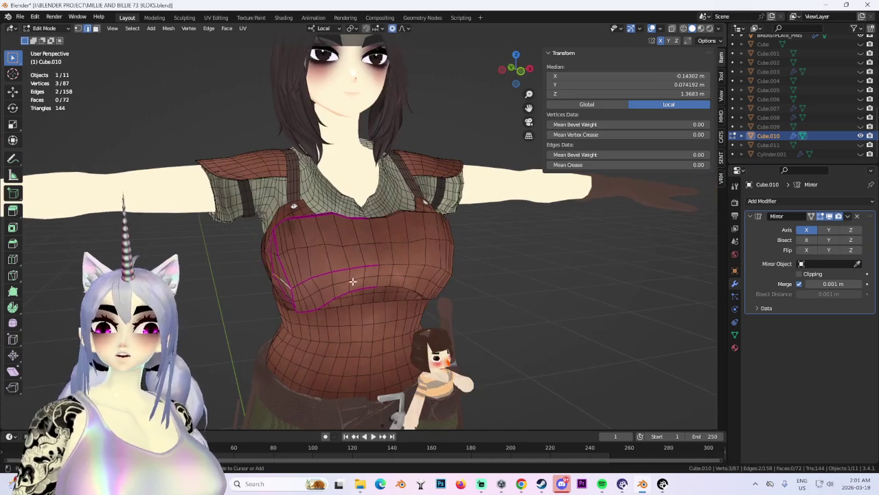
{"action": "key", "text": "g"}
{"action": "key", "text": "x"}
{"action": "mouse_move", "coordinate": [356, 287]}
{"action": "middle_mouse_down"}
{"action": "mouse_move", "coordinate": [402, 295]}
{"action": "mouse_move", "coordinate": [342, 296]}
{"action": "middle_mouse_up"}
{"action": "middle_click_drag", "start_coordinate": [276, 238], "coordinate": [277, 265]}
{"action": "middle_click_drag", "start_coordinate": [308, 288], "coordinate": [298, 292]}
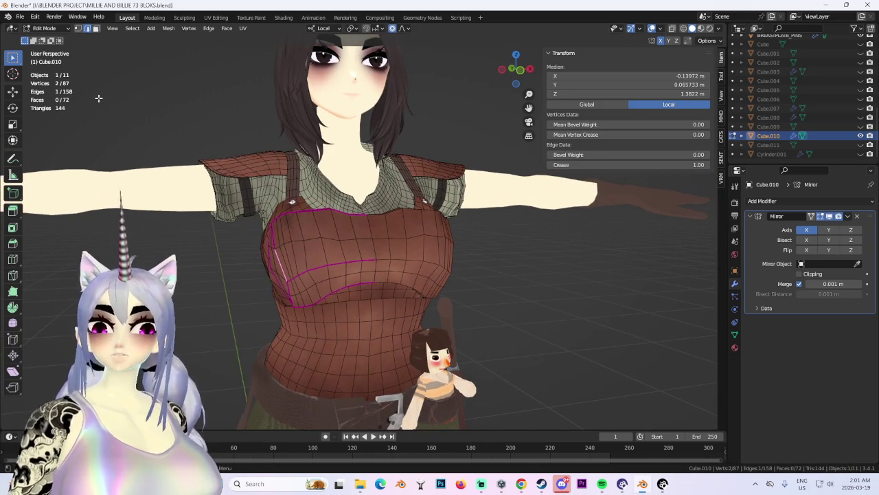
{"action": "left_click", "coordinate": [288, 280]}
{"action": "key", "text": "g"}
{"action": "key", "text": "x"}
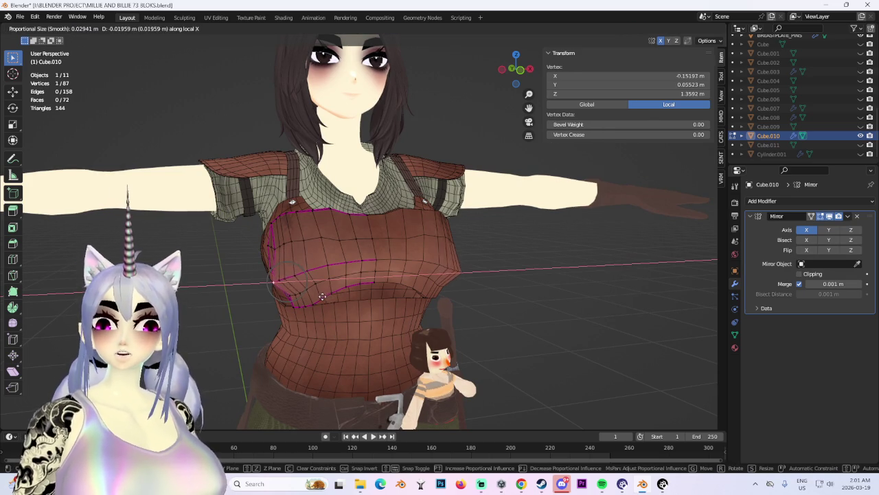
{"action": "left_click", "coordinate": [324, 295]}
Select a thin face on the chest and rotate it slightly.
{"action": "mouse_move", "coordinate": [324, 296]}
{"action": "middle_mouse_down"}
{"action": "mouse_move", "coordinate": [375, 298]}
{"action": "mouse_move", "coordinate": [475, 282]}
{"action": "middle_mouse_up"}
{"action": "scroll", "coordinate": [449, 279], "scroll_direction": "up", "scroll_amount": 3}
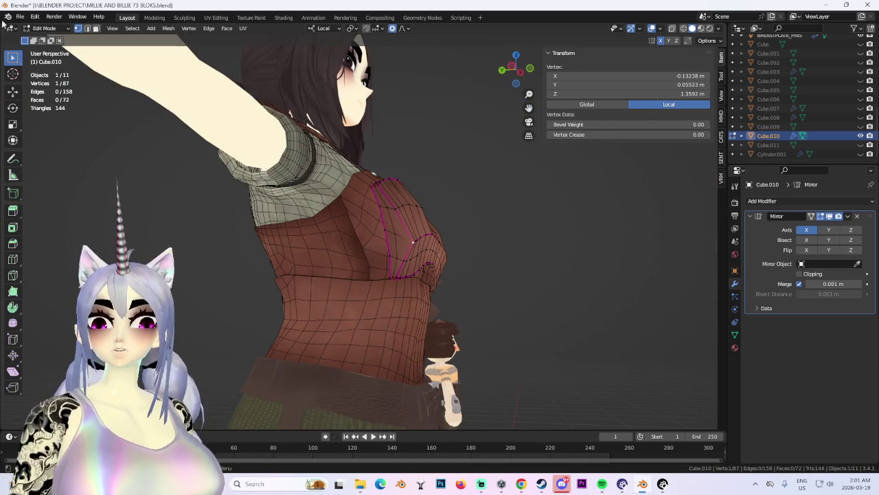
{"action": "left_click", "coordinate": [96, 29]}
{"action": "left_click", "coordinate": [401, 206]}
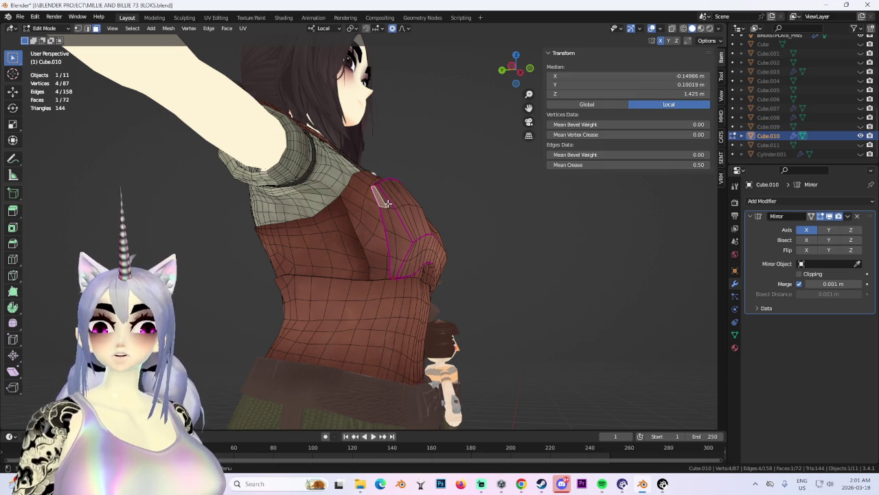
{"action": "mouse_move", "coordinate": [399, 266]}
{"action": "middle_mouse_down"}
{"action": "mouse_move", "coordinate": [440, 261]}
{"action": "mouse_move", "coordinate": [418, 251]}
{"action": "middle_mouse_up"}
{"action": "key", "text": "r"}
{"action": "left_click", "coordinate": [398, 258]}
Scale the shoulder strap faces to 0.4733 along local Y with smooth proportional falloff.
{"action": "middle_click_drag", "start_coordinate": [467, 235], "coordinate": [465, 229]}
{"action": "key", "text": "e"}
{"action": "key", "text": "Escape"}
{"action": "key", "text": "ctrl+z"}
{"action": "mouse_move", "coordinate": [382, 254]}
{"action": "middle_mouse_down"}
{"action": "mouse_move", "coordinate": [467, 232]}
{"action": "mouse_move", "coordinate": [419, 269]}
{"action": "middle_mouse_up"}
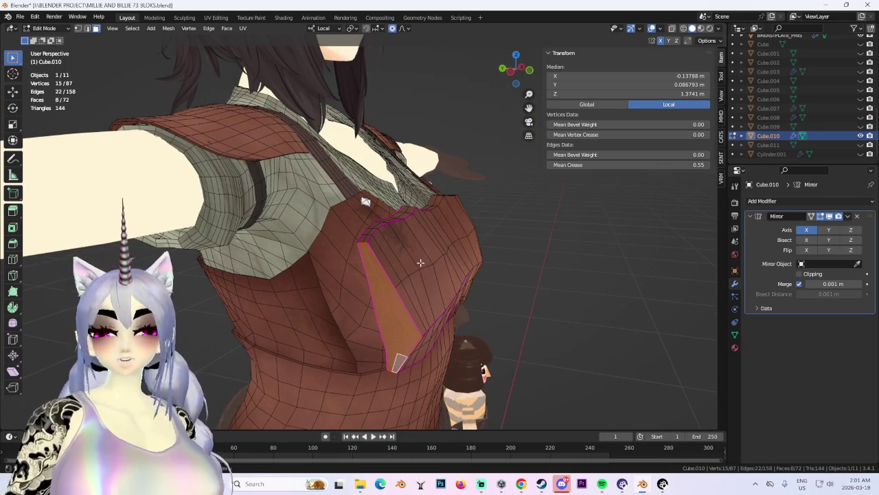
{"action": "key", "text": "s"}
{"action": "key", "text": "y"}
{"action": "key", "text": "y"}
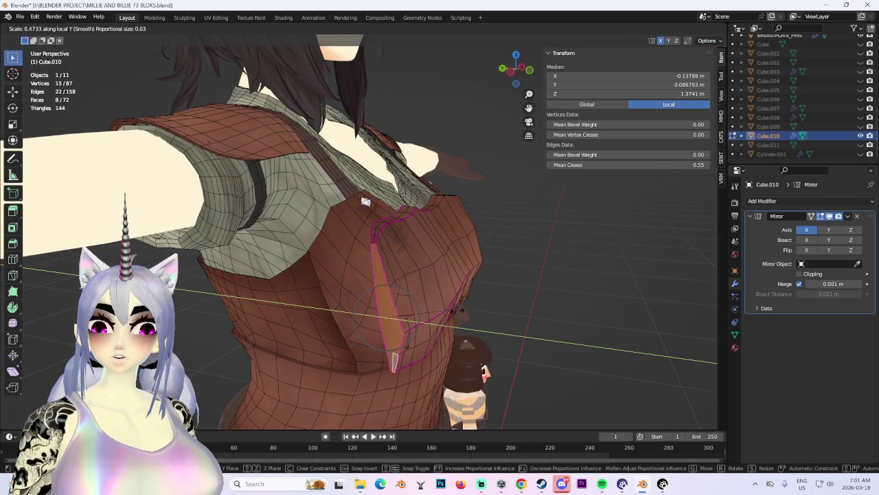
{"action": "left_click", "coordinate": [366, 201]}
{"action": "mouse_move", "coordinate": [366, 201]}
{"action": "middle_mouse_down"}
{"action": "mouse_move", "coordinate": [498, 300]}
{"action": "mouse_move", "coordinate": [399, 314]}
{"action": "mouse_move", "coordinate": [488, 278]}
{"action": "mouse_move", "coordinate": [446, 212]}
{"action": "mouse_move", "coordinate": [421, 198]}
{"action": "middle_mouse_up"}
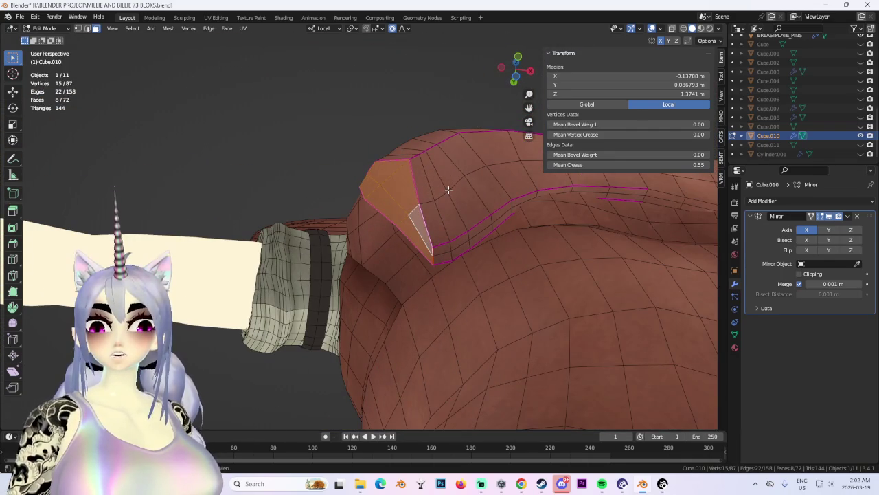
Try scaling the strap edges along local Z, cancel, and look under the armhole.
{"action": "key", "text": "s"}
{"action": "key", "text": "y"}
{"action": "key", "text": "z"}
{"action": "mouse_move", "coordinate": [520, 211]}
{"action": "middle_mouse_down"}
{"action": "mouse_move", "coordinate": [492, 204]}
{"action": "mouse_move", "coordinate": [471, 255]}
{"action": "middle_mouse_up"}
{"action": "right_click", "coordinate": [431, 245]}
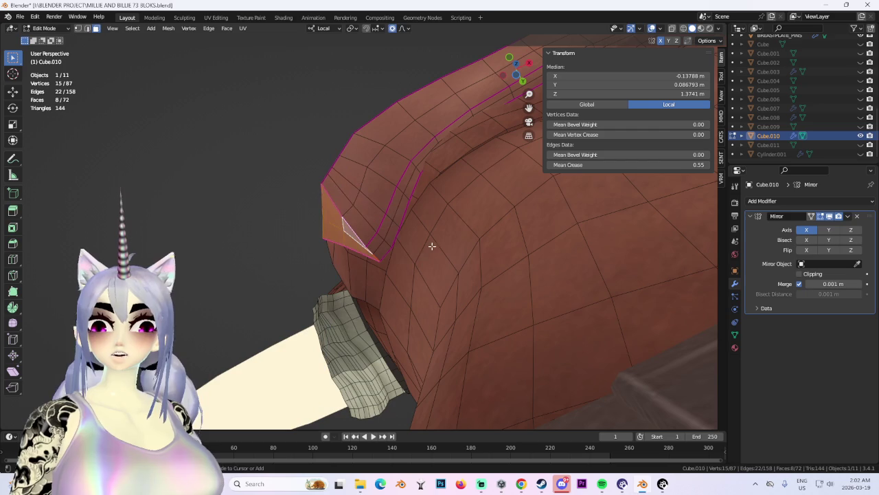
{"action": "middle_click_drag", "start_coordinate": [425, 207], "coordinate": [513, 79]}
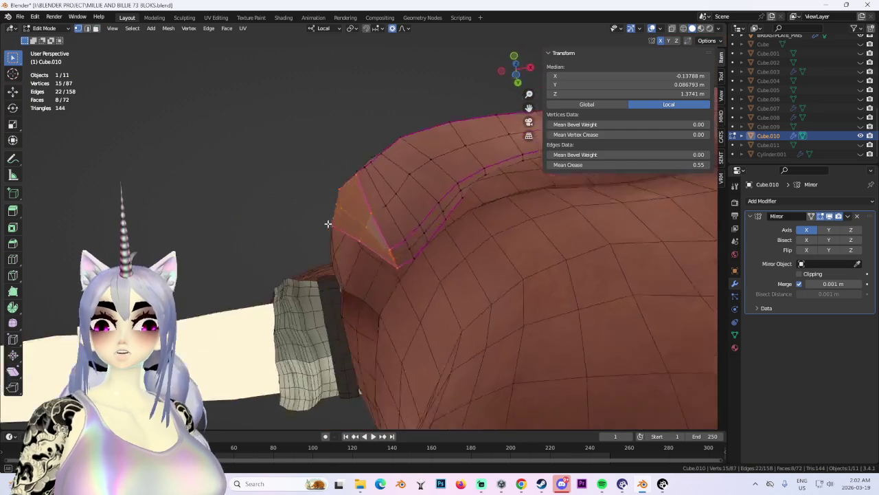
{"action": "left_click_drag", "start_coordinate": [513, 79], "coordinate": [522, 61]}
{"action": "mouse_move", "coordinate": [516, 77]}
{"action": "middle_mouse_down"}
{"action": "mouse_move", "coordinate": [392, 193]}
{"action": "mouse_move", "coordinate": [419, 160]}
{"action": "middle_mouse_up"}
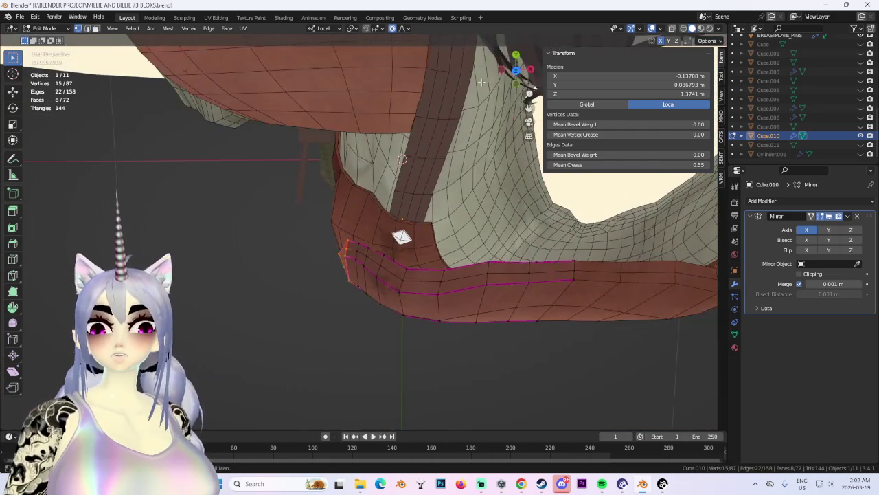
Narrow the armhole edge loop along local Y in Bottom orthographic wireframe view.
{"action": "left_click", "coordinate": [515, 56]}
{"action": "left_click", "coordinate": [683, 30]}
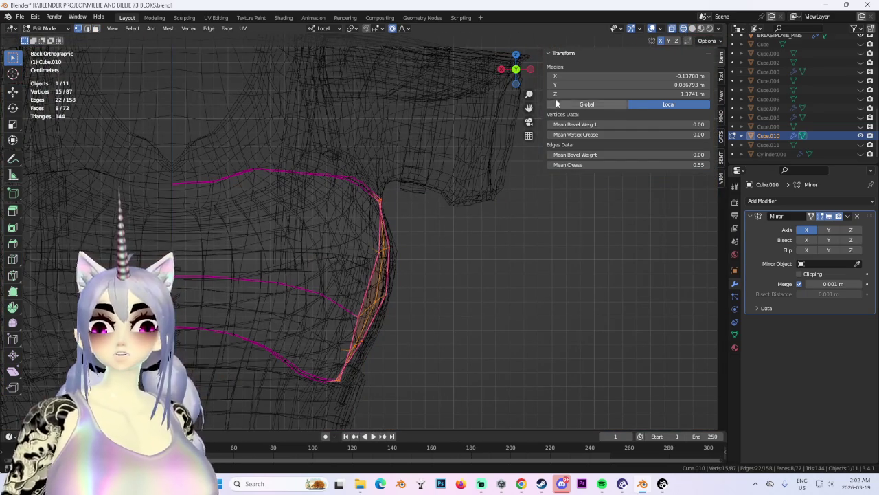
{"action": "left_click", "coordinate": [516, 84]}
{"action": "key", "text": "s"}
{"action": "key", "text": "y"}
{"action": "key", "text": "y"}
{"action": "key", "text": "y"}
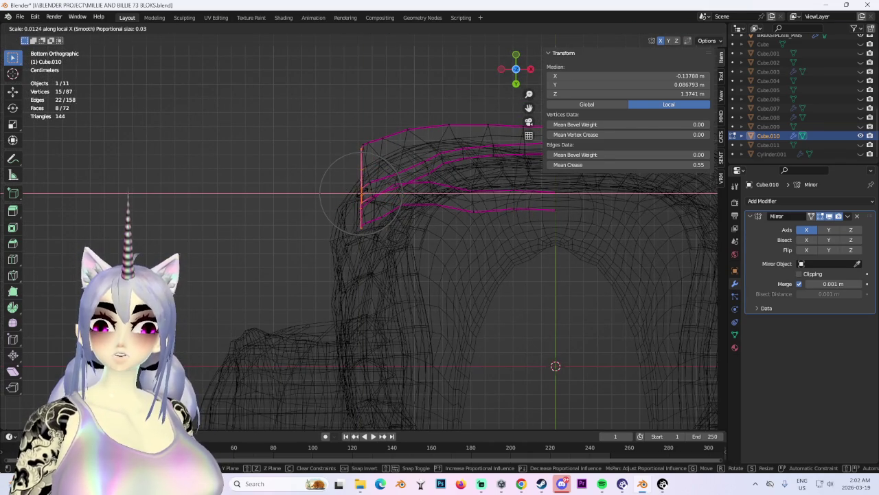
{"action": "key", "text": "Return"}
{"action": "key", "text": "shift+z"}
{"action": "mouse_move", "coordinate": [360, 194]}
{"action": "middle_mouse_down"}
{"action": "mouse_move", "coordinate": [349, 234]}
{"action": "mouse_move", "coordinate": [358, 223]}
{"action": "mouse_move", "coordinate": [458, 202]}
{"action": "mouse_move", "coordinate": [442, 248]}
{"action": "mouse_move", "coordinate": [452, 304]}
{"action": "mouse_move", "coordinate": [362, 249]}
{"action": "mouse_move", "coordinate": [413, 252]}
{"action": "mouse_move", "coordinate": [422, 265]}
{"action": "mouse_move", "coordinate": [393, 256]}
{"action": "middle_mouse_up"}
Shift the armhole edges along X, tilt them, and pull them back along local Y.
{"action": "key", "text": "g"}
{"action": "key", "text": "x"}
{"action": "left_click", "coordinate": [463, 250]}
{"action": "key", "text": "r"}
{"action": "left_click", "coordinate": [451, 269]}
{"action": "key", "text": "g"}
{"action": "left_click", "coordinate": [437, 309]}
{"action": "key", "text": "g"}
{"action": "key", "text": "y"}
{"action": "key", "text": "y"}
{"action": "left_click", "coordinate": [391, 294]}
{"action": "scroll", "coordinate": [362, 248], "scroll_direction": "up", "scroll_amount": 4}
{"action": "mouse_move", "coordinate": [461, 260]}
{"action": "middle_mouse_down"}
{"action": "mouse_move", "coordinate": [379, 200]}
{"action": "mouse_move", "coordinate": [377, 182]}
{"action": "mouse_move", "coordinate": [424, 224]}
{"action": "mouse_move", "coordinate": [463, 236]}
{"action": "mouse_move", "coordinate": [347, 236]}
{"action": "mouse_move", "coordinate": [440, 220]}
{"action": "mouse_move", "coordinate": [427, 199]}
{"action": "mouse_move", "coordinate": [424, 243]}
{"action": "mouse_move", "coordinate": [398, 239]}
{"action": "mouse_move", "coordinate": [390, 251]}
{"action": "mouse_move", "coordinate": [268, 277]}
{"action": "mouse_move", "coordinate": [385, 275]}
{"action": "mouse_move", "coordinate": [346, 273]}
{"action": "mouse_move", "coordinate": [393, 313]}
{"action": "mouse_move", "coordinate": [296, 330]}
{"action": "mouse_move", "coordinate": [359, 291]}
{"action": "mouse_move", "coordinate": [424, 214]}
{"action": "mouse_move", "coordinate": [602, 279]}
{"action": "mouse_move", "coordinate": [621, 263]}
{"action": "mouse_move", "coordinate": [488, 254]}
{"action": "mouse_move", "coordinate": [549, 261]}
{"action": "mouse_move", "coordinate": [684, 10]}
{"action": "mouse_move", "coordinate": [522, 207]}
{"action": "mouse_move", "coordinate": [481, 227]}
{"action": "mouse_move", "coordinate": [563, 236]}
{"action": "mouse_move", "coordinate": [629, 280]}
{"action": "mouse_move", "coordinate": [577, 255]}
{"action": "mouse_move", "coordinate": [508, 263]}
{"action": "mouse_move", "coordinate": [579, 270]}
{"action": "mouse_move", "coordinate": [447, 246]}
{"action": "mouse_move", "coordinate": [439, 260]}
{"action": "middle_mouse_up"}
Deselect the edges and view the whole textured character from the front.
{"action": "left_click", "coordinate": [602, 278]}
{"action": "mouse_move", "coordinate": [540, 275]}
{"action": "middle_mouse_down"}
{"action": "mouse_move", "coordinate": [597, 255]}
{"action": "mouse_move", "coordinate": [493, 268]}
{"action": "mouse_move", "coordinate": [566, 269]}
{"action": "mouse_move", "coordinate": [473, 257]}
{"action": "mouse_move", "coordinate": [581, 252]}
{"action": "mouse_move", "coordinate": [556, 259]}
{"action": "middle_mouse_up"}
{"action": "scroll", "coordinate": [566, 269], "scroll_direction": "down", "scroll_amount": 2}
{"action": "scroll", "coordinate": [556, 258], "scroll_direction": "up", "scroll_amount": 2}
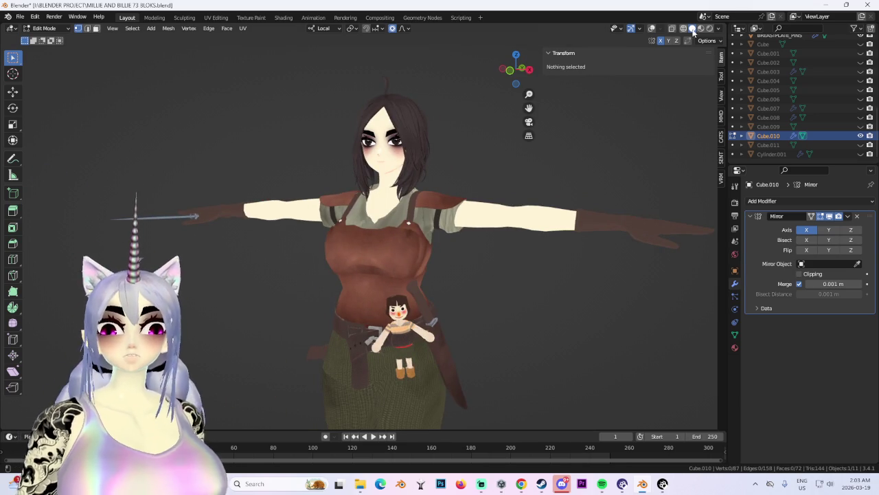
Cycle the viewport shading through X-ray and wireframe, ending in Material Preview.
{"action": "left_click", "coordinate": [670, 30]}
{"action": "left_click", "coordinate": [683, 30]}
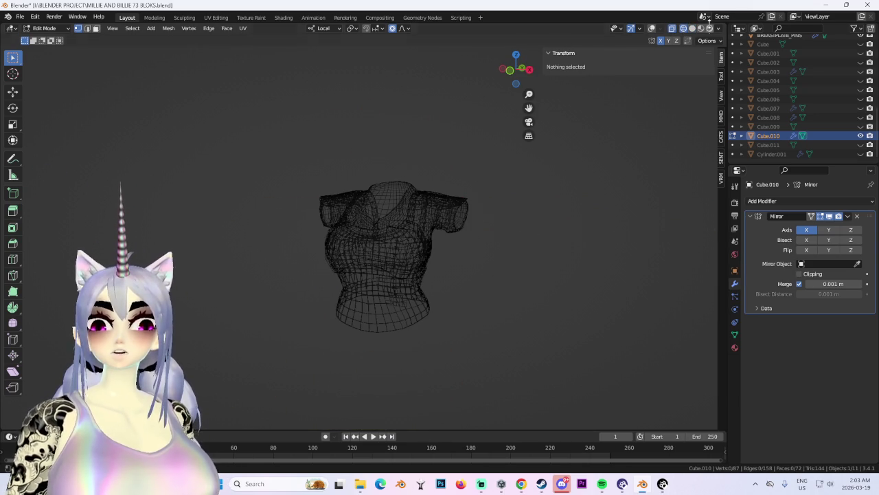
{"action": "left_click", "coordinate": [692, 29]}
{"action": "left_click", "coordinate": [701, 28]}
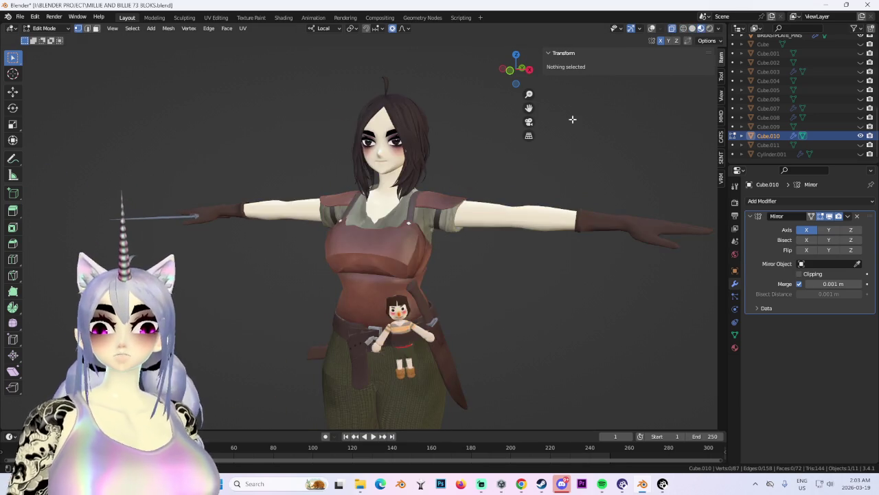
{"action": "scroll", "coordinate": [407, 243], "scroll_direction": "up", "scroll_amount": 3}
{"action": "scroll", "coordinate": [406, 243], "scroll_direction": "up", "scroll_amount": 1}
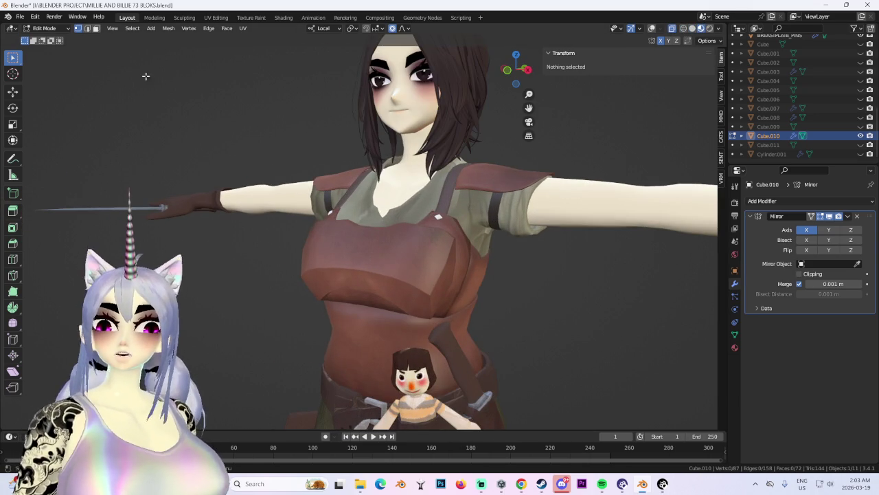
Switch to Object Mode and orbit around the character.
{"action": "left_click", "coordinate": [44, 28]}
{"action": "left_click", "coordinate": [47, 39]}
{"action": "scroll", "coordinate": [408, 243], "scroll_direction": "down", "scroll_amount": 2}
{"action": "scroll", "coordinate": [363, 265], "scroll_direction": "down", "scroll_amount": 1}
{"action": "scroll", "coordinate": [352, 275], "scroll_direction": "down", "scroll_amount": 1}
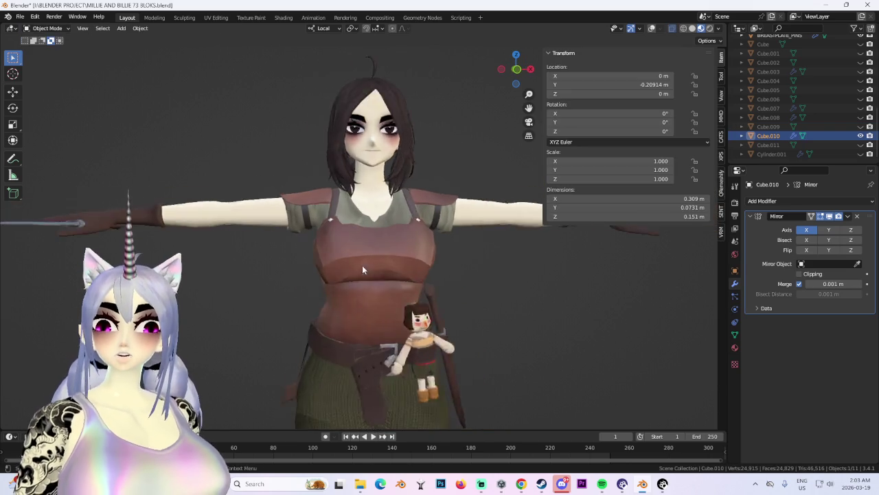
{"action": "scroll", "coordinate": [282, 259], "scroll_direction": "down", "scroll_amount": 1}
{"action": "mouse_move", "coordinate": [282, 259]}
{"action": "middle_mouse_down"}
{"action": "mouse_move", "coordinate": [437, 253]}
{"action": "mouse_move", "coordinate": [412, 253]}
{"action": "mouse_move", "coordinate": [447, 261]}
{"action": "mouse_move", "coordinate": [318, 236]}
{"action": "mouse_move", "coordinate": [395, 297]}
{"action": "mouse_move", "coordinate": [417, 253]}
{"action": "mouse_move", "coordinate": [439, 247]}
{"action": "mouse_move", "coordinate": [408, 249]}
{"action": "middle_mouse_up"}
{"action": "scroll", "coordinate": [395, 297], "scroll_direction": "up", "scroll_amount": 4}
{"action": "scroll", "coordinate": [408, 249], "scroll_direction": "down", "scroll_amount": 3}
{"action": "scroll", "coordinate": [533, 249], "scroll_direction": "up", "scroll_amount": 1}
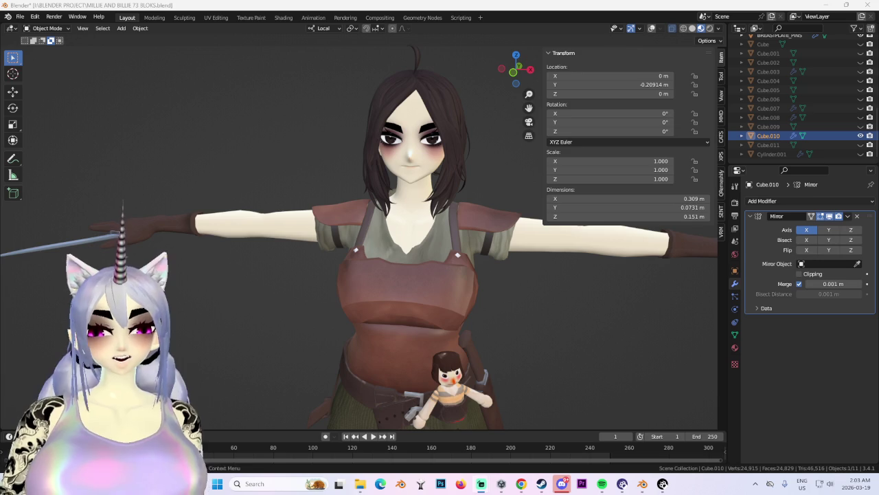
{"action": "scroll", "coordinate": [457, 270], "scroll_direction": "down", "scroll_amount": 3}
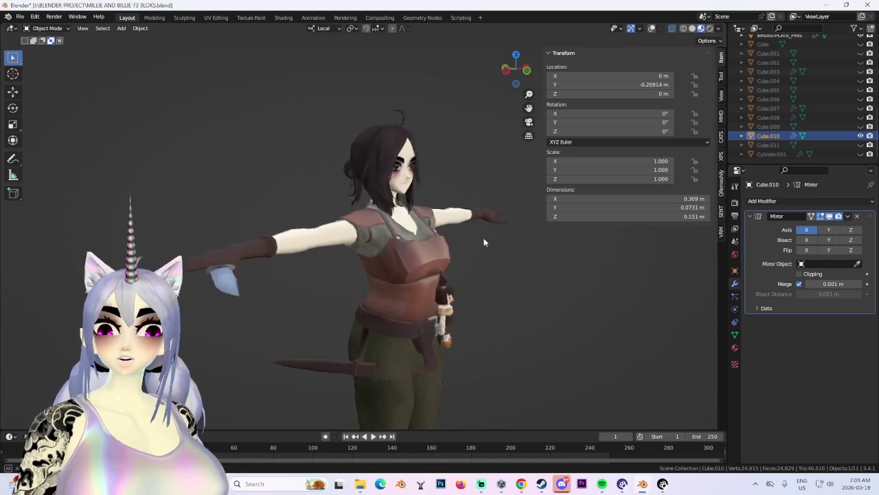
Add a 2 m cube, Cube.012, at the scene origin.
{"action": "left_click", "coordinate": [51, 29]}
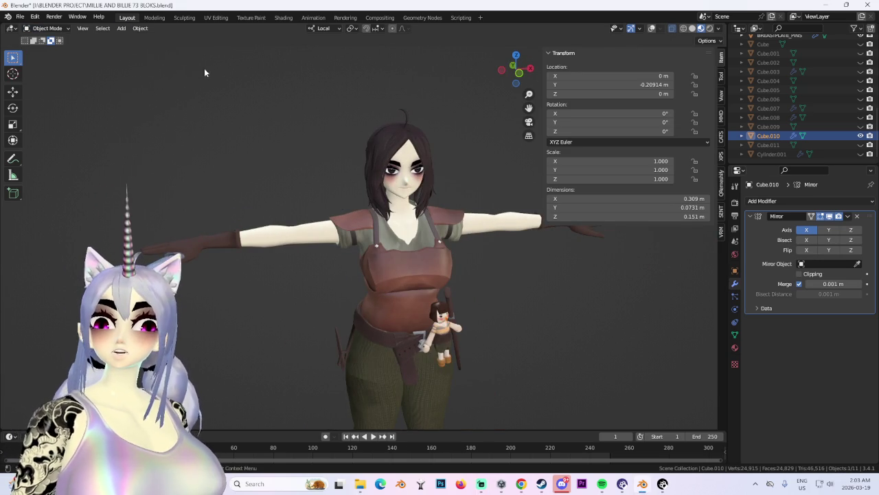
{"action": "left_click", "coordinate": [121, 28]}
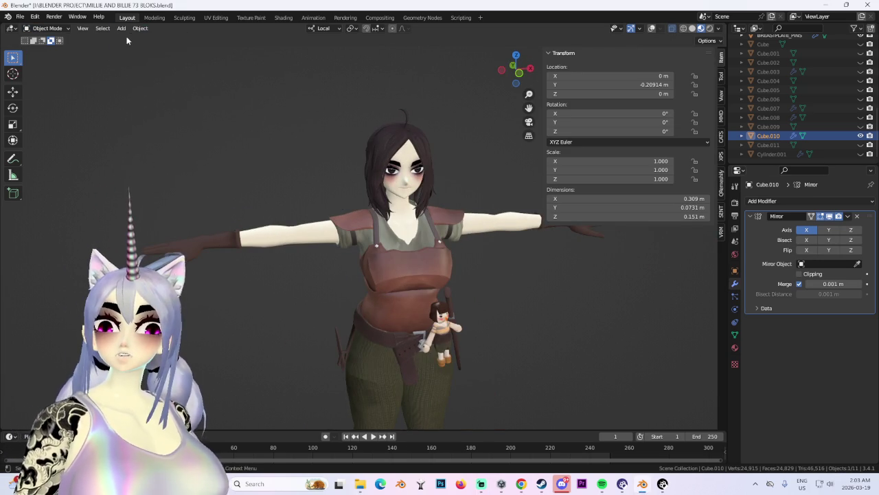
{"action": "left_click", "coordinate": [121, 28]}
{"action": "left_click", "coordinate": [220, 49]}
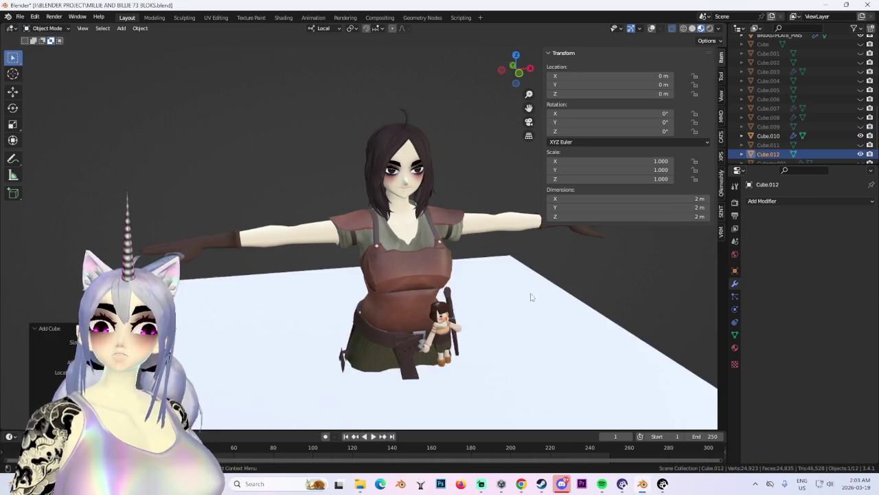
Scale the cube along Z to flatten it to 0.516 m tall.
{"action": "scroll", "coordinate": [464, 344], "scroll_direction": "down", "scroll_amount": 3}
{"action": "scroll", "coordinate": [461, 339], "scroll_direction": "down", "scroll_amount": 2}
{"action": "scroll", "coordinate": [464, 343], "scroll_direction": "down", "scroll_amount": 2}
{"action": "middle_click_drag", "start_coordinate": [464, 343], "coordinate": [518, 281]}
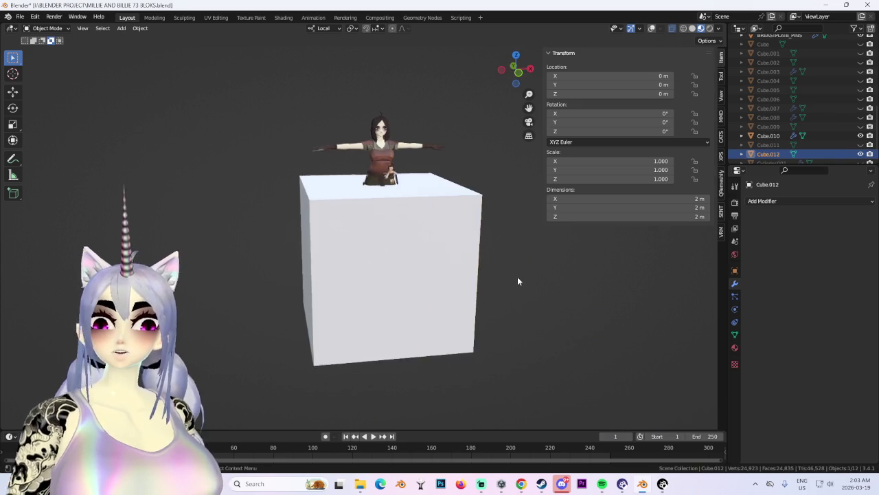
{"action": "key", "text": "z"}
{"action": "left_click", "coordinate": [412, 280]}
Raise the flattened cube along Z to about 2.03 m, above the character's head.
{"action": "key", "text": "g"}
{"action": "key", "text": "z"}
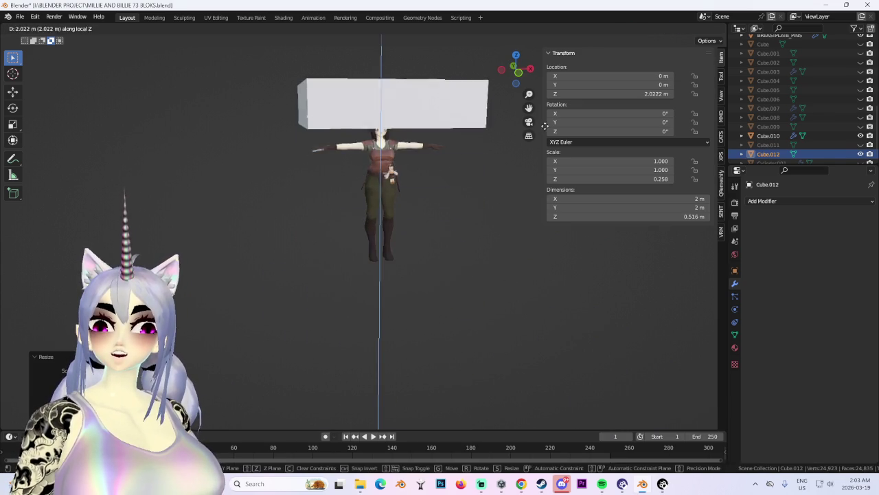
{"action": "left_click", "coordinate": [439, 245]}
{"action": "middle_click_drag", "start_coordinate": [440, 249], "coordinate": [243, 94]}
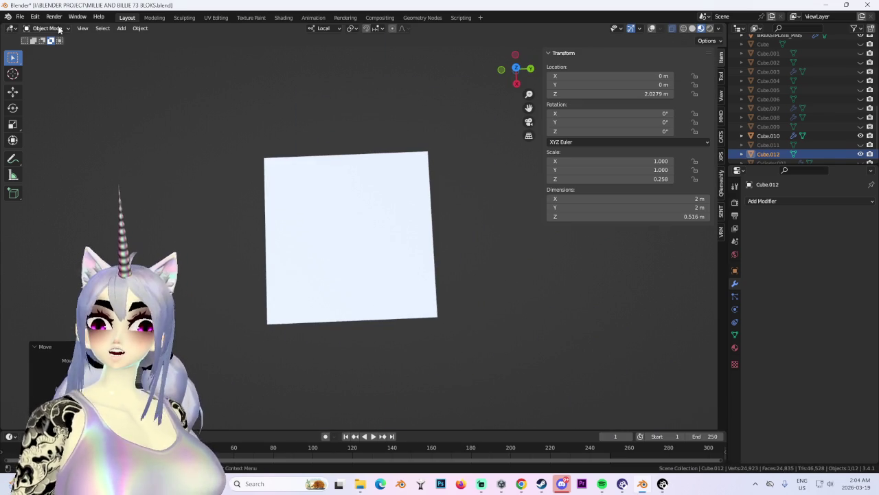
Reselect Cube.012 and enter Edit Mode on its mesh.
{"action": "left_click", "coordinate": [42, 51]}
{"action": "key", "text": "h"}
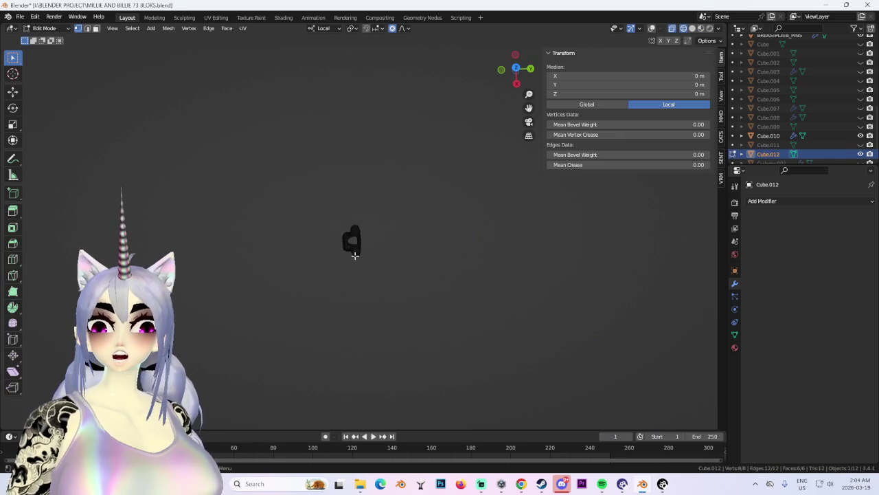
{"action": "key", "text": "Tab"}
{"action": "mouse_move", "coordinate": [405, 185]}
{"action": "middle_mouse_down"}
{"action": "mouse_move", "coordinate": [386, 232]}
{"action": "mouse_move", "coordinate": [338, 93]}
{"action": "middle_mouse_up"}
{"action": "left_click", "coordinate": [168, 42]}
{"action": "left_click", "coordinate": [390, 107]}
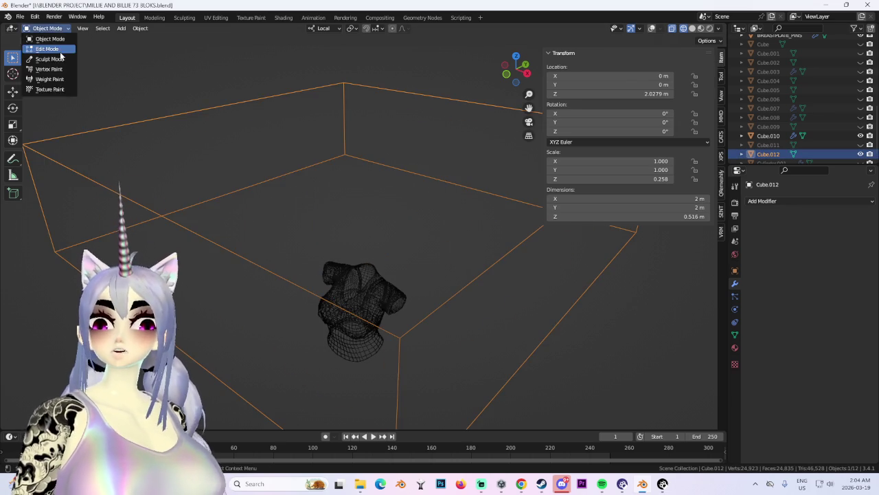
{"action": "left_click", "coordinate": [60, 51]}
{"action": "scroll", "coordinate": [303, 234], "scroll_direction": "down", "scroll_amount": 5}
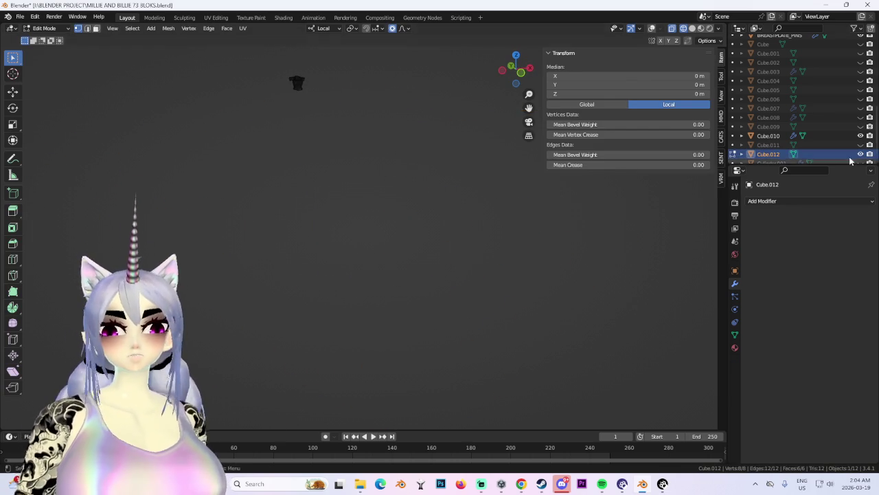
{"action": "scroll", "coordinate": [380, 213], "scroll_direction": "down", "scroll_amount": 4}
{"action": "mouse_move", "coordinate": [250, 162]}
{"action": "middle_mouse_down"}
{"action": "mouse_move", "coordinate": [359, 259]}
{"action": "mouse_move", "coordinate": [383, 63]}
{"action": "mouse_move", "coordinate": [617, 102]}
{"action": "mouse_move", "coordinate": [308, 82]}
{"action": "middle_mouse_up"}
Box-select one end's four vertices and scale them along X to taper the box.
{"action": "key", "text": "shift+alt+z"}
{"action": "left_click_drag", "start_coordinate": [285, 75], "coordinate": [413, 338]}
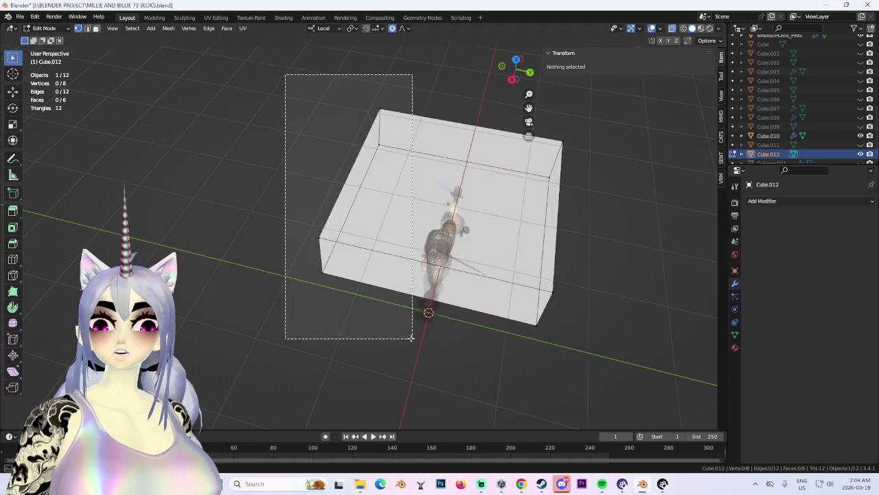
{"action": "middle_click_drag", "start_coordinate": [412, 338], "coordinate": [579, 245]}
{"action": "key", "text": "s"}
{"action": "key", "text": "y"}
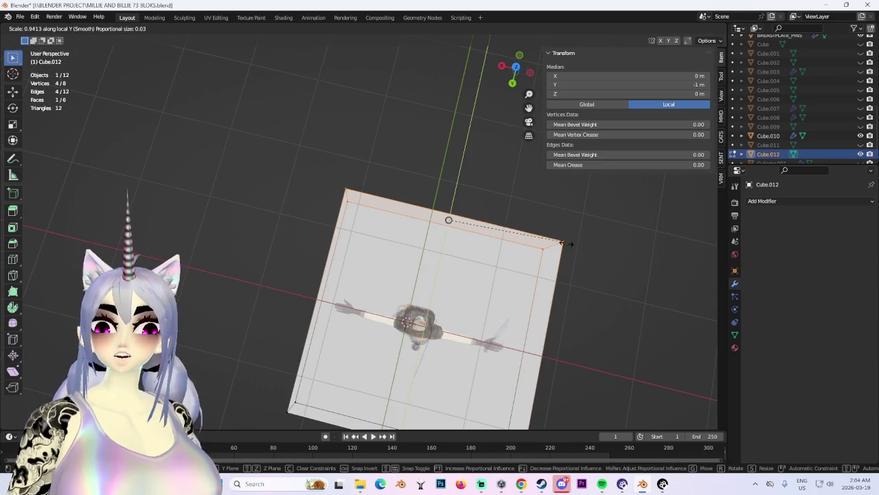
{"action": "key", "text": "x"}
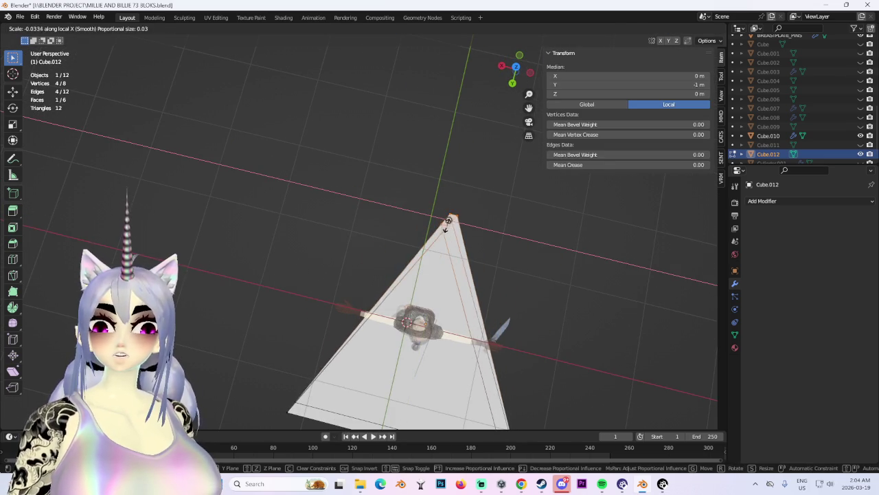
{"action": "key", "text": "Escape"}
{"action": "key", "text": "s"}
{"action": "key", "text": "x"}
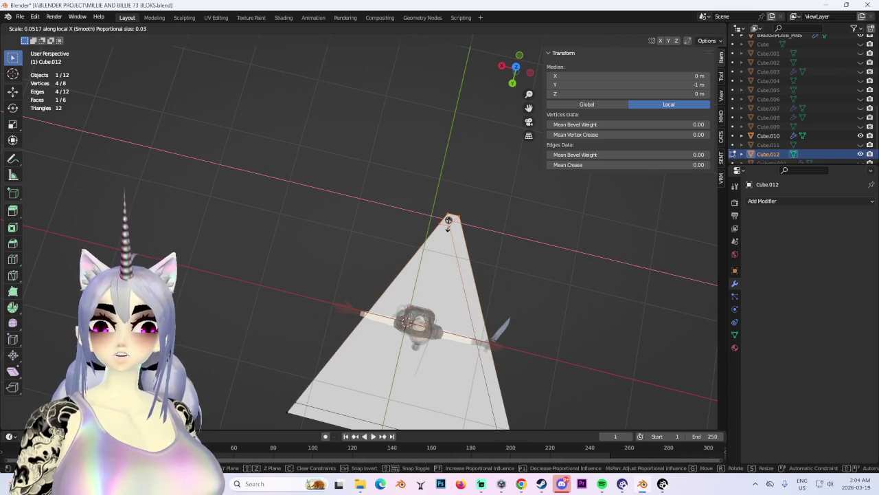
{"action": "left_click", "coordinate": [447, 220]}
Scale the triangular wedge down to 0.418 so it sits at the upper body.
{"action": "mouse_move", "coordinate": [448, 220]}
{"action": "middle_mouse_down"}
{"action": "mouse_move", "coordinate": [348, 227]}
{"action": "mouse_move", "coordinate": [472, 264]}
{"action": "middle_mouse_up"}
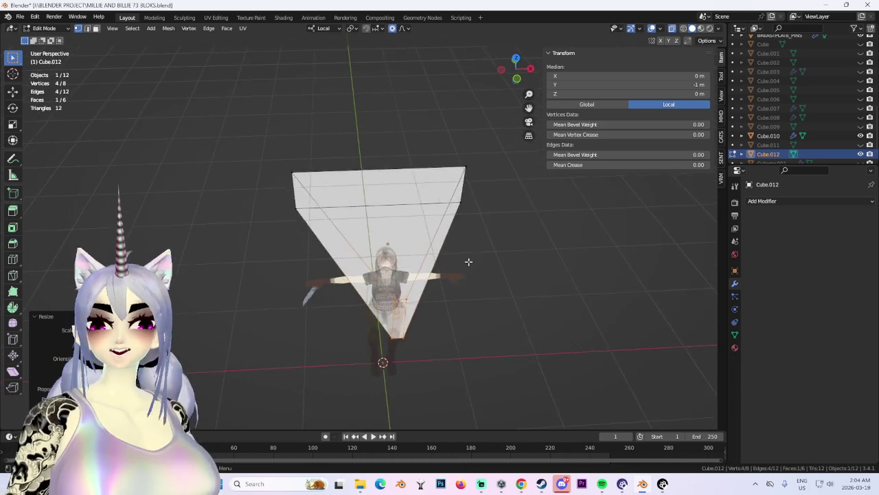
{"action": "scroll", "coordinate": [471, 258], "scroll_direction": "down", "scroll_amount": 2}
{"action": "left_click", "coordinate": [530, 70]}
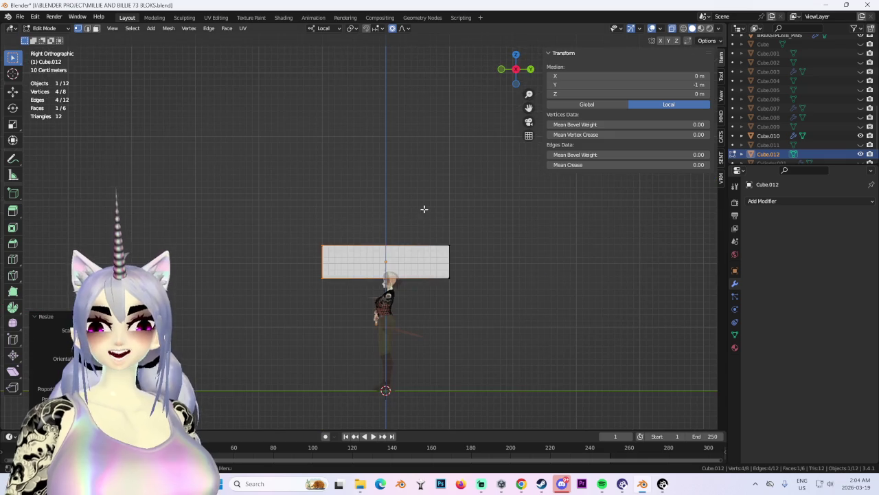
{"action": "middle_click_drag", "start_coordinate": [550, 390], "coordinate": [574, 405]}
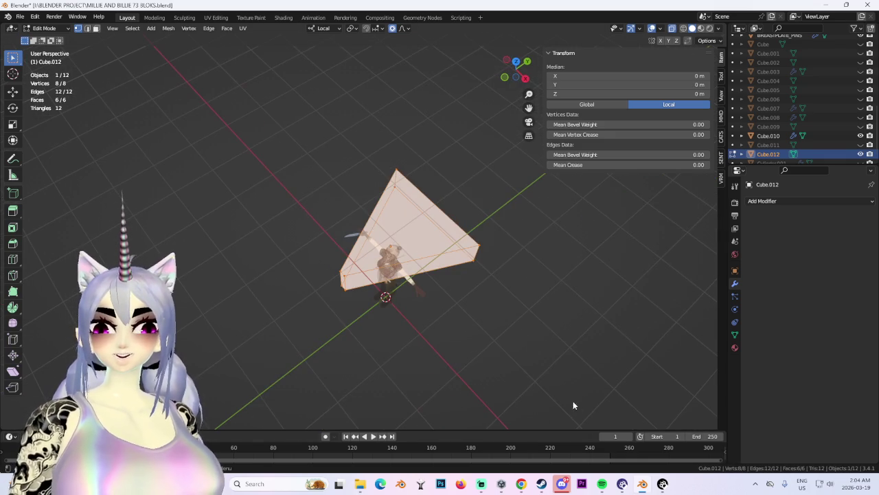
{"action": "left_click", "coordinate": [526, 80]}
{"action": "key", "text": "s"}
{"action": "left_click", "coordinate": [535, 350]}
{"action": "mouse_move", "coordinate": [536, 350]}
{"action": "middle_mouse_down"}
{"action": "mouse_move", "coordinate": [339, 375]}
{"action": "mouse_move", "coordinate": [455, 336]}
{"action": "middle_mouse_up"}
{"action": "key", "text": "s"}
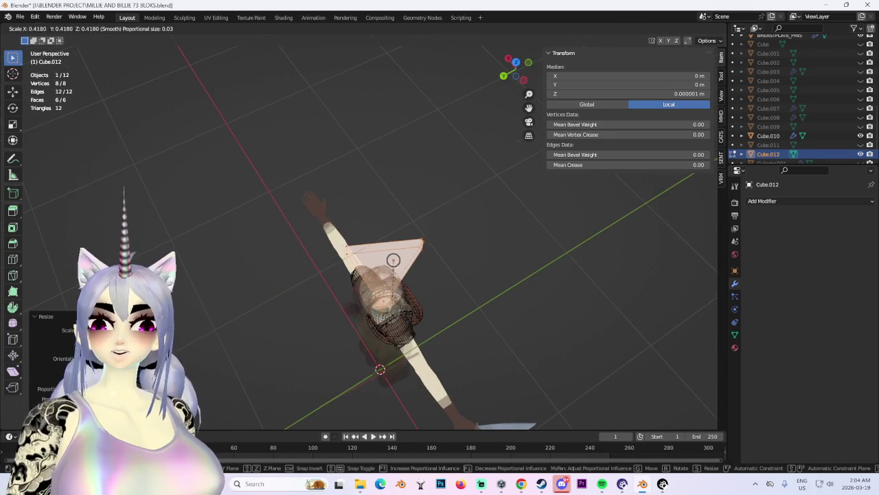
{"action": "left_click", "coordinate": [395, 268]}
{"action": "left_click", "coordinate": [516, 62]}
Rotate the triangle a quarter turn by entering 90 degrees.
{"action": "key", "text": "r"}
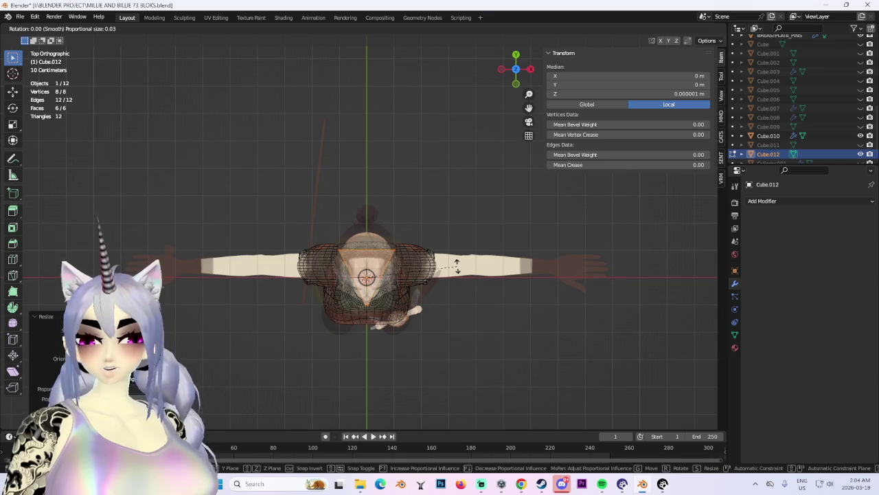
{"action": "left_click", "coordinate": [456, 266]}
{"action": "scroll", "coordinate": [421, 327], "scroll_direction": "up", "scroll_amount": 3}
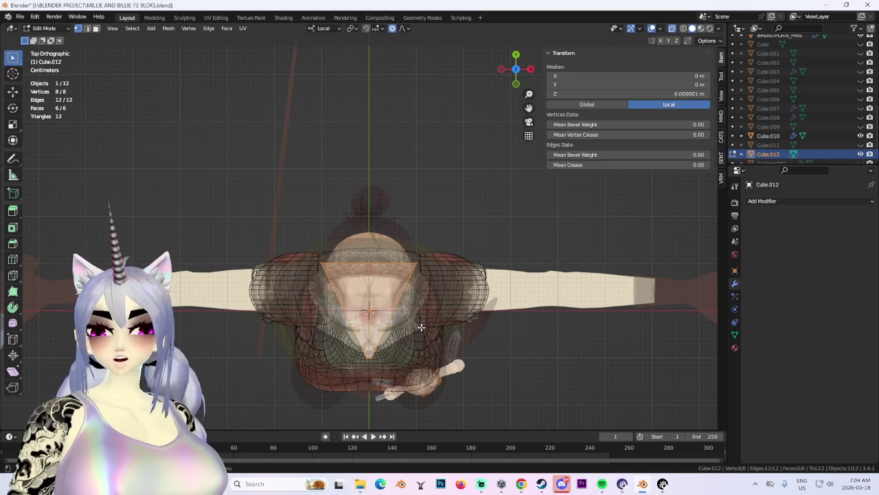
{"action": "key", "text": "r"}
{"action": "left_click", "coordinate": [431, 328]}
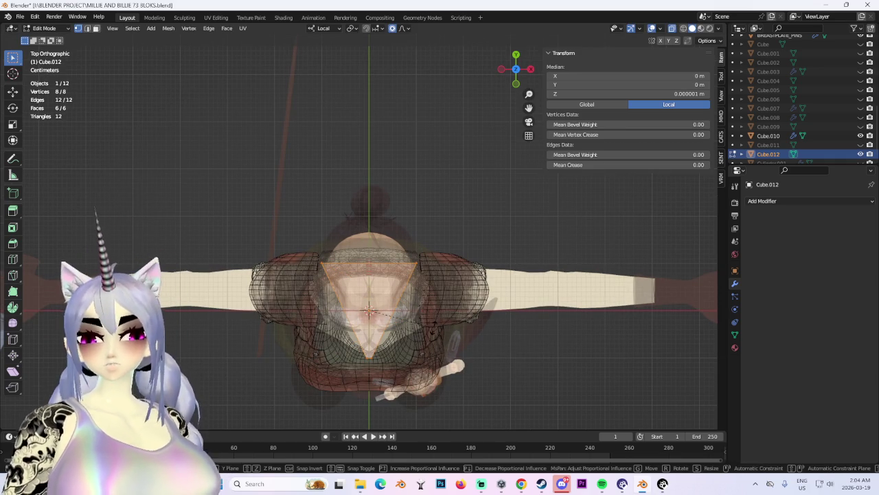
{"action": "type", "text": "90"}
{"action": "key", "text": "Return"}
Move the triangle along Y toward the shoulder and shrink it.
{"action": "key", "text": "g"}
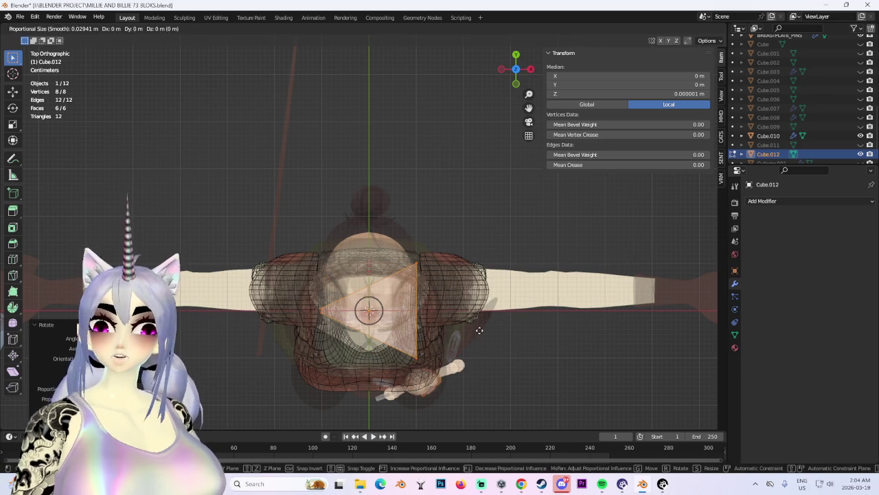
{"action": "left_click", "coordinate": [380, 323]}
{"action": "key", "text": "g"}
{"action": "key", "text": "y"}
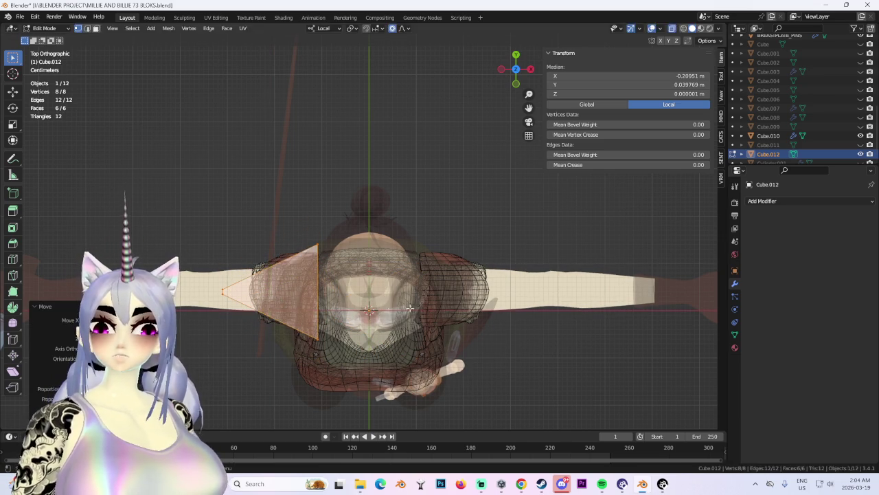
{"action": "key", "text": "s"}
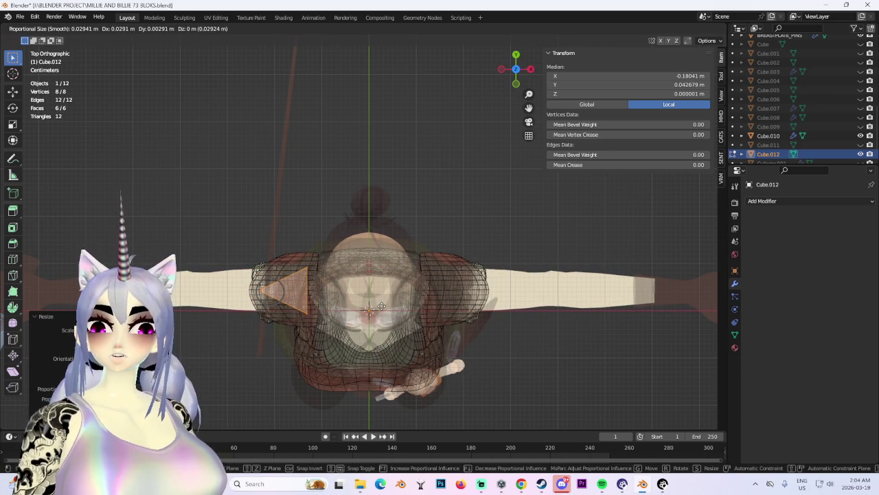
{"action": "left_click", "coordinate": [381, 306]}
In side view, select the whole triangle and lower it to median Z -1.3533 m.
{"action": "key", "text": "alt+a"}
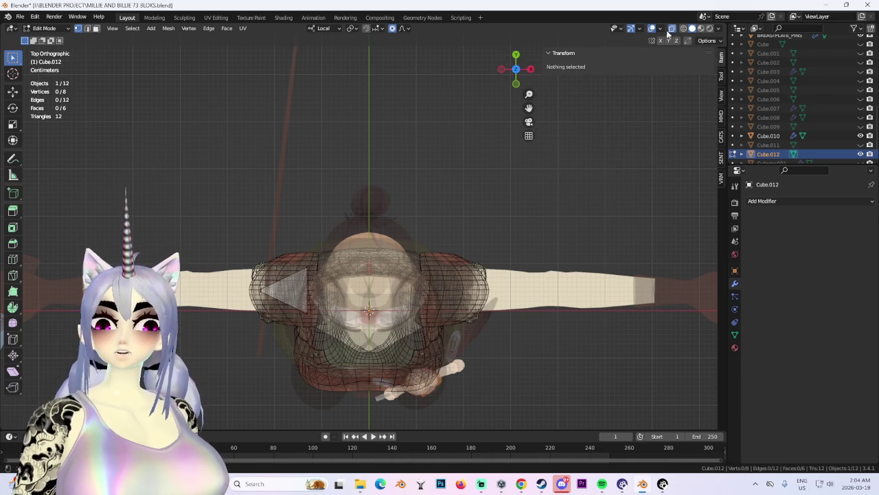
{"action": "left_click", "coordinate": [501, 70]}
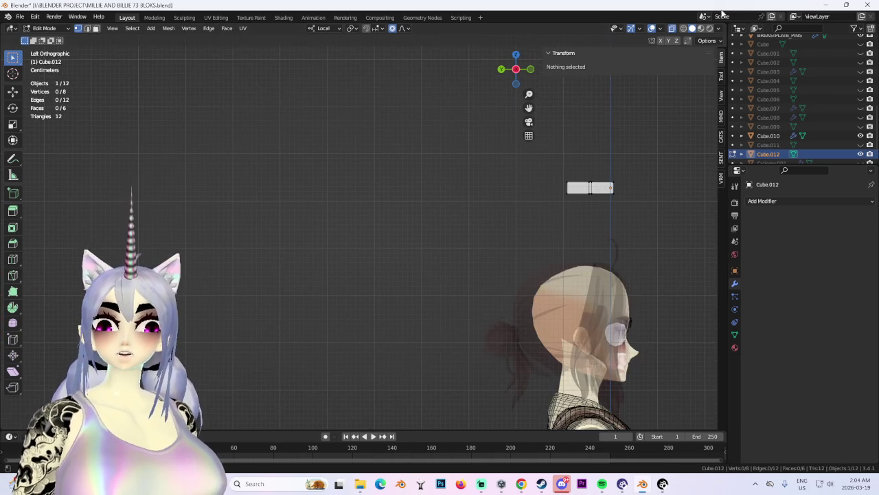
{"action": "key", "text": "a"}
{"action": "mouse_move", "coordinate": [708, 237]}
{"action": "middle_mouse_down"}
{"action": "mouse_move", "coordinate": [618, 206]}
{"action": "mouse_move", "coordinate": [533, 196]}
{"action": "middle_mouse_up"}
{"action": "key", "text": "g"}
{"action": "left_click", "coordinate": [530, 373]}
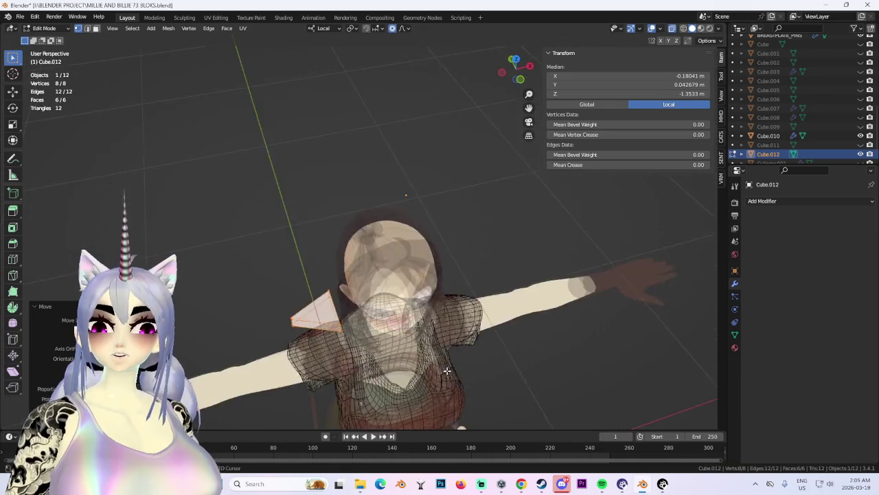
In Front view, lower the triangle along Z onto the shoulder and tilt it.
{"action": "left_click_drag", "start_coordinate": [517, 68], "coordinate": [528, 79]}
{"action": "scroll", "coordinate": [529, 79], "scroll_direction": "up", "scroll_amount": 3}
{"action": "left_click", "coordinate": [519, 70]}
{"action": "key", "text": "g"}
{"action": "key", "text": "z"}
{"action": "left_click", "coordinate": [478, 271]}
{"action": "key", "text": "r"}
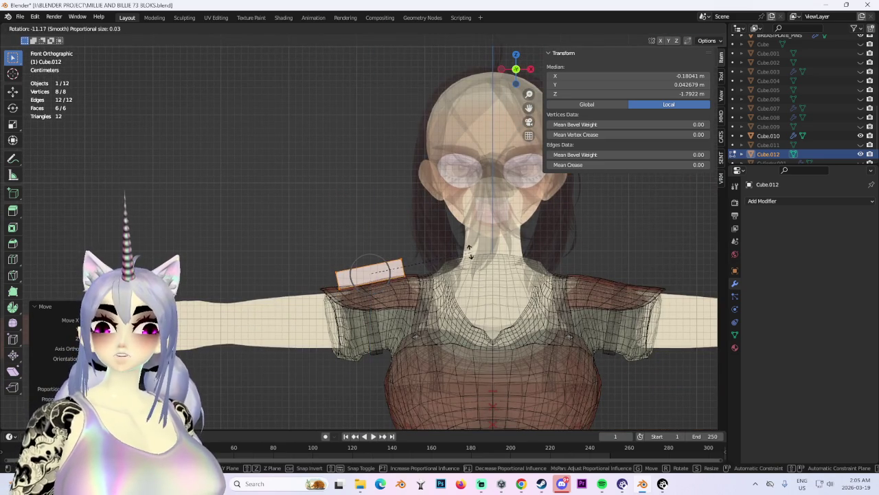
{"action": "left_click", "coordinate": [469, 252]}
Hide overlays and X-ray to check the piece's fit, then restore the overlays.
{"action": "middle_click_drag", "start_coordinate": [469, 252], "coordinate": [479, 331]}
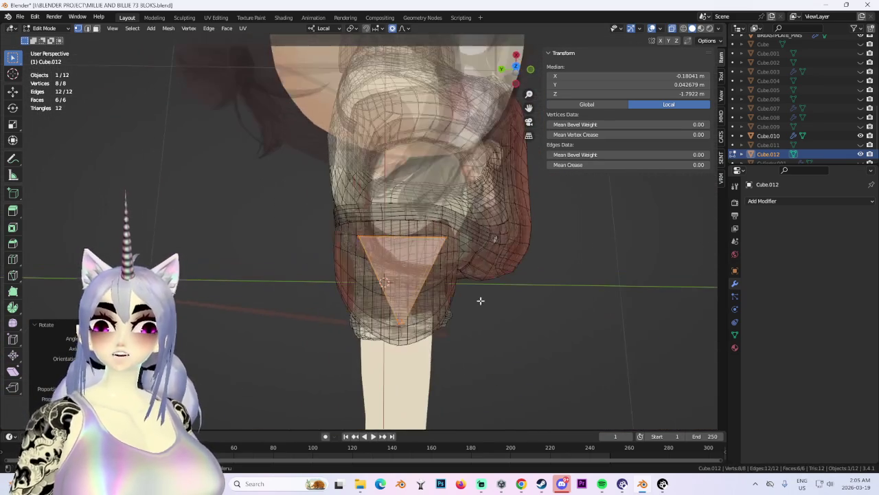
{"action": "left_click", "coordinate": [651, 28]}
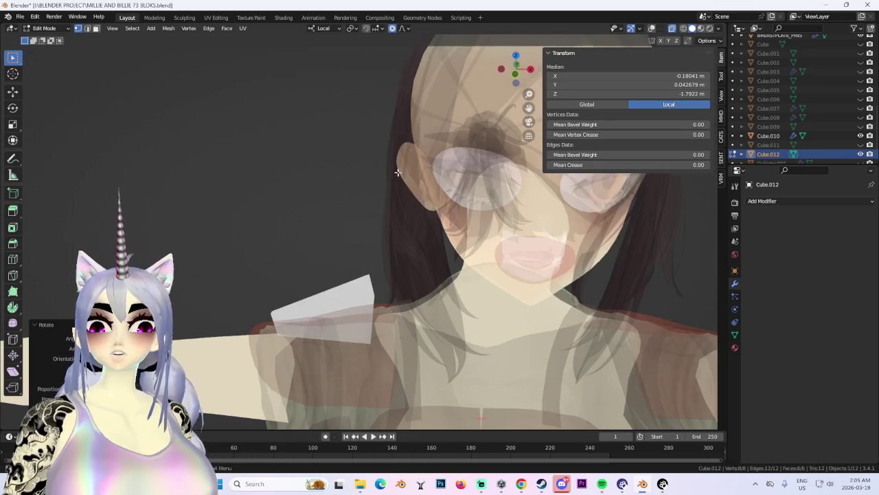
{"action": "left_click", "coordinate": [673, 29]}
{"action": "scroll", "coordinate": [350, 174], "scroll_direction": "down", "scroll_amount": 3}
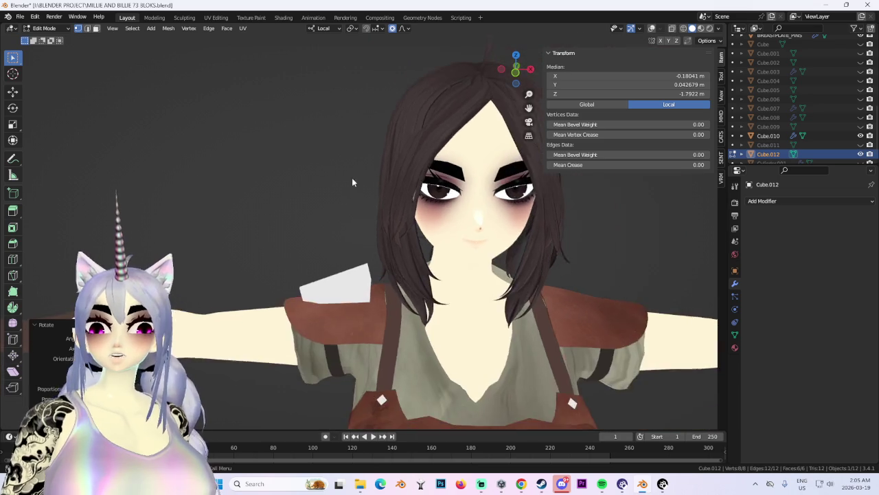
{"action": "middle_click_drag", "start_coordinate": [349, 174], "coordinate": [378, 189]}
{"action": "key", "text": "KP_1"}
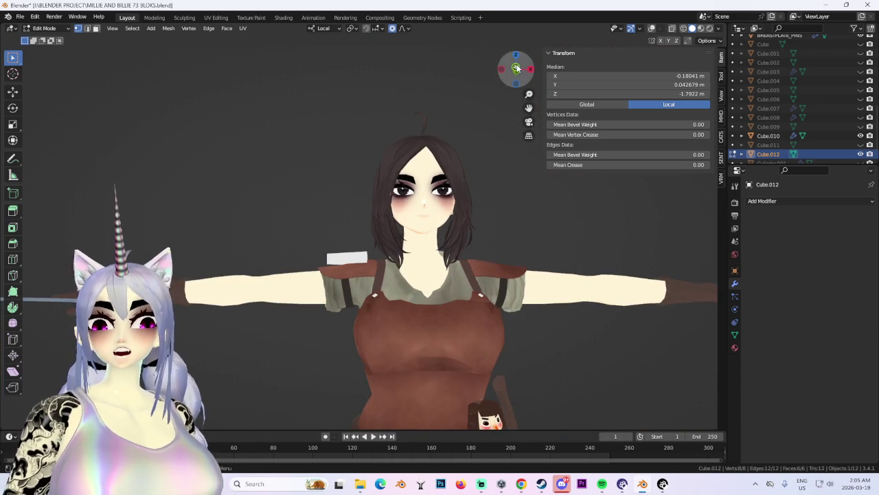
{"action": "scroll", "coordinate": [437, 276], "scroll_direction": "up", "scroll_amount": 3}
{"action": "key", "text": "shift+alt+z"}
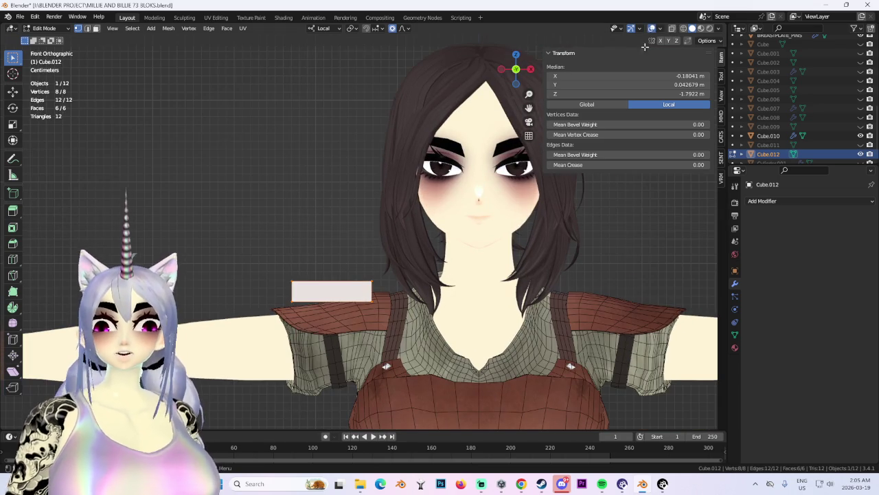
Flatten the triangle along Z into a thin plate and lower it.
{"action": "key", "text": "s"}
{"action": "key", "text": "z"}
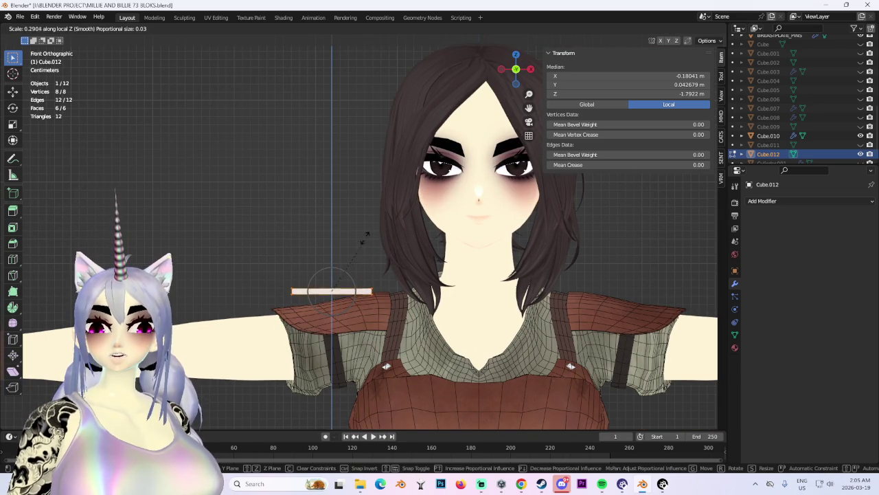
{"action": "left_click", "coordinate": [367, 236]}
{"action": "key", "text": "r"}
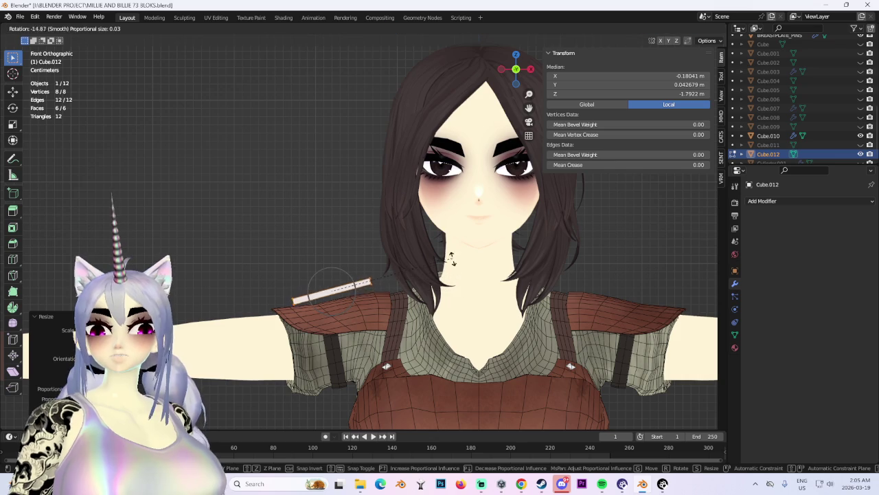
{"action": "key", "text": "g"}
{"action": "key", "text": "z"}
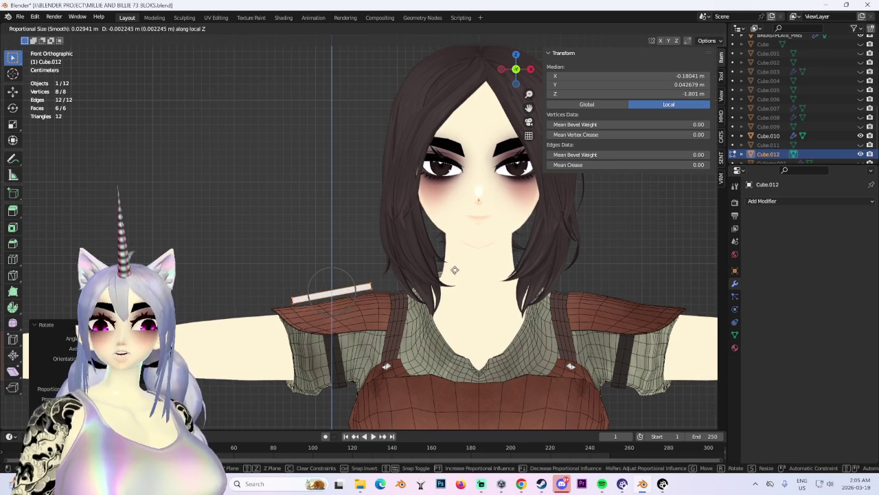
{"action": "left_click", "coordinate": [458, 276]}
From Top view, nudge the plate onto the left shoulder pad at median Z -1.8336 m.
{"action": "middle_click_drag", "start_coordinate": [459, 276], "coordinate": [530, 46]}
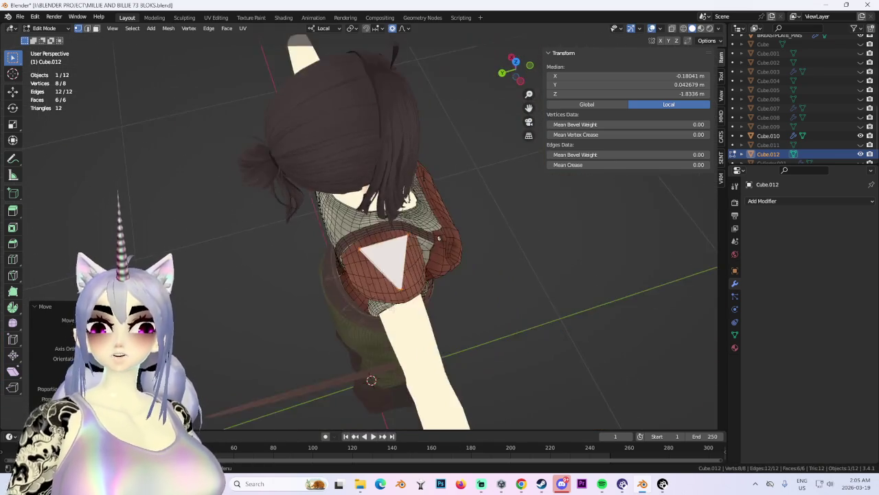
{"action": "left_click", "coordinate": [516, 66]}
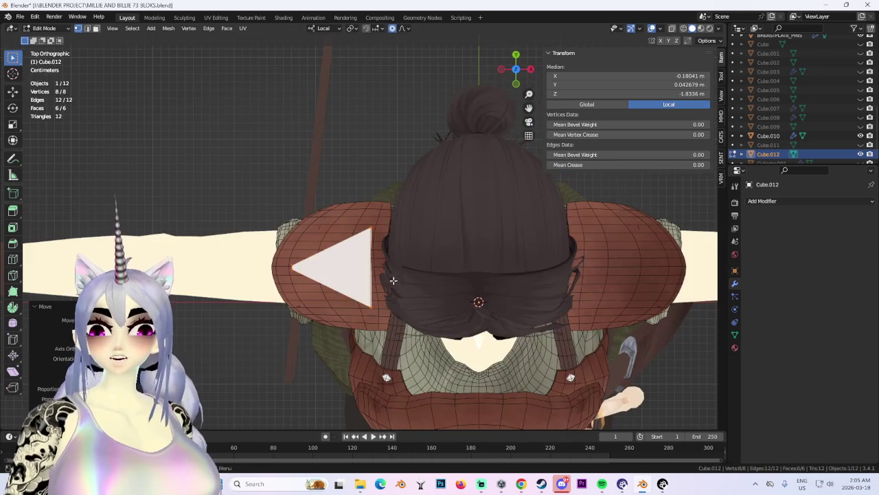
{"action": "middle_click_drag", "start_coordinate": [387, 274], "coordinate": [412, 268], "text": "shift"}
{"action": "key", "text": "g"}
{"action": "left_click", "coordinate": [417, 264]}
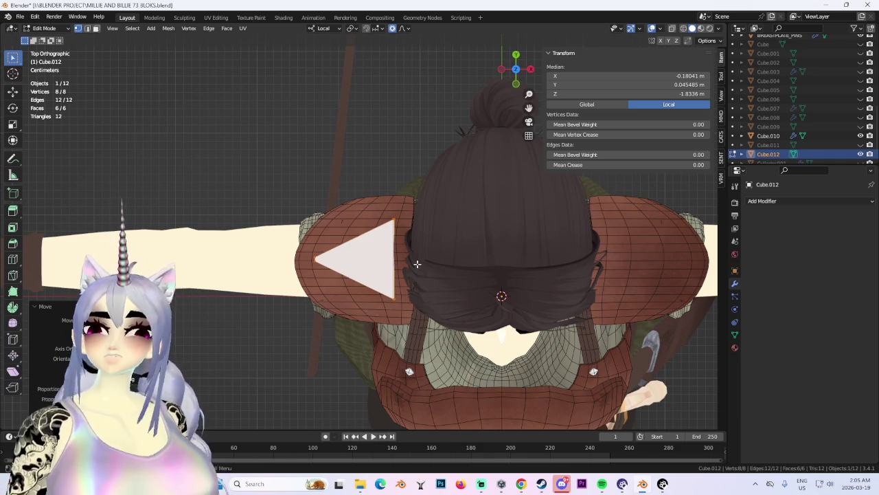
Inspect the flat shoulder plate from several angles, then bring up the Edge menu.
{"action": "mouse_move", "coordinate": [419, 264]}
{"action": "middle_mouse_down"}
{"action": "mouse_move", "coordinate": [410, 252]}
{"action": "mouse_move", "coordinate": [481, 137]}
{"action": "middle_mouse_up"}
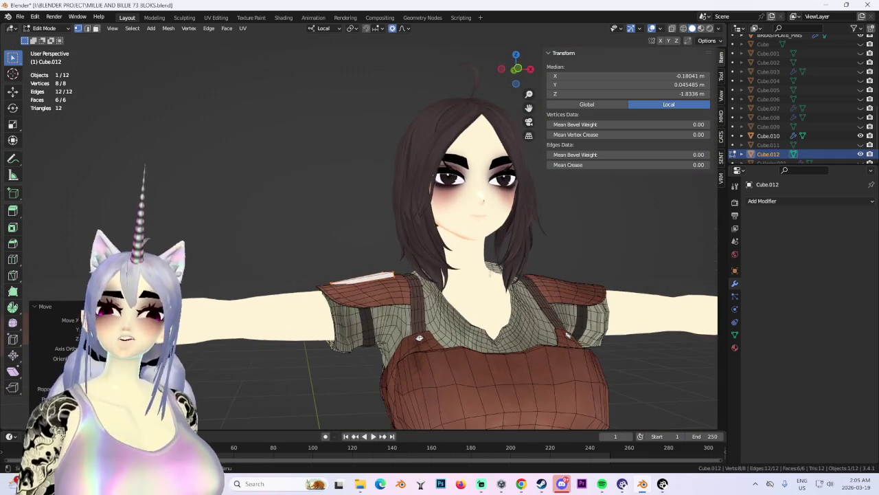
{"action": "left_click_drag", "start_coordinate": [512, 69], "coordinate": [518, 75]}
{"action": "left_click", "coordinate": [517, 70]}
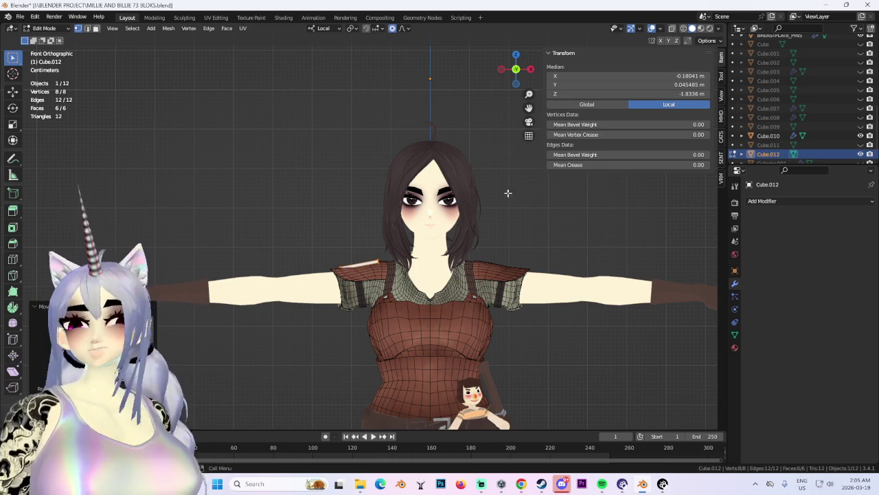
{"action": "middle_click_drag", "start_coordinate": [528, 187], "coordinate": [419, 335]}
{"action": "scroll", "coordinate": [418, 316], "scroll_direction": "up", "scroll_amount": 2}
{"action": "scroll", "coordinate": [349, 385], "scroll_direction": "up", "scroll_amount": 2}
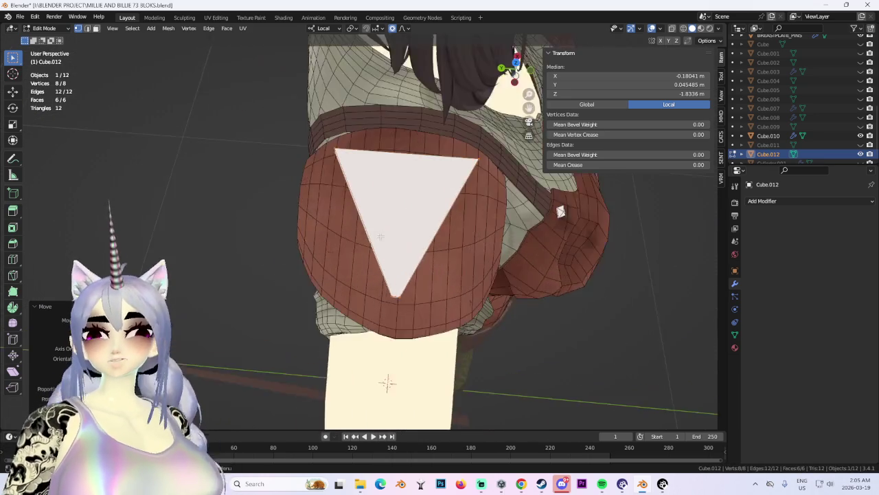
{"action": "scroll", "coordinate": [387, 382], "scroll_direction": "up", "scroll_amount": 3}
{"action": "middle_click_drag", "start_coordinate": [392, 215], "coordinate": [358, 234]}
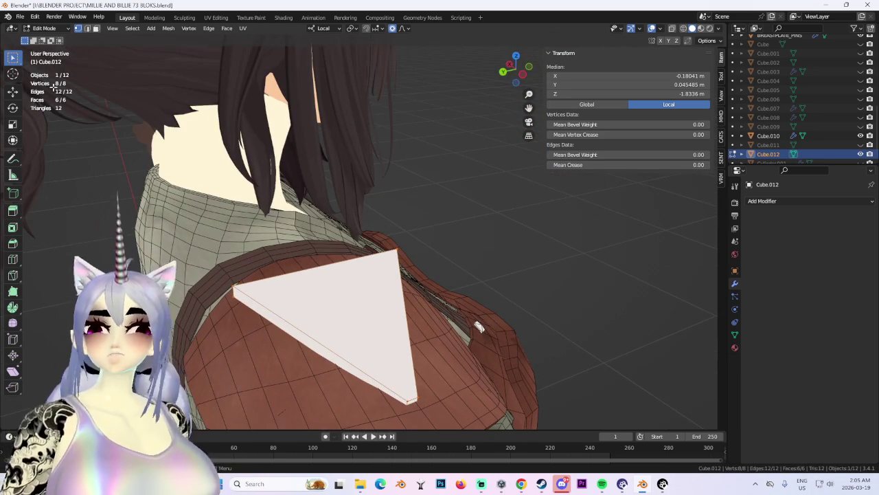
{"action": "middle_click_drag", "start_coordinate": [561, 319], "coordinate": [463, 318]}
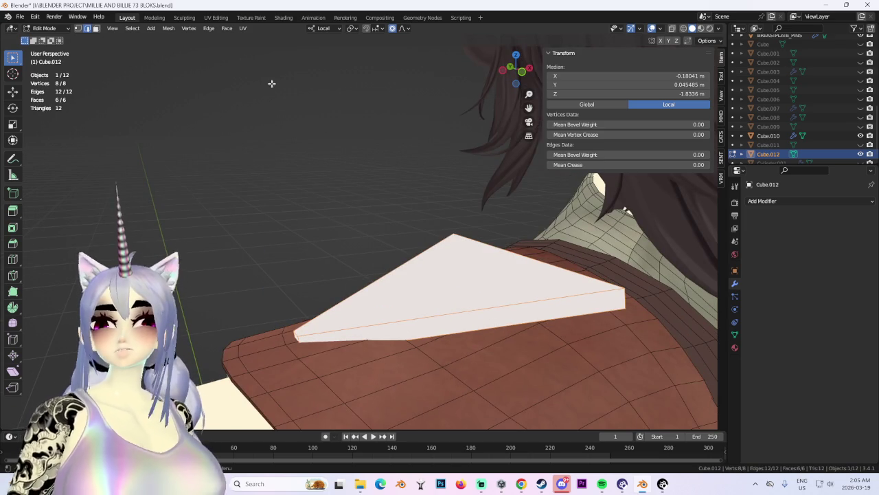
{"action": "left_click", "coordinate": [206, 28]}
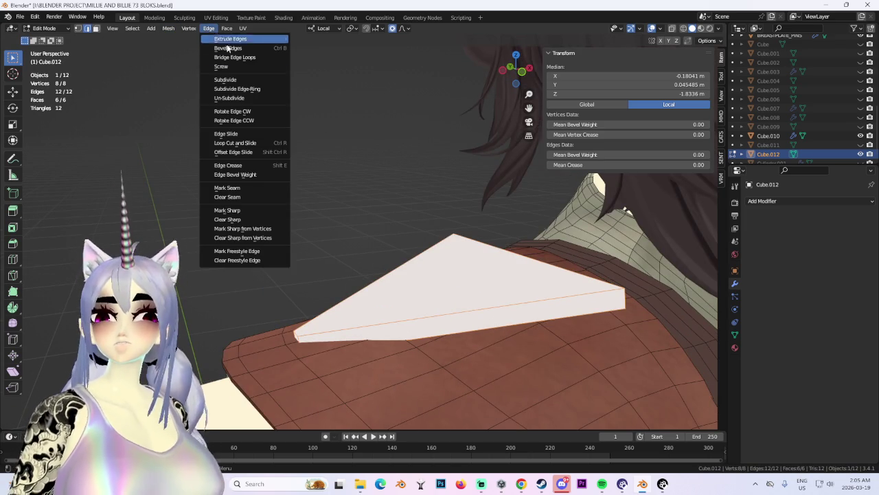
Bevel the plate's edges, giving 24 vertices, 48 edges and 26 faces.
{"action": "left_click", "coordinate": [228, 48]}
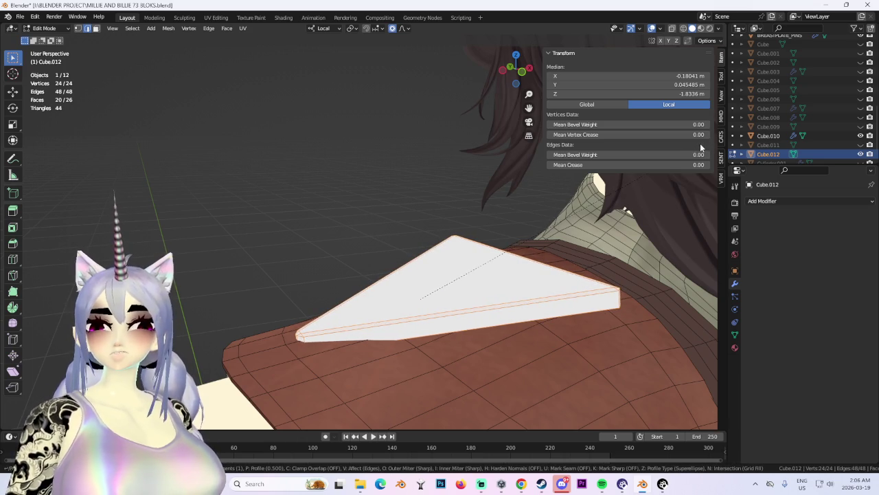
{"action": "left_click", "coordinate": [700, 142]}
{"action": "key", "text": "alt+a"}
{"action": "mouse_move", "coordinate": [700, 143]}
{"action": "middle_mouse_down"}
{"action": "mouse_move", "coordinate": [521, 271]}
{"action": "mouse_move", "coordinate": [441, 280]}
{"action": "mouse_move", "coordinate": [494, 220]}
{"action": "mouse_move", "coordinate": [417, 242]}
{"action": "middle_mouse_up"}
Select the whole wedge, shift it into place, and view it in see-through wireframe.
{"action": "key", "text": "a"}
{"action": "key", "text": "g"}
{"action": "left_click", "coordinate": [494, 221]}
{"action": "mouse_move", "coordinate": [384, 267]}
{"action": "middle_mouse_down"}
{"action": "mouse_move", "coordinate": [445, 244]}
{"action": "mouse_move", "coordinate": [348, 295]}
{"action": "mouse_move", "coordinate": [408, 250]}
{"action": "mouse_move", "coordinate": [438, 265]}
{"action": "mouse_move", "coordinate": [399, 233]}
{"action": "middle_mouse_up"}
{"action": "key", "text": "shift+z"}
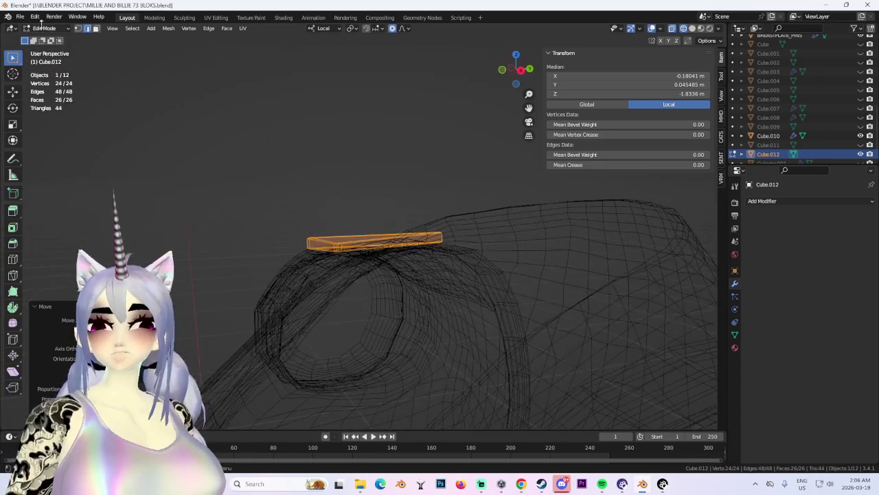
Select the vertices at the wedge's left end and lower them along Z toward the shoulder armor.
{"action": "left_click", "coordinate": [78, 28]}
{"action": "middle_click_drag", "start_coordinate": [323, 271], "coordinate": [333, 283]}
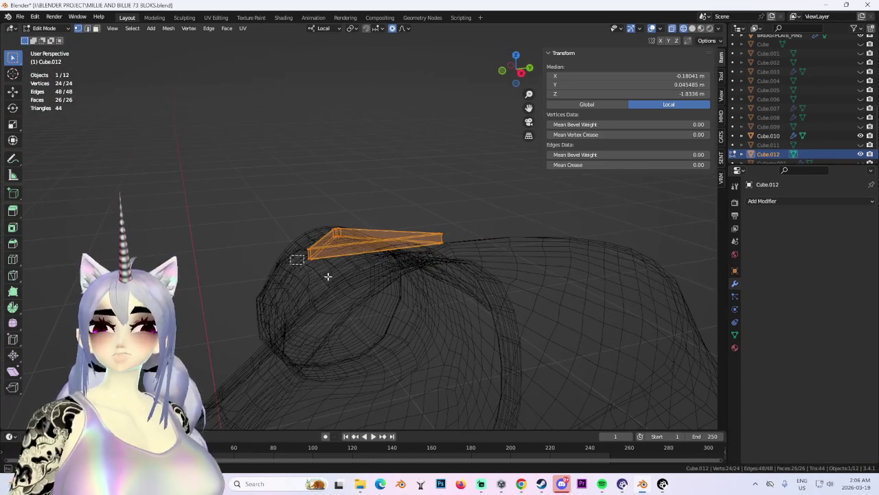
{"action": "left_click_drag", "start_coordinate": [302, 261], "coordinate": [317, 237]}
{"action": "middle_click_drag", "start_coordinate": [317, 237], "coordinate": [354, 297]}
{"action": "key", "text": "ctrl+l"}
{"action": "key", "text": "g"}
{"action": "key", "text": "z"}
{"action": "key", "text": "Escape"}
{"action": "key", "text": "g"}
{"action": "key", "text": "z"}
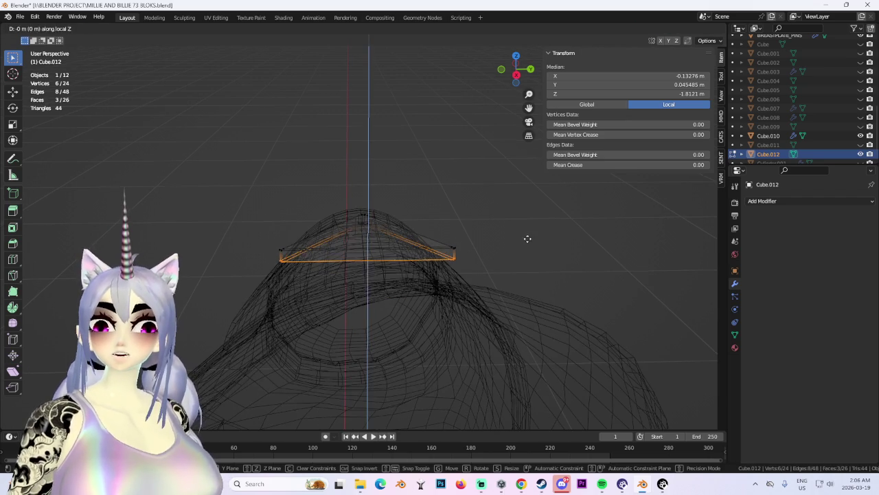
{"action": "left_click", "coordinate": [536, 275]}
Deselect all and return to solid shading to view the wedge on the shoulder.
{"action": "mouse_move", "coordinate": [535, 274]}
{"action": "middle_mouse_down"}
{"action": "mouse_move", "coordinate": [460, 256]}
{"action": "mouse_move", "coordinate": [439, 231]}
{"action": "mouse_move", "coordinate": [435, 246]}
{"action": "mouse_move", "coordinate": [405, 249]}
{"action": "middle_mouse_up"}
{"action": "key", "text": "alt+a"}
{"action": "key", "text": "shift+z"}
{"action": "scroll", "coordinate": [491, 221], "scroll_direction": "down", "scroll_amount": 2}
{"action": "mouse_move", "coordinate": [491, 222]}
{"action": "middle_mouse_down"}
{"action": "mouse_move", "coordinate": [412, 233]}
{"action": "mouse_move", "coordinate": [472, 265]}
{"action": "middle_mouse_up"}
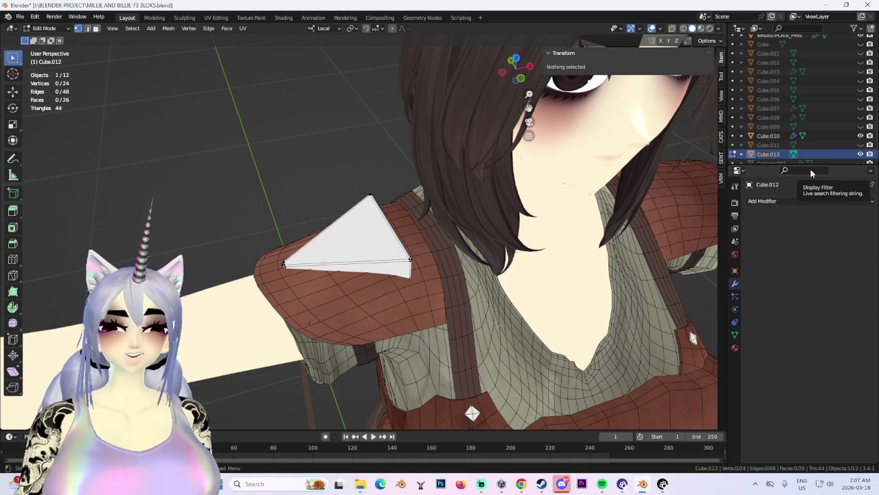
Leave Edit Mode and delete the Cube.012 wedge object.
{"action": "scroll", "coordinate": [452, 291], "scroll_direction": "down", "scroll_amount": 10}
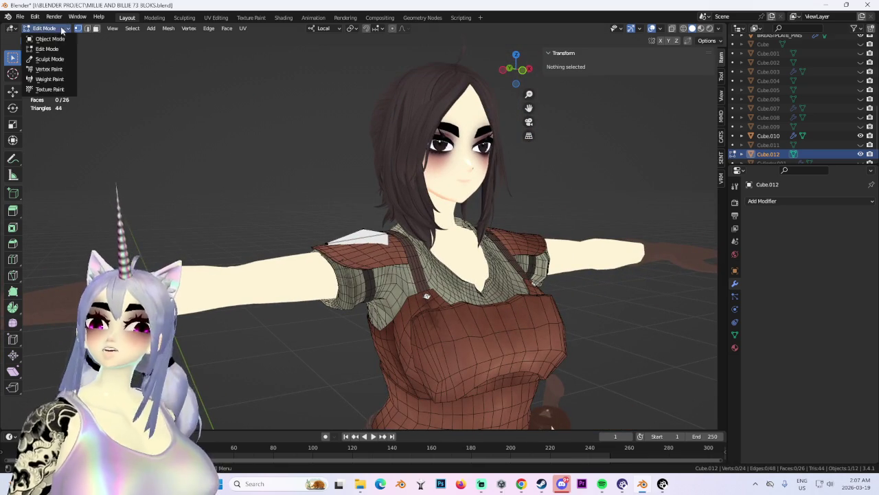
{"action": "key", "text": "Tab"}
{"action": "scroll", "coordinate": [350, 247], "scroll_direction": "up", "scroll_amount": 3}
{"action": "right_click", "coordinate": [343, 252]}
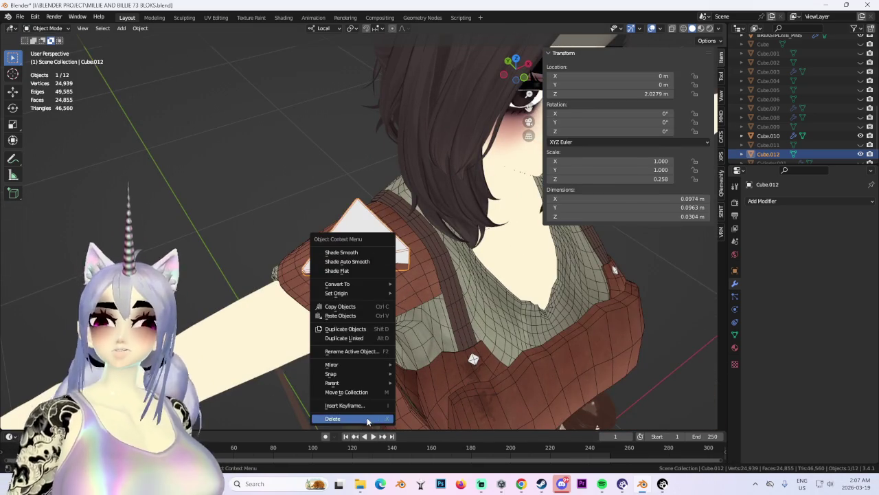
{"action": "left_click", "coordinate": [368, 419]}
{"action": "scroll", "coordinate": [379, 302], "scroll_direction": "down", "scroll_amount": 3}
{"action": "scroll", "coordinate": [330, 275], "scroll_direction": "down", "scroll_amount": 2}
{"action": "scroll", "coordinate": [286, 246], "scroll_direction": "down", "scroll_amount": 1}
{"action": "scroll", "coordinate": [295, 241], "scroll_direction": "up", "scroll_amount": 3}
Select the breastplate pins and frame the view on them.
{"action": "left_click", "coordinate": [291, 209]}
{"action": "key", "text": "KP_Decimal"}
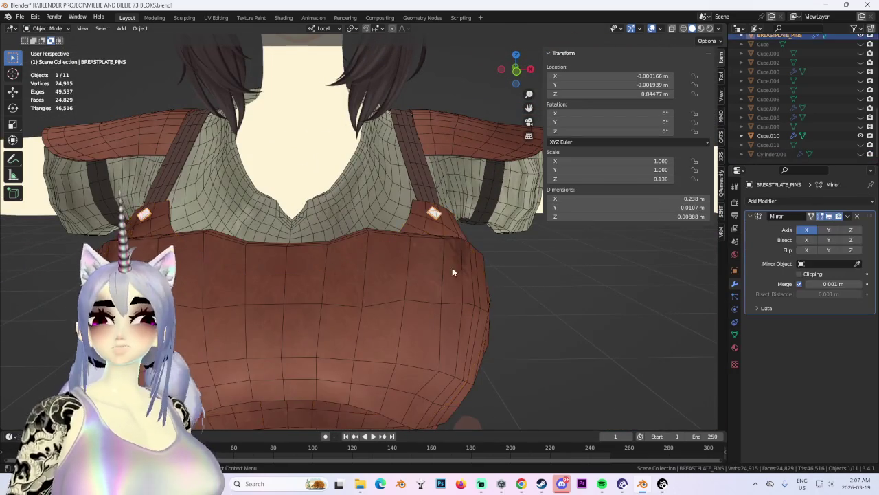
{"action": "left_click", "coordinate": [402, 293]}
{"action": "mouse_move", "coordinate": [403, 293]}
{"action": "middle_mouse_down"}
{"action": "mouse_move", "coordinate": [309, 267]}
{"action": "mouse_move", "coordinate": [383, 286]}
{"action": "middle_mouse_up"}
{"action": "key", "text": "ctrl+z"}
{"action": "scroll", "coordinate": [780, 107], "scroll_direction": "up", "scroll_amount": 3}
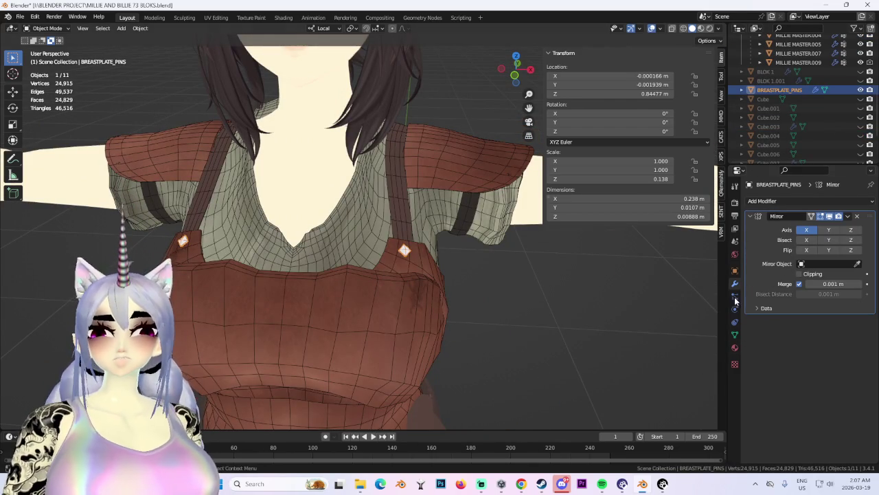
In the CATS Attach Mesh panel, set the target bone to Chest.
{"action": "left_click", "coordinate": [735, 336]}
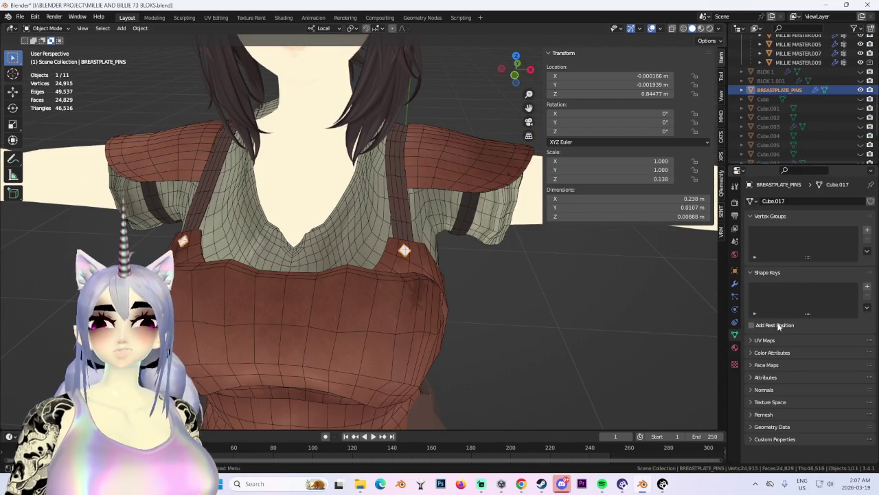
{"action": "left_click", "coordinate": [721, 138]}
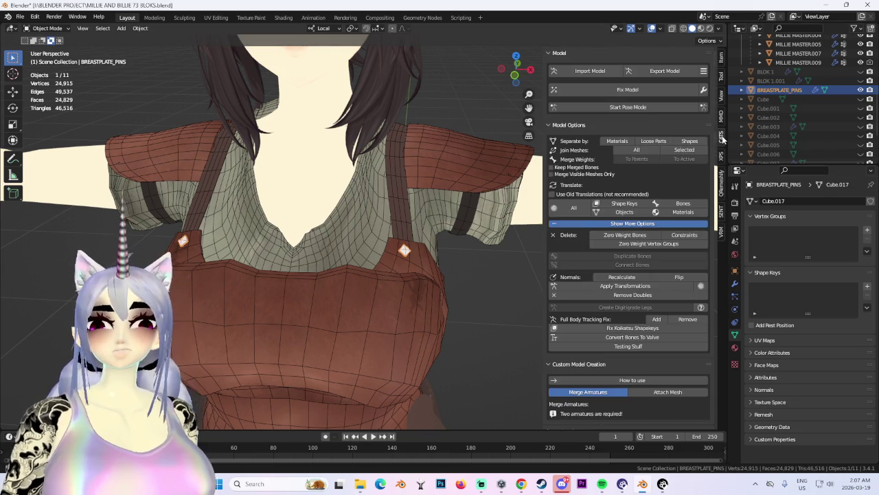
{"action": "scroll", "coordinate": [639, 334], "scroll_direction": "down", "scroll_amount": 4}
{"action": "left_click", "coordinate": [668, 282]}
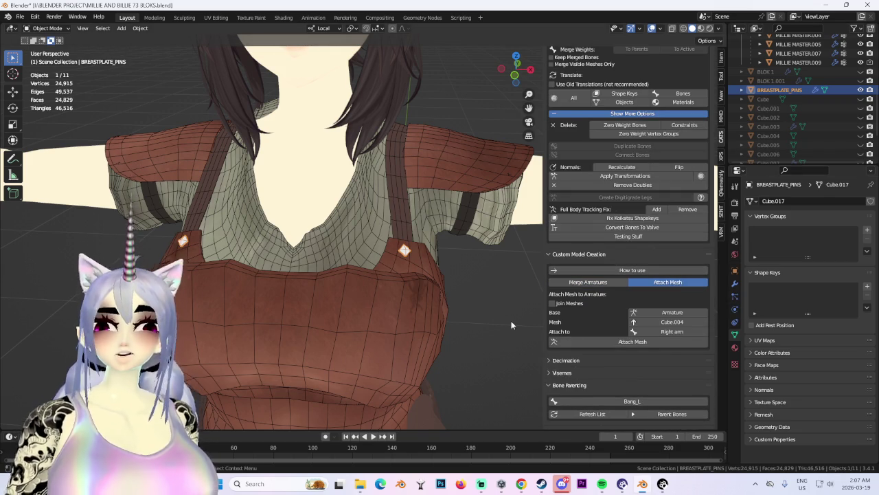
{"action": "left_click", "coordinate": [680, 321]}
{"action": "left_click", "coordinate": [662, 321]}
{"action": "left_click", "coordinate": [665, 331]}
{"action": "scroll", "coordinate": [694, 411], "scroll_direction": "down", "scroll_amount": 7}
{"action": "scroll", "coordinate": [694, 411], "scroll_direction": "down", "scroll_amount": 2}
{"action": "scroll", "coordinate": [694, 411], "scroll_direction": "up", "scroll_amount": 5}
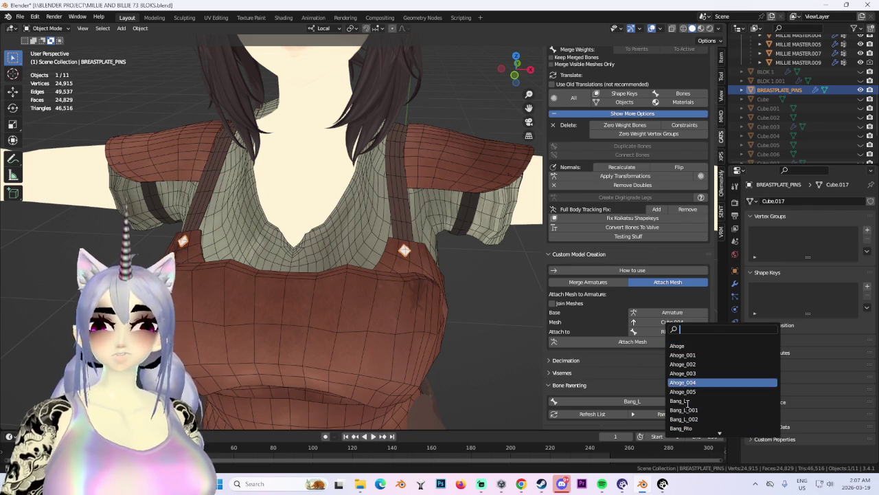
{"action": "type", "text": "ch"}
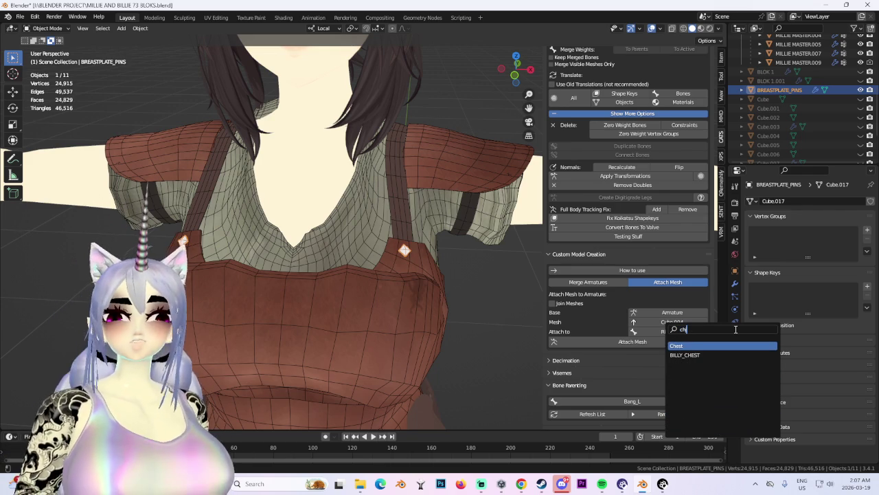
{"action": "left_click", "coordinate": [694, 353]}
Choose BREASTPLATE_PINS as the mesh and attach it to the Chest bone.
{"action": "left_click", "coordinate": [688, 322]}
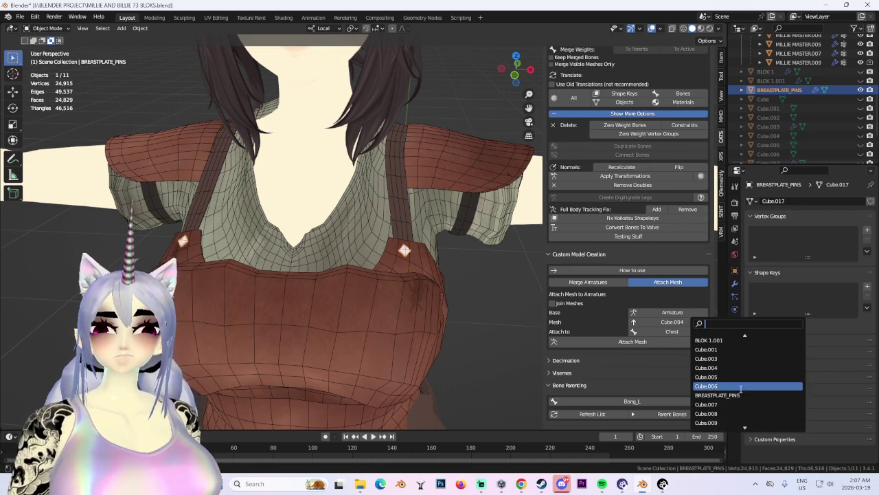
{"action": "left_click", "coordinate": [717, 395]}
{"action": "left_click", "coordinate": [673, 341]}
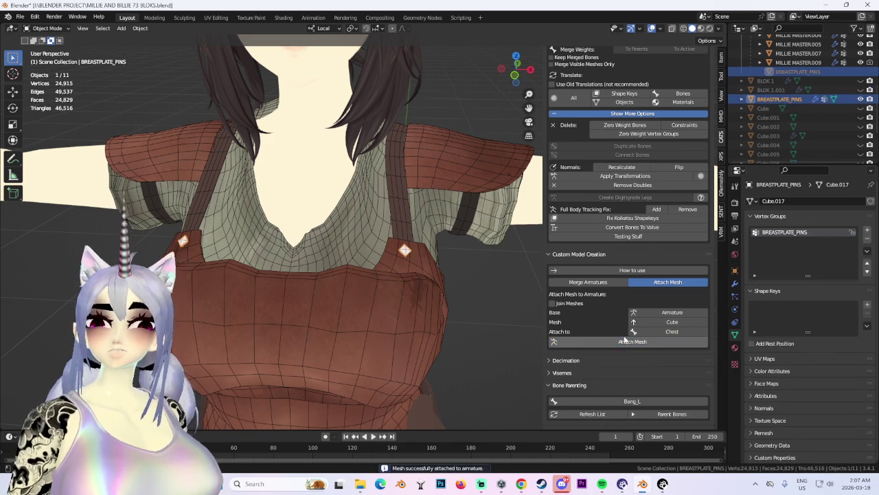
{"action": "scroll", "coordinate": [353, 277], "scroll_direction": "down", "scroll_amount": 5}
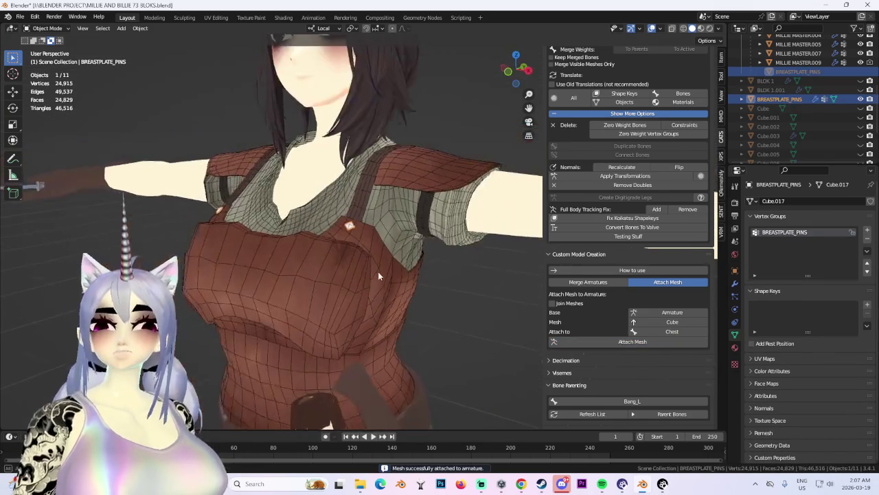
{"action": "scroll", "coordinate": [658, 99], "scroll_direction": "up", "scroll_amount": 2}
{"action": "scroll", "coordinate": [644, 98], "scroll_direction": "up", "scroll_amount": 3}
{"action": "left_click", "coordinate": [313, 255]}
{"action": "middle_click_drag", "start_coordinate": [309, 253], "coordinate": [357, 248]}
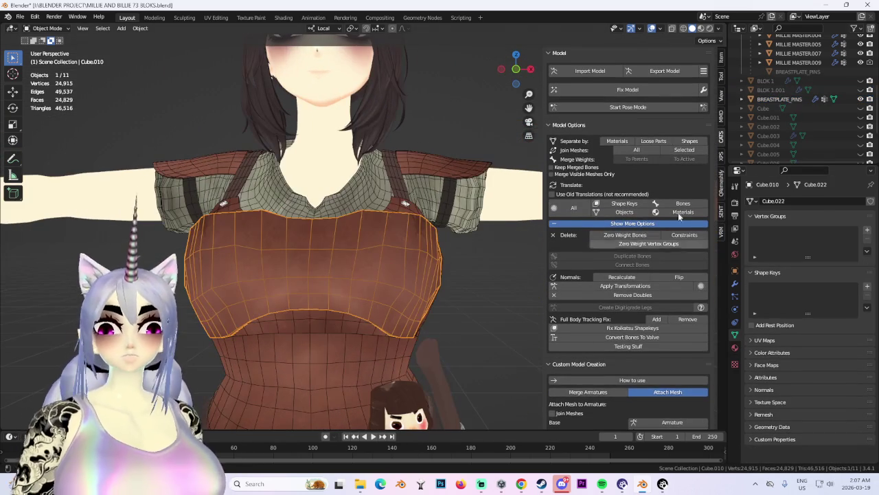
Rename Cube.010 in the Outliner to CUBE_PLATE.
{"action": "scroll", "coordinate": [783, 119], "scroll_direction": "down", "scroll_amount": 4}
{"action": "double_click", "coordinate": [783, 135]}
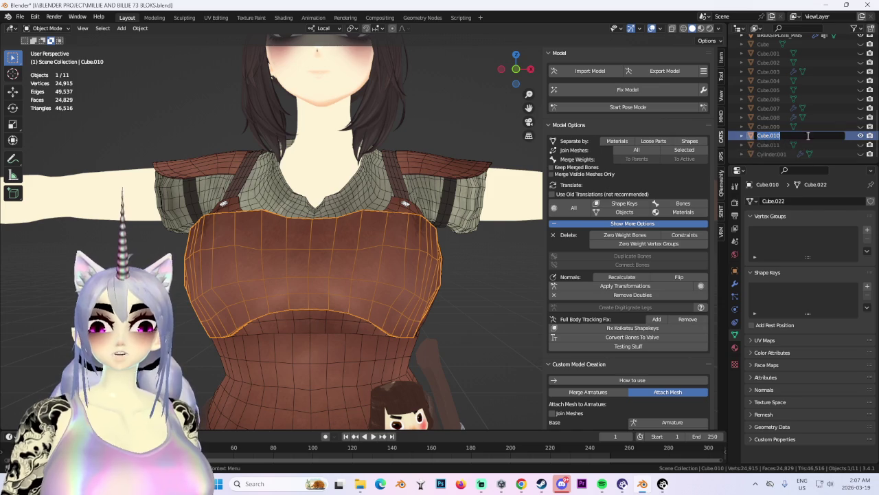
{"action": "type", "text": "CuBE"}
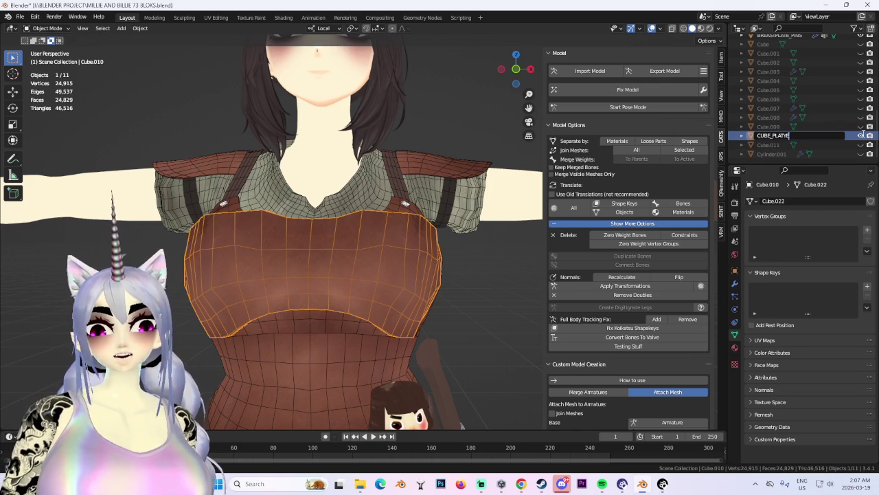
{"action": "type", "text": "E"}
{"action": "key", "text": "Return"}
Attach CUBE_PLATE to the Chest bone with CATS Attach Mesh.
{"action": "mouse_move", "coordinate": [425, 261]}
{"action": "middle_mouse_down"}
{"action": "mouse_move", "coordinate": [524, 264]}
{"action": "mouse_move", "coordinate": [346, 255]}
{"action": "middle_mouse_up"}
{"action": "scroll", "coordinate": [350, 270], "scroll_direction": "down", "scroll_amount": 3}
{"action": "scroll", "coordinate": [408, 278], "scroll_direction": "up", "scroll_amount": 2}
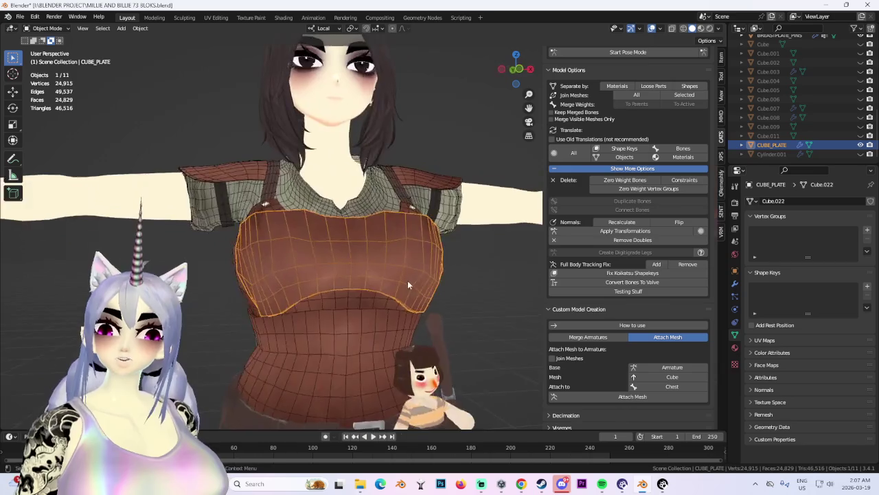
{"action": "scroll", "coordinate": [474, 290], "scroll_direction": "down", "scroll_amount": 1}
{"action": "left_click", "coordinate": [474, 290]}
{"action": "scroll", "coordinate": [412, 282], "scroll_direction": "up", "scroll_amount": 2}
{"action": "scroll", "coordinate": [339, 273], "scroll_direction": "up", "scroll_amount": 2}
{"action": "left_click", "coordinate": [339, 272]}
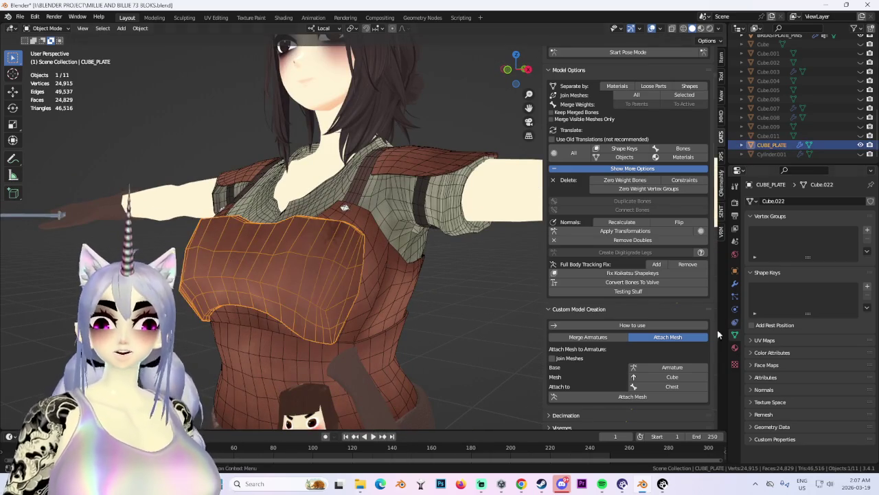
{"action": "left_click", "coordinate": [672, 377]}
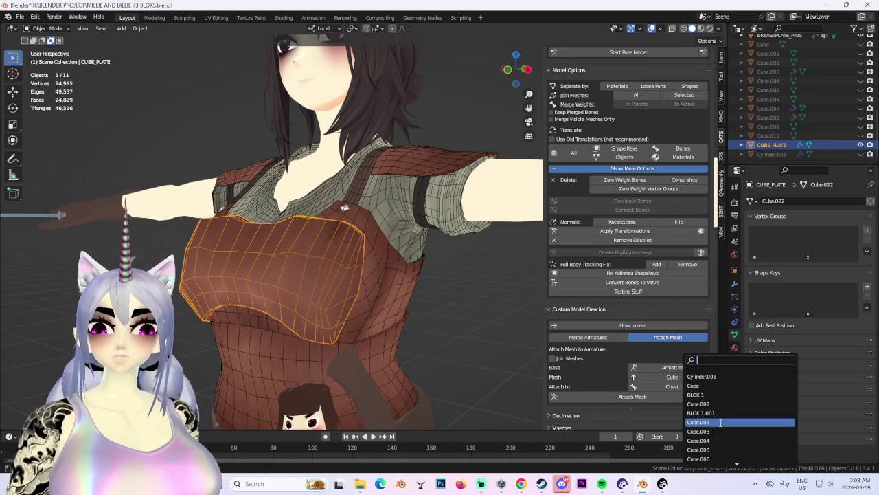
{"action": "left_click", "coordinate": [711, 450]}
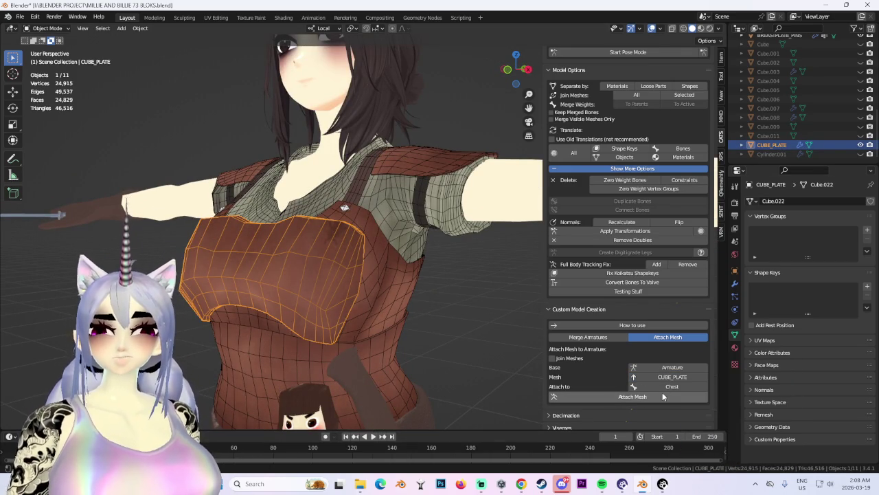
{"action": "left_click", "coordinate": [652, 397]}
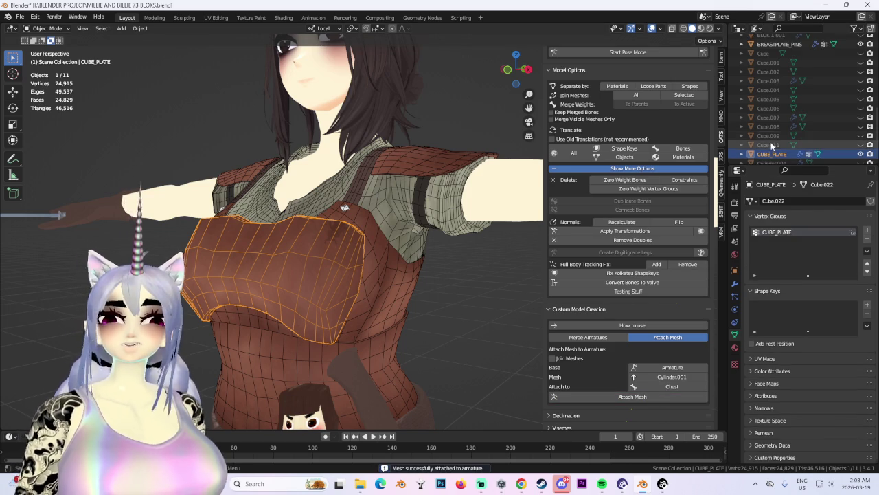
Delete the leftover Cube through Cube.011 objects.
{"action": "left_click", "coordinate": [767, 145]}
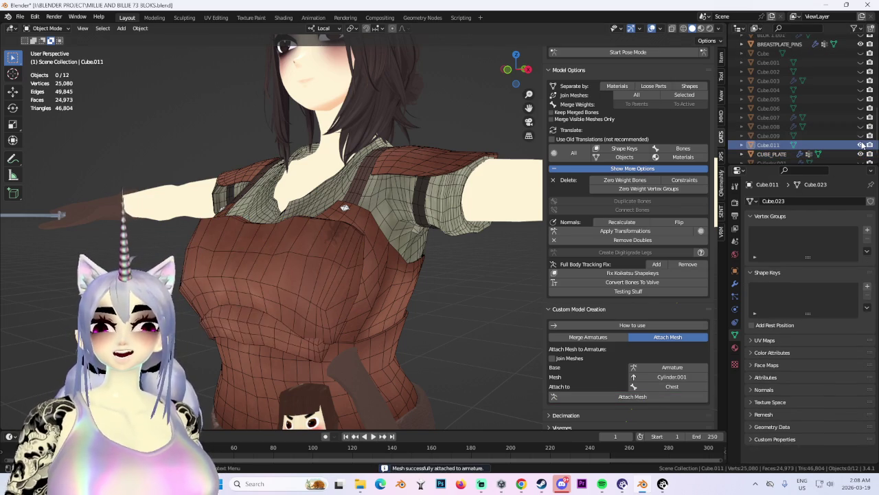
{"action": "left_click", "coordinate": [763, 54], "text": "shift"}
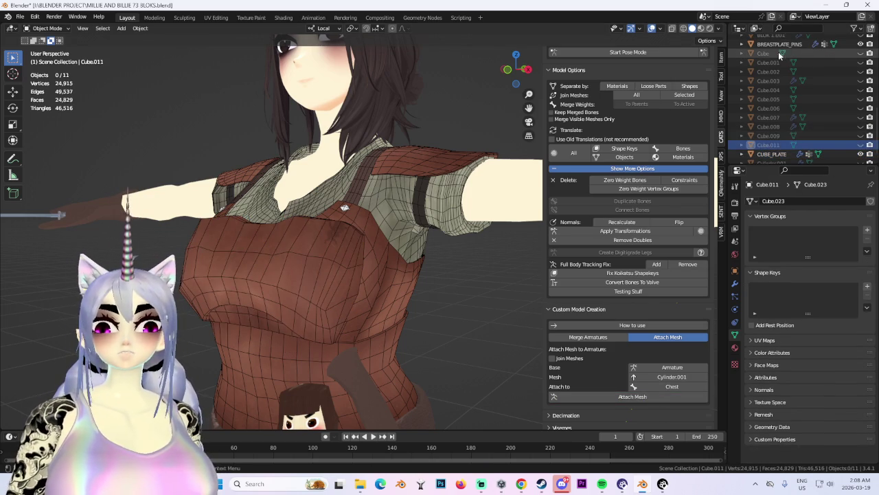
{"action": "right_click", "coordinate": [766, 147]}
{"action": "left_click", "coordinate": [719, 168]}
{"action": "scroll", "coordinate": [805, 58], "scroll_direction": "up", "scroll_amount": 2}
{"action": "scroll", "coordinate": [805, 58], "scroll_direction": "up", "scroll_amount": 1}
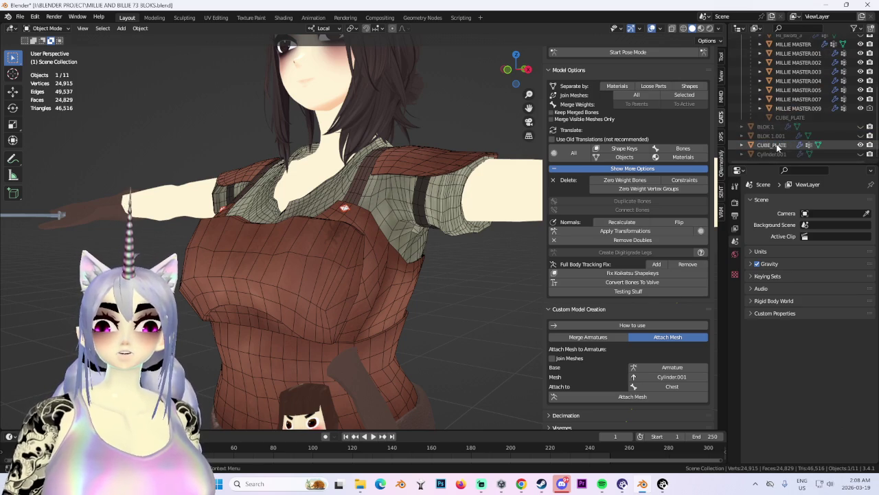
Toggle visibility of the BLOK blocks and Cylinder.001 to check what they are.
{"action": "left_click", "coordinate": [796, 135]}
{"action": "left_click", "coordinate": [860, 135]}
{"action": "left_click", "coordinate": [860, 136]}
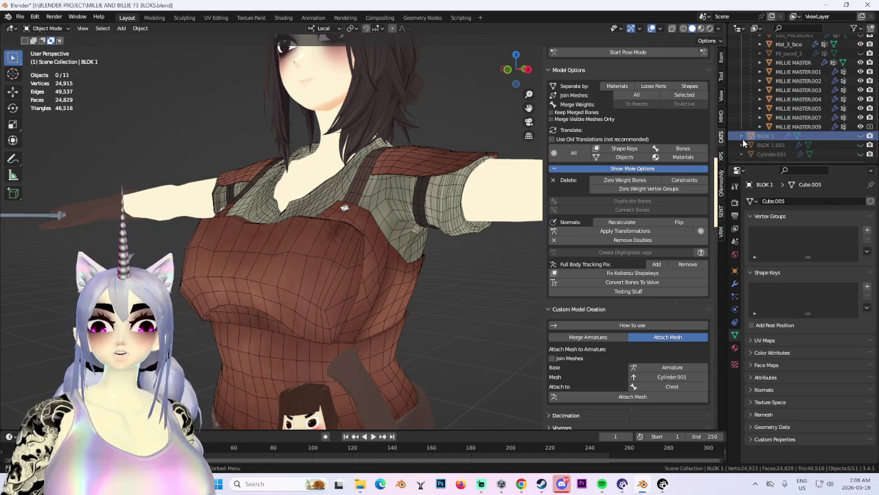
{"action": "left_click", "coordinate": [851, 145]}
{"action": "key", "text": "period"}
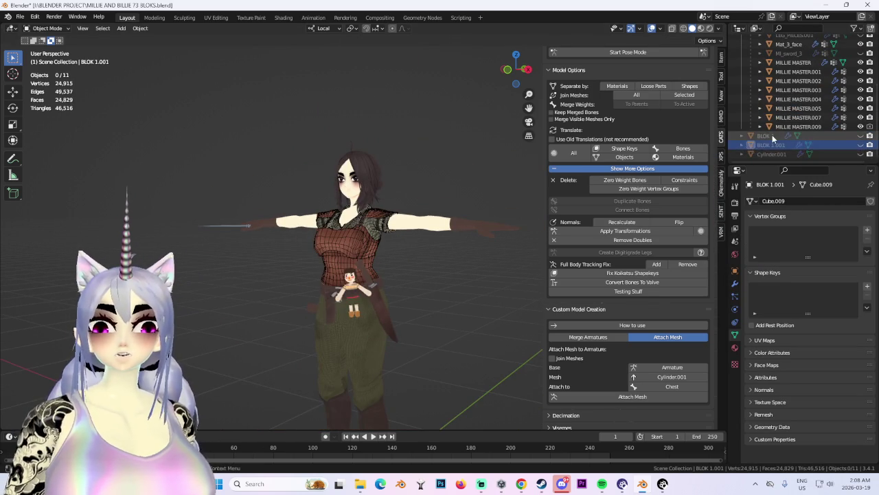
{"action": "left_click", "coordinate": [852, 135]}
{"action": "left_click", "coordinate": [861, 136]}
{"action": "left_click", "coordinate": [860, 136]}
{"action": "left_click", "coordinate": [861, 154]}
Delete BLOK through Cylinder.001, then start Pose Mode on the armature.
{"action": "left_click", "coordinate": [778, 155], "text": "shift"}
{"action": "right_click", "coordinate": [776, 156]}
{"action": "left_click", "coordinate": [776, 156]}
{"action": "scroll", "coordinate": [481, 206], "scroll_direction": "up", "scroll_amount": 3}
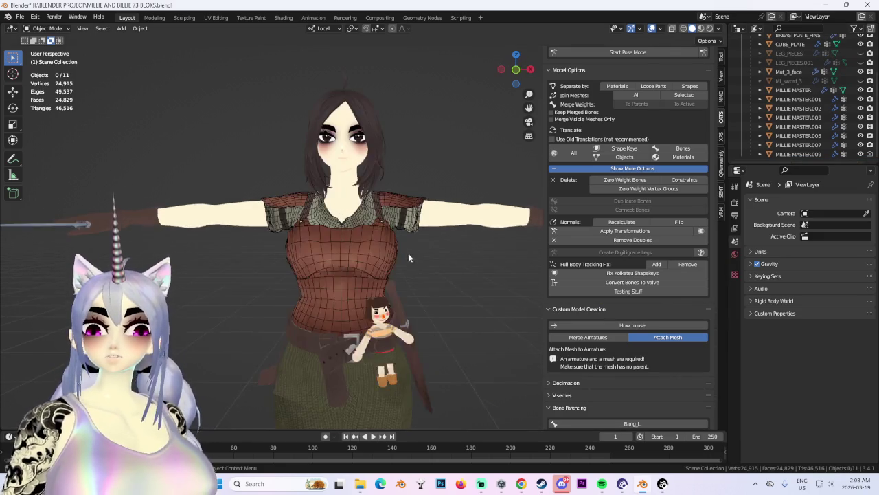
{"action": "scroll", "coordinate": [481, 206], "scroll_direction": "up", "scroll_amount": 1}
{"action": "scroll", "coordinate": [628, 94], "scroll_direction": "up", "scroll_amount": 2}
{"action": "left_click", "coordinate": [629, 90]}
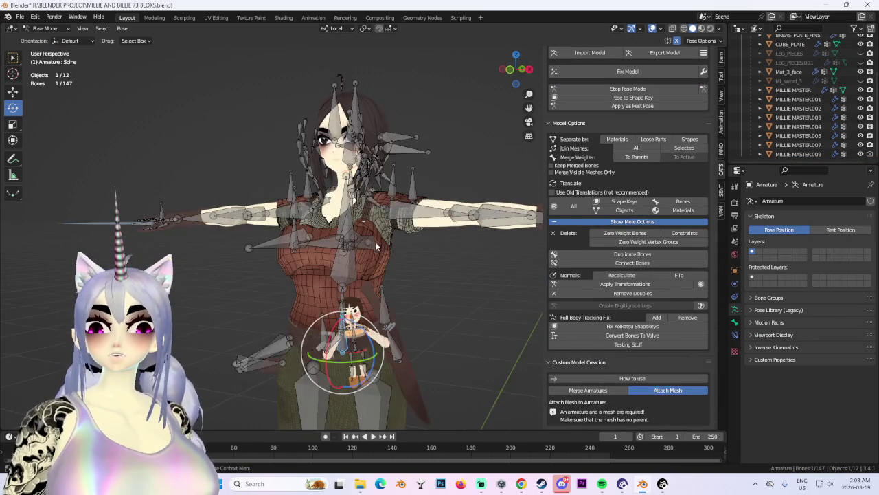
{"action": "middle_click_drag", "start_coordinate": [376, 242], "coordinate": [346, 279]}
{"action": "left_click_drag", "start_coordinate": [328, 282], "coordinate": [340, 279]}
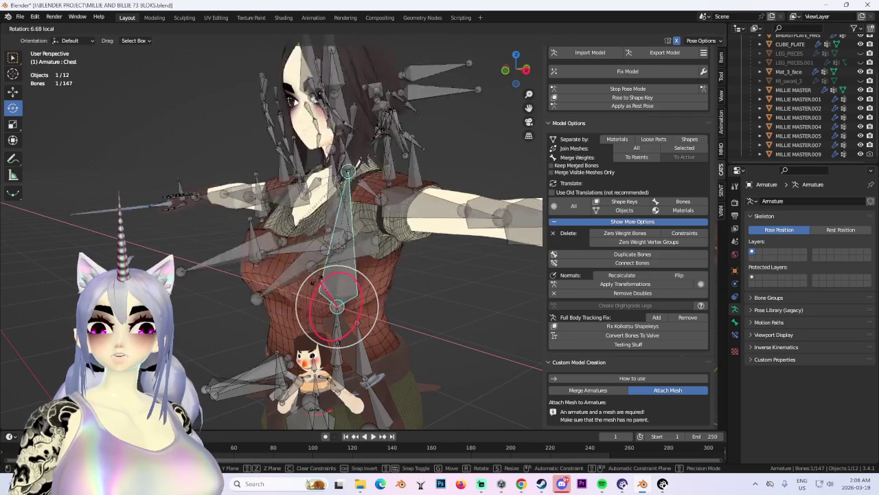
{"action": "middle_click_drag", "start_coordinate": [340, 278], "coordinate": [366, 275]}
{"action": "key", "text": "r"}
{"action": "key", "text": "y"}
{"action": "key", "text": "y"}
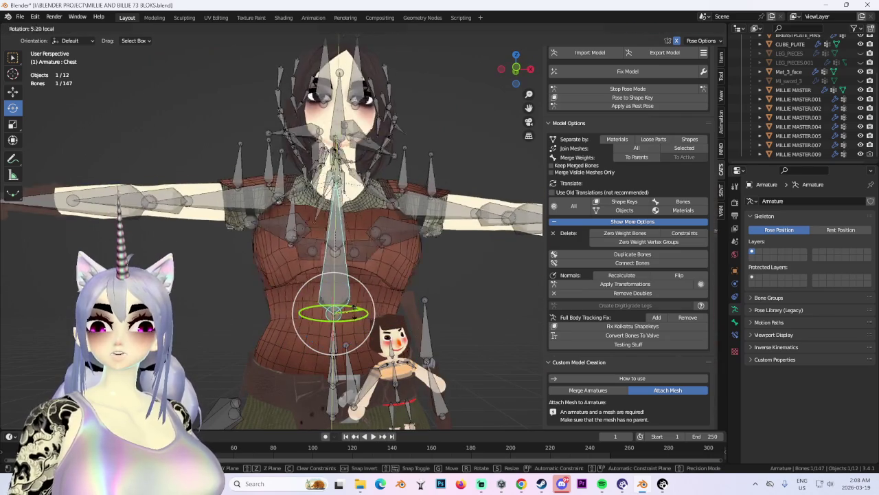
{"action": "key", "text": "Return"}
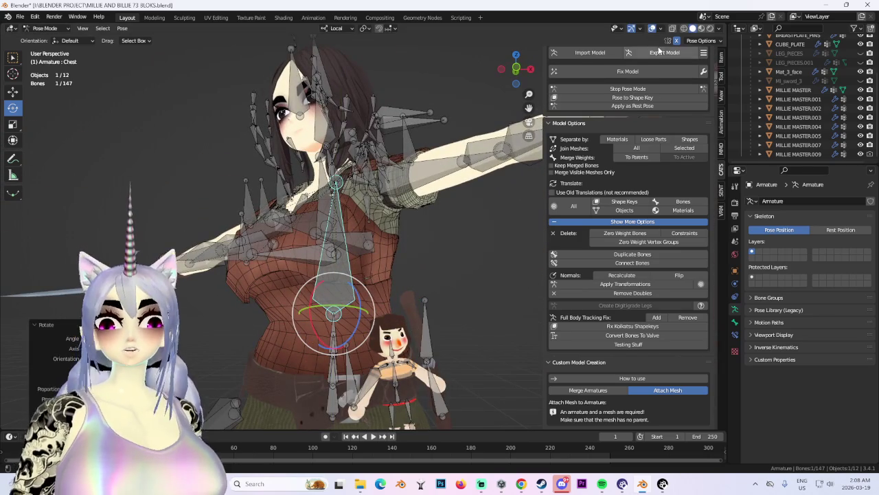
{"action": "key", "text": "shift+alt+z"}
{"action": "mouse_move", "coordinate": [298, 221]}
{"action": "middle_mouse_down"}
{"action": "mouse_move", "coordinate": [385, 232]}
{"action": "mouse_move", "coordinate": [393, 242]}
{"action": "mouse_move", "coordinate": [376, 252]}
{"action": "mouse_move", "coordinate": [440, 227]}
{"action": "middle_mouse_up"}
{"action": "key", "text": "KP_1"}
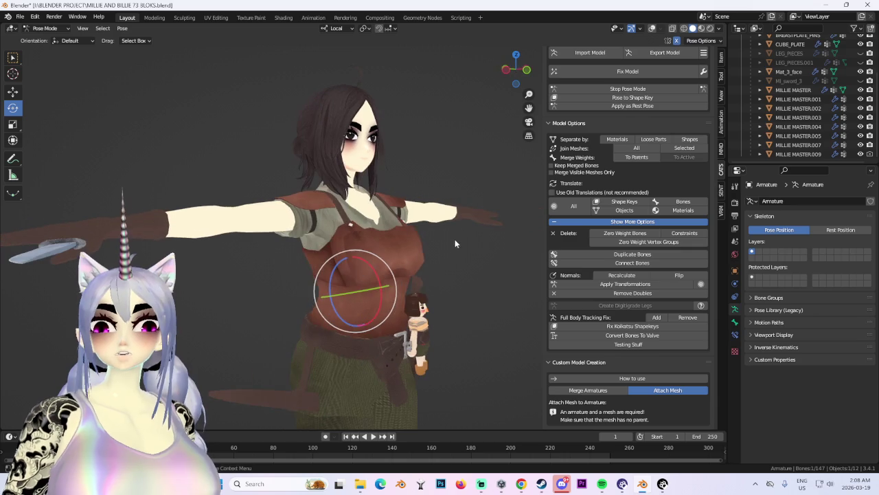
{"action": "left_click", "coordinate": [516, 70]}
{"action": "mouse_move", "coordinate": [470, 316]}
{"action": "middle_mouse_down"}
{"action": "mouse_move", "coordinate": [433, 245]}
{"action": "mouse_move", "coordinate": [326, 292]}
{"action": "mouse_move", "coordinate": [383, 305]}
{"action": "mouse_move", "coordinate": [374, 272]}
{"action": "mouse_move", "coordinate": [406, 237]}
{"action": "mouse_move", "coordinate": [385, 166]}
{"action": "middle_mouse_up"}
{"action": "scroll", "coordinate": [381, 303], "scroll_direction": "up", "scroll_amount": 2}
{"action": "scroll", "coordinate": [385, 290], "scroll_direction": "up", "scroll_amount": 1}
{"action": "scroll", "coordinate": [374, 203], "scroll_direction": "down", "scroll_amount": 3}
{"action": "mouse_move", "coordinate": [374, 203]}
{"action": "middle_mouse_down"}
{"action": "mouse_move", "coordinate": [357, 236]}
{"action": "mouse_move", "coordinate": [450, 264]}
{"action": "mouse_move", "coordinate": [419, 254]}
{"action": "middle_mouse_up"}
{"action": "left_click", "coordinate": [652, 28]}
{"action": "scroll", "coordinate": [363, 274], "scroll_direction": "down", "scroll_amount": 2}
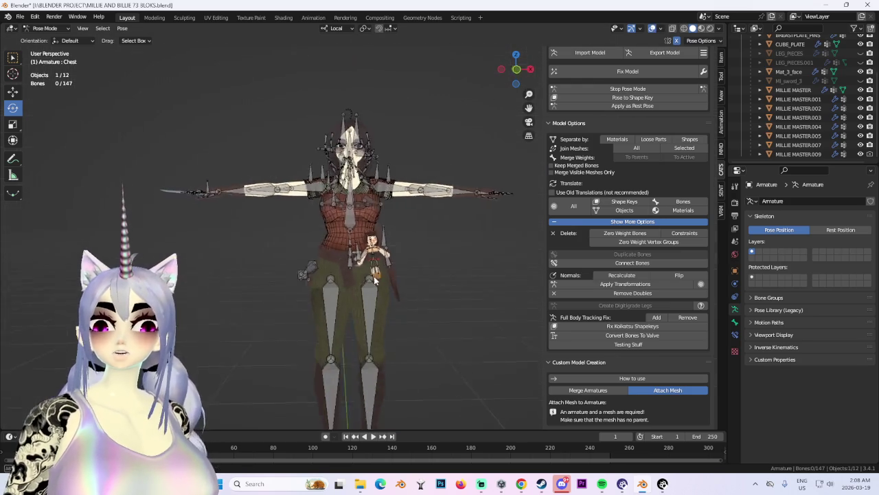
{"action": "scroll", "coordinate": [452, 293], "scroll_direction": "up", "scroll_amount": 4}
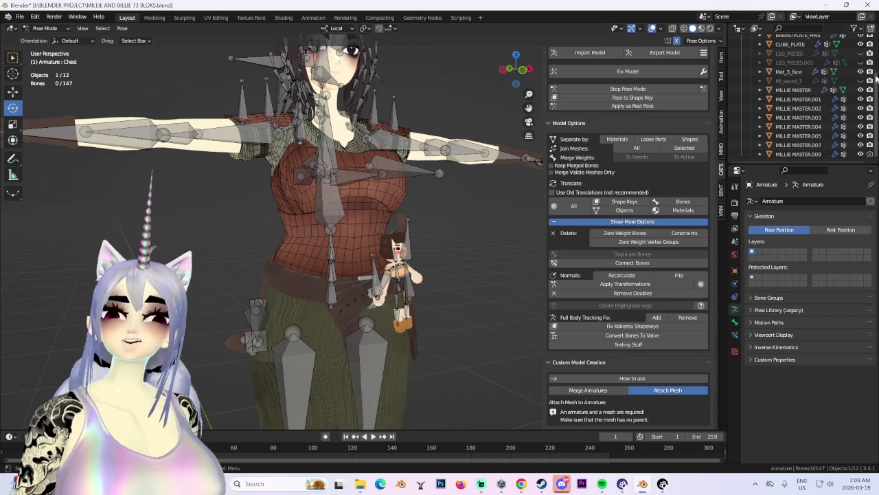
Unhide LEG_PIECES, LEG_PIECES.001 and Mi_sword_3.
{"action": "scroll", "coordinate": [861, 76], "scroll_direction": "up", "scroll_amount": 2}
{"action": "left_click", "coordinate": [861, 72]}
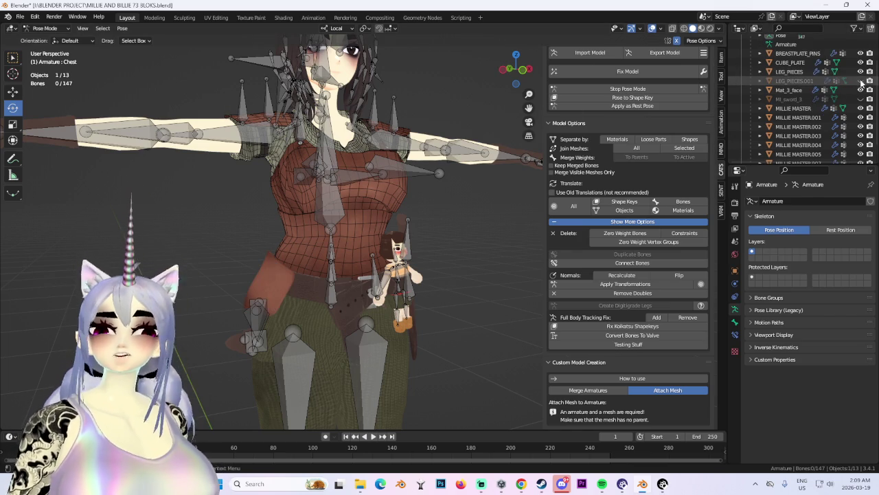
{"action": "left_click", "coordinate": [861, 80]}
{"action": "mouse_move", "coordinate": [508, 288]}
{"action": "middle_mouse_down"}
{"action": "mouse_move", "coordinate": [432, 274]}
{"action": "mouse_move", "coordinate": [443, 264]}
{"action": "mouse_move", "coordinate": [362, 299]}
{"action": "mouse_move", "coordinate": [378, 296]}
{"action": "middle_mouse_up"}
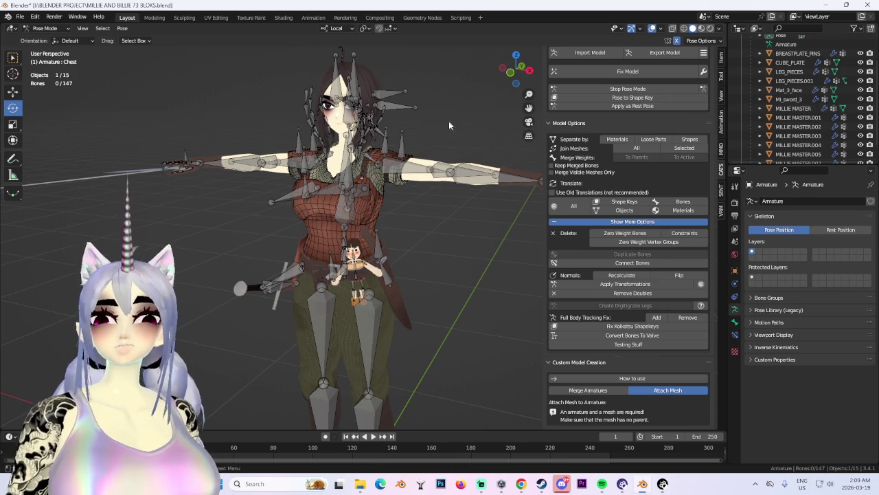
{"action": "middle_click_drag", "start_coordinate": [430, 125], "coordinate": [506, 116]}
Switch to Object Mode, hide the Armature and turn off viewport overlays.
{"action": "left_click", "coordinate": [45, 29]}
{"action": "left_click", "coordinate": [44, 41]}
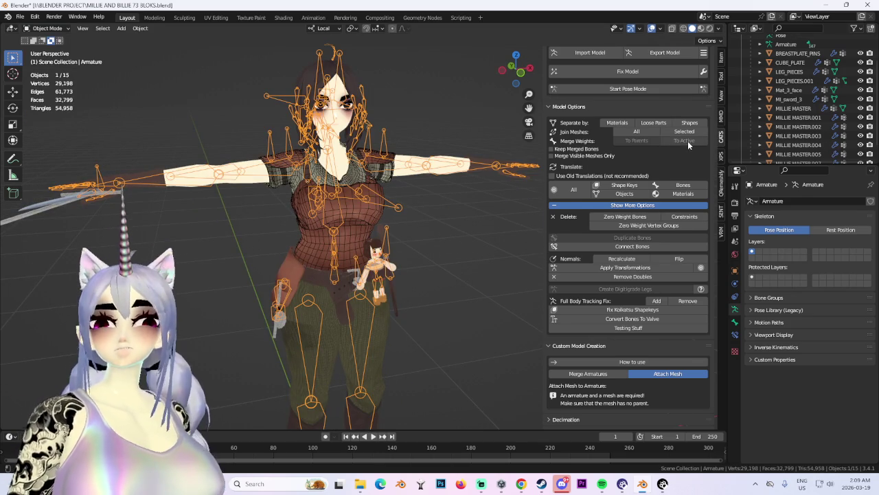
{"action": "scroll", "coordinate": [804, 103], "scroll_direction": "up", "scroll_amount": 3}
{"action": "left_click", "coordinate": [861, 58]}
{"action": "mouse_move", "coordinate": [385, 206]}
{"action": "middle_mouse_down"}
{"action": "mouse_move", "coordinate": [355, 130]}
{"action": "mouse_move", "coordinate": [456, 125]}
{"action": "middle_mouse_up"}
{"action": "left_click", "coordinate": [651, 28]}
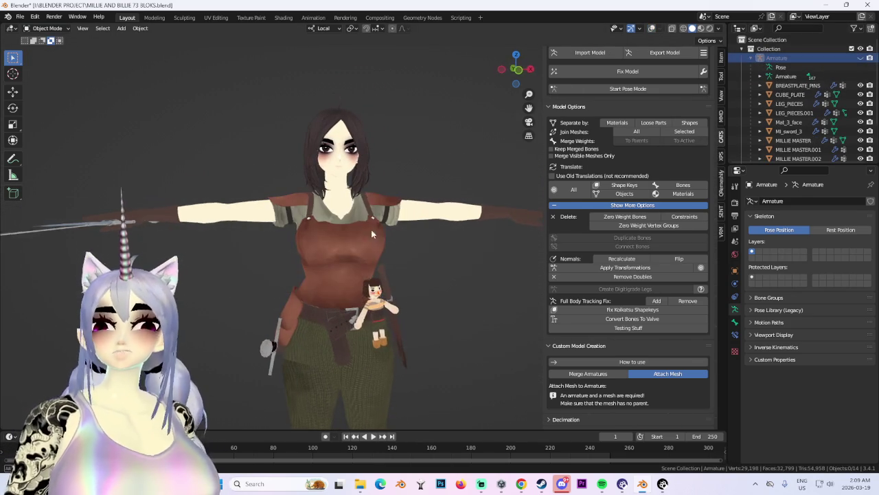
{"action": "mouse_move", "coordinate": [408, 243]}
{"action": "middle_mouse_down"}
{"action": "mouse_move", "coordinate": [432, 275]}
{"action": "mouse_move", "coordinate": [466, 273]}
{"action": "mouse_move", "coordinate": [383, 283]}
{"action": "middle_mouse_up"}
{"action": "scroll", "coordinate": [432, 274], "scroll_direction": "up", "scroll_amount": 4}
{"action": "scroll", "coordinate": [448, 276], "scroll_direction": "up", "scroll_amount": 2}
{"action": "mouse_move", "coordinate": [434, 273]}
{"action": "middle_mouse_down"}
{"action": "mouse_move", "coordinate": [448, 276]}
{"action": "mouse_move", "coordinate": [416, 276]}
{"action": "mouse_move", "coordinate": [364, 240]}
{"action": "mouse_move", "coordinate": [400, 243]}
{"action": "middle_mouse_up"}
{"action": "mouse_move", "coordinate": [277, 209]}
{"action": "middle_mouse_down"}
{"action": "mouse_move", "coordinate": [356, 217]}
{"action": "mouse_move", "coordinate": [320, 221]}
{"action": "middle_mouse_up"}
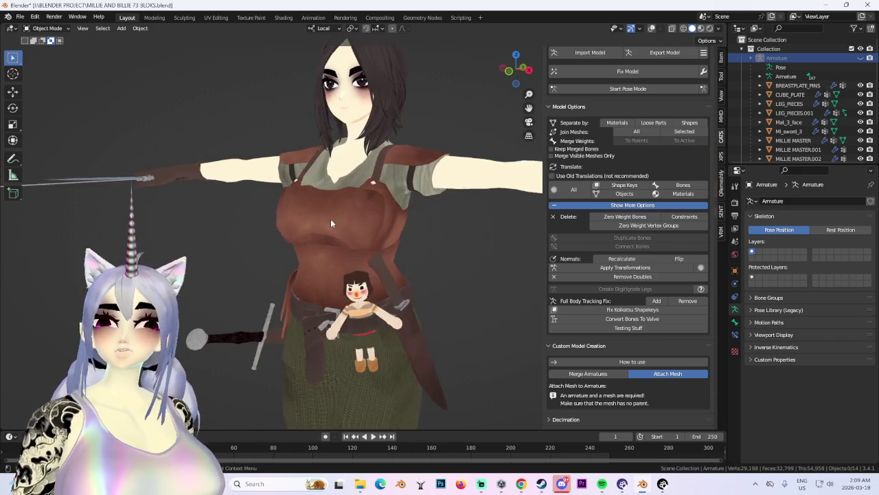
{"action": "scroll", "coordinate": [319, 222], "scroll_direction": "down", "scroll_amount": 2}
{"action": "scroll", "coordinate": [425, 192], "scroll_direction": "down", "scroll_amount": 1}
{"action": "scroll", "coordinate": [398, 239], "scroll_direction": "down", "scroll_amount": 1}
{"action": "mouse_move", "coordinate": [398, 239]}
{"action": "middle_mouse_down"}
{"action": "mouse_move", "coordinate": [431, 200]}
{"action": "mouse_move", "coordinate": [426, 247]}
{"action": "mouse_move", "coordinate": [403, 261]}
{"action": "middle_mouse_up"}
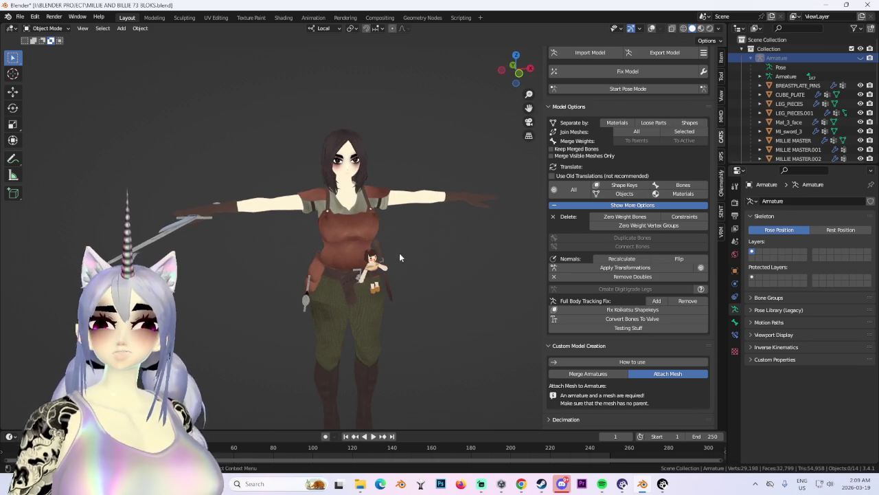
{"action": "left_click", "coordinate": [365, 189]}
{"action": "scroll", "coordinate": [364, 189], "scroll_direction": "up", "scroll_amount": 4}
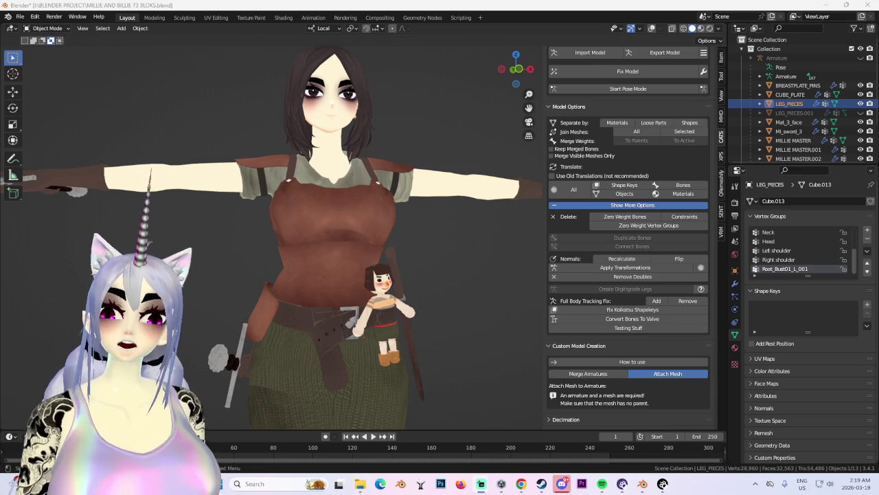
Orbit to an angled side view of the character's leather apron, belt and pouches.
{"action": "middle_click_drag", "start_coordinate": [324, 263], "coordinate": [246, 305]}
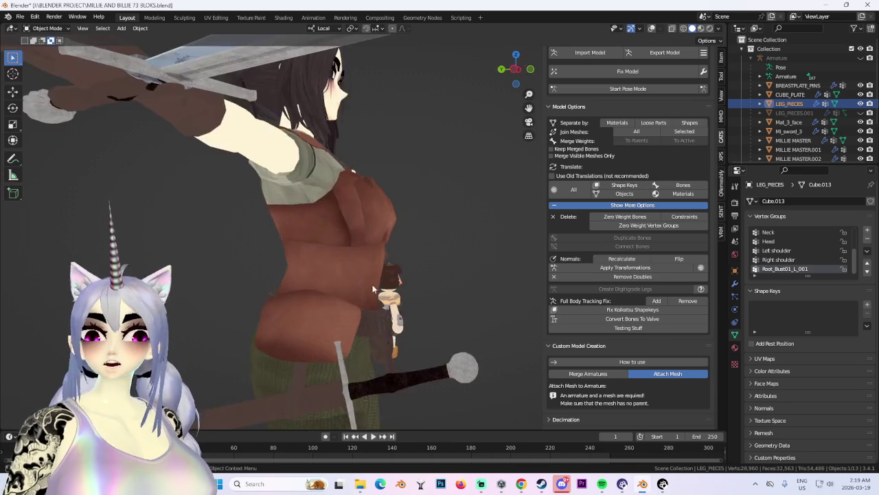
Deselect the leg pieces, then isolate the shirt mesh and unhide everything else.
{"action": "left_click", "coordinate": [246, 305]}
{"action": "left_click_drag", "start_coordinate": [518, 69], "coordinate": [359, 320]}
{"action": "scroll", "coordinate": [332, 336], "scroll_direction": "up", "scroll_amount": 2}
{"action": "scroll", "coordinate": [367, 263], "scroll_direction": "up", "scroll_amount": 4}
{"action": "left_click", "coordinate": [340, 272]}
{"action": "key", "text": "shift+h"}
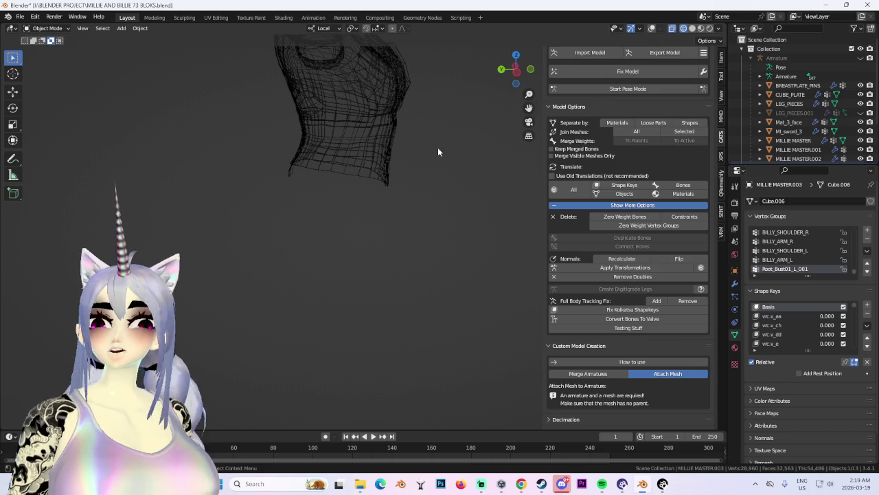
{"action": "key", "text": "alt+h"}
{"action": "scroll", "coordinate": [500, 137], "scroll_direction": "down", "scroll_amount": 3}
Select the MI_sword_3 object and orbit to a frontal view of the character.
{"action": "left_click", "coordinate": [291, 245]}
{"action": "mouse_move", "coordinate": [290, 245]}
{"action": "middle_mouse_down"}
{"action": "mouse_move", "coordinate": [347, 273]}
{"action": "mouse_move", "coordinate": [387, 224]}
{"action": "mouse_move", "coordinate": [383, 212]}
{"action": "mouse_move", "coordinate": [440, 220]}
{"action": "middle_mouse_up"}
{"action": "scroll", "coordinate": [440, 220], "scroll_direction": "down", "scroll_amount": 2}
{"action": "scroll", "coordinate": [326, 217], "scroll_direction": "up", "scroll_amount": 2}
{"action": "scroll", "coordinate": [326, 217], "scroll_direction": "up", "scroll_amount": 2}
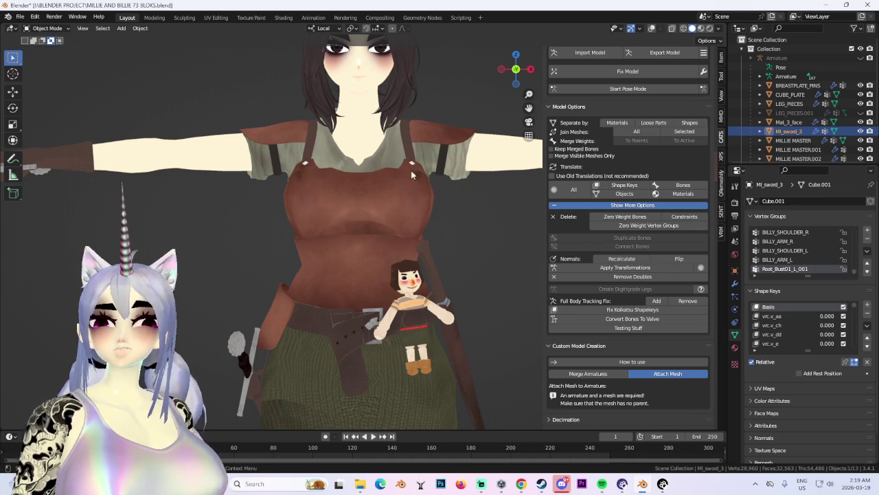
{"action": "scroll", "coordinate": [418, 231], "scroll_direction": "down", "scroll_amount": 2}
{"action": "mouse_move", "coordinate": [418, 232]}
{"action": "middle_mouse_down"}
{"action": "mouse_move", "coordinate": [390, 245]}
{"action": "mouse_move", "coordinate": [475, 143]}
{"action": "middle_mouse_up"}
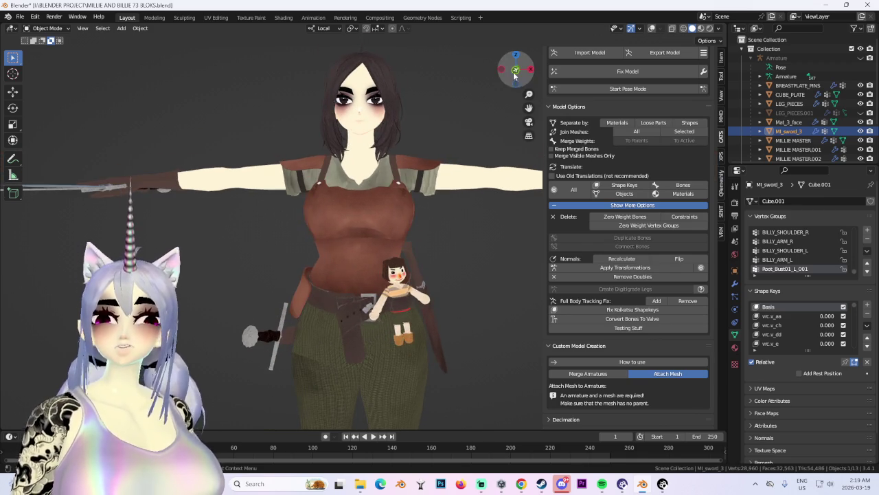
{"action": "scroll", "coordinate": [331, 174], "scroll_direction": "up", "scroll_amount": 2}
{"action": "scroll", "coordinate": [326, 213], "scroll_direction": "up", "scroll_amount": 2}
Inspect the upper body and torso from side, three-quarter and low angles.
{"action": "mouse_move", "coordinate": [327, 213]}
{"action": "middle_mouse_down"}
{"action": "mouse_move", "coordinate": [239, 199]}
{"action": "mouse_move", "coordinate": [276, 316]}
{"action": "middle_mouse_up"}
{"action": "scroll", "coordinate": [304, 233], "scroll_direction": "down", "scroll_amount": 1}
{"action": "scroll", "coordinate": [319, 268], "scroll_direction": "down", "scroll_amount": 3}
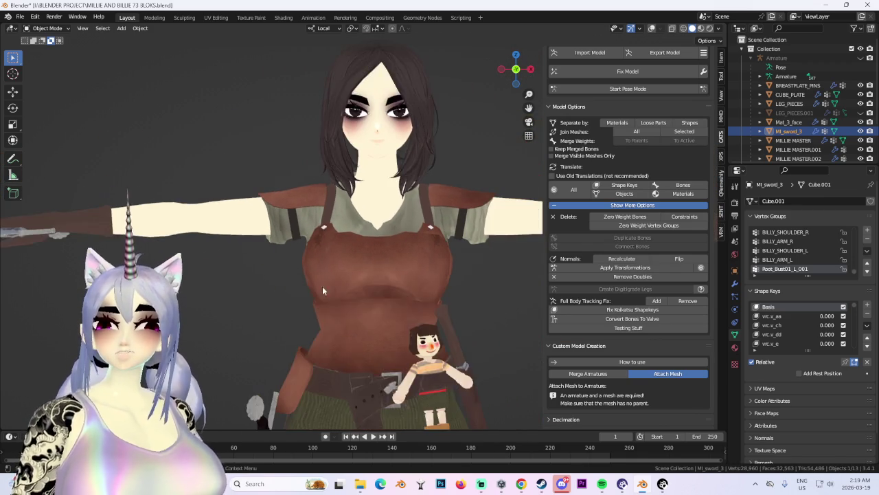
{"action": "scroll", "coordinate": [312, 243], "scroll_direction": "up", "scroll_amount": 2}
{"action": "middle_click_drag", "start_coordinate": [382, 285], "coordinate": [360, 234]}
{"action": "scroll", "coordinate": [353, 213], "scroll_direction": "down", "scroll_amount": 1}
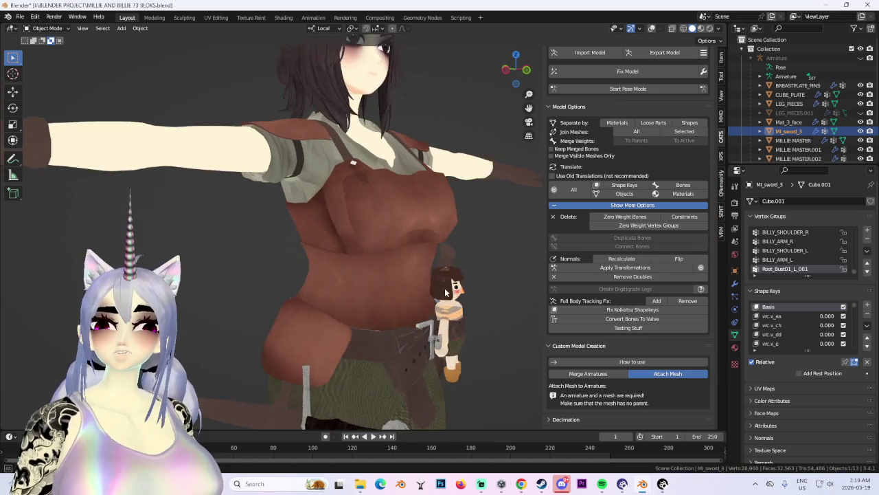
{"action": "scroll", "coordinate": [344, 195], "scroll_direction": "down", "scroll_amount": 1}
{"action": "mouse_move", "coordinate": [350, 233]}
{"action": "middle_mouse_down"}
{"action": "mouse_move", "coordinate": [346, 253]}
{"action": "mouse_move", "coordinate": [410, 203]}
{"action": "middle_mouse_up"}
{"action": "scroll", "coordinate": [351, 254], "scroll_direction": "up", "scroll_amount": 2}
{"action": "scroll", "coordinate": [332, 251], "scroll_direction": "up", "scroll_amount": 3}
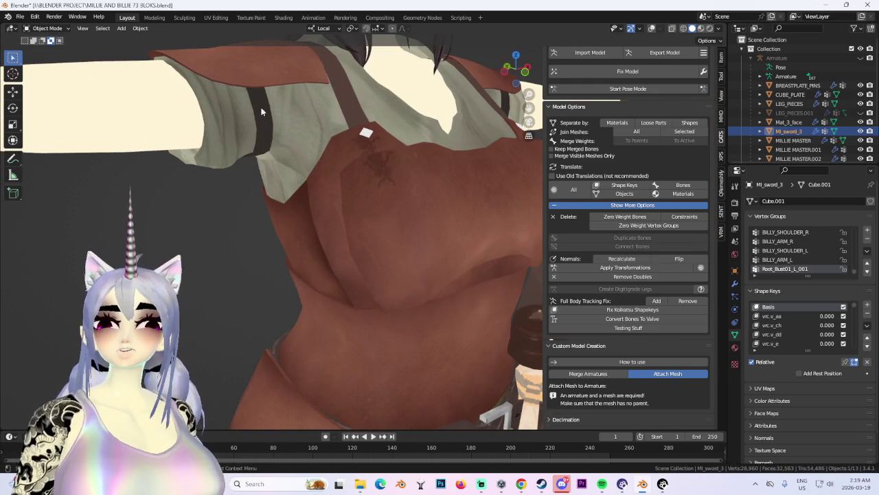
Return to a front full-body view and re-enable the wireframe, grid and statistics overlays.
{"action": "key", "text": "KP_1"}
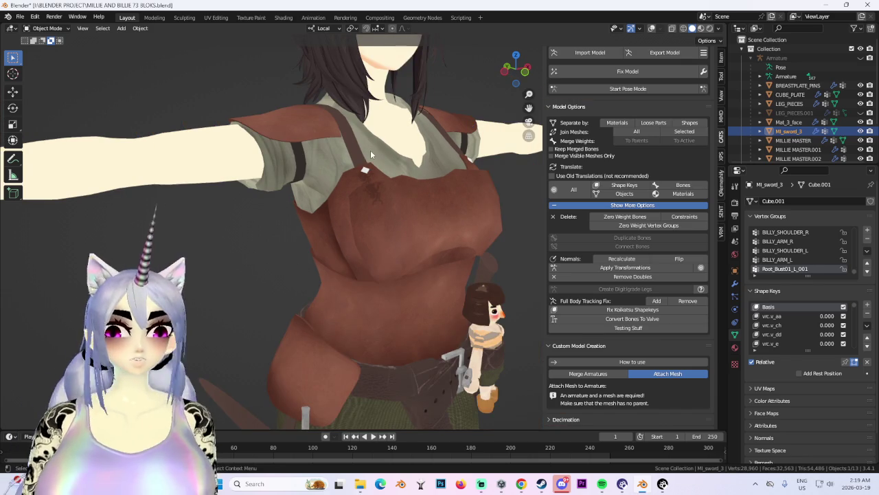
{"action": "scroll", "coordinate": [385, 178], "scroll_direction": "down", "scroll_amount": 1}
{"action": "middle_click_drag", "start_coordinate": [394, 196], "coordinate": [457, 196]}
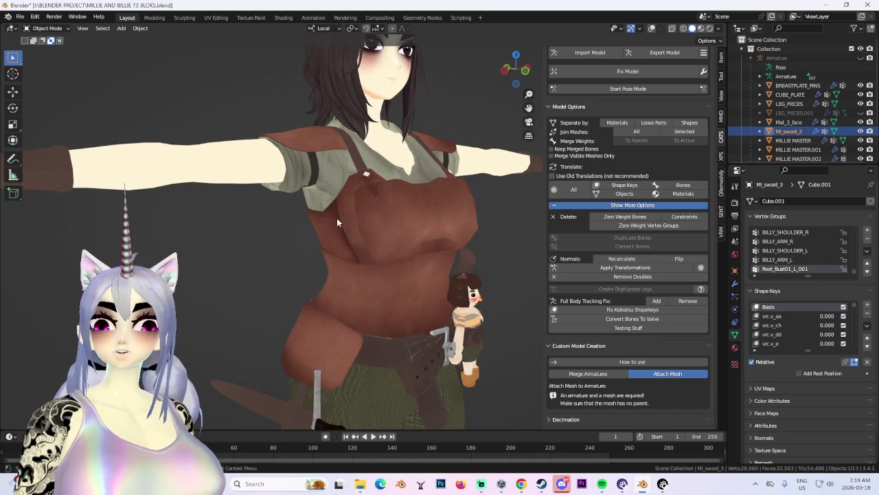
{"action": "scroll", "coordinate": [360, 257], "scroll_direction": "down", "scroll_amount": 2}
{"action": "scroll", "coordinate": [369, 215], "scroll_direction": "down", "scroll_amount": 1}
{"action": "mouse_move", "coordinate": [369, 215]}
{"action": "middle_mouse_down"}
{"action": "mouse_move", "coordinate": [357, 221]}
{"action": "mouse_move", "coordinate": [486, 257]}
{"action": "mouse_move", "coordinate": [421, 259]}
{"action": "middle_mouse_up"}
{"action": "scroll", "coordinate": [305, 237], "scroll_direction": "up", "scroll_amount": 2}
{"action": "scroll", "coordinate": [384, 246], "scroll_direction": "down", "scroll_amount": 2}
{"action": "scroll", "coordinate": [422, 259], "scroll_direction": "up", "scroll_amount": 2}
{"action": "key", "text": "shift+alt+z"}
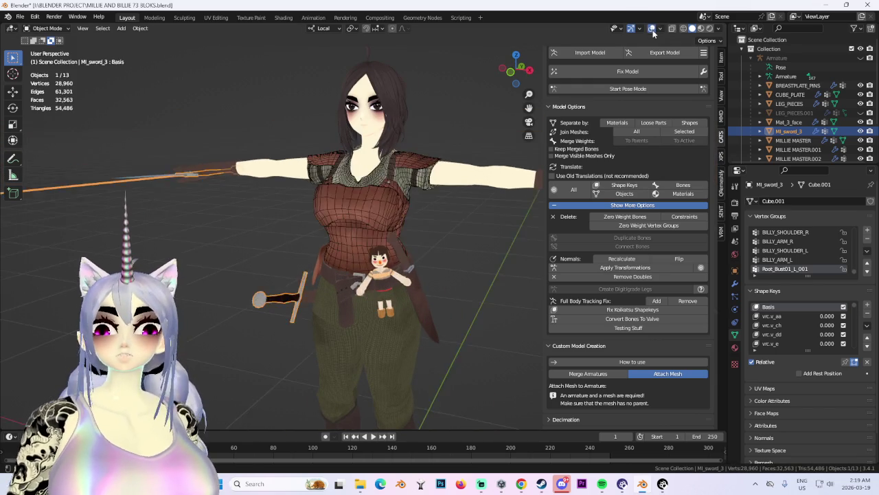
Hide the leg pieces object and select the chest plate.
{"action": "scroll", "coordinate": [259, 266], "scroll_direction": "up", "scroll_amount": 2}
{"action": "mouse_move", "coordinate": [258, 266]}
{"action": "middle_mouse_down"}
{"action": "mouse_move", "coordinate": [368, 294]}
{"action": "mouse_move", "coordinate": [412, 281]}
{"action": "middle_mouse_up"}
{"action": "left_click", "coordinate": [362, 286]}
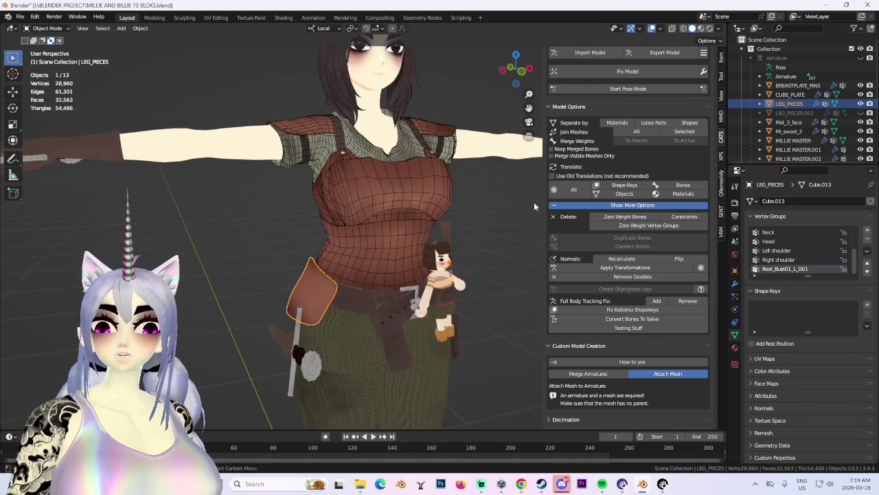
{"action": "key", "text": "h"}
{"action": "left_click", "coordinate": [372, 195]}
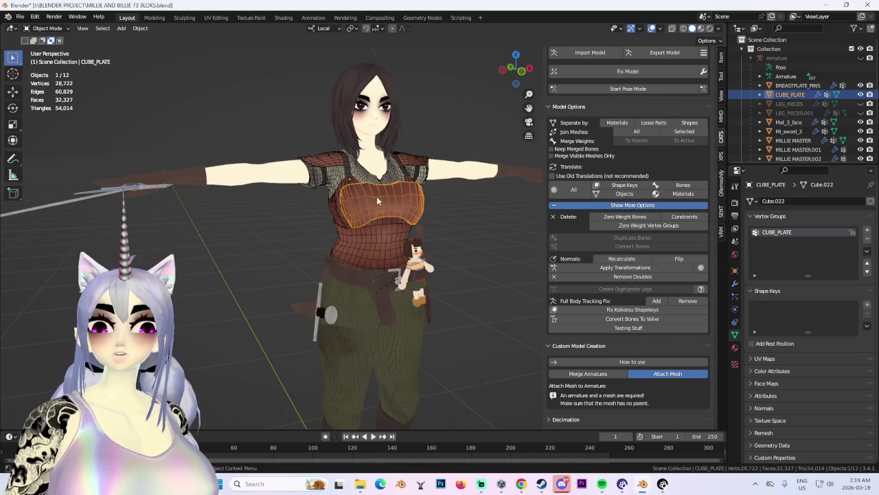
{"action": "mouse_move", "coordinate": [432, 203]}
{"action": "middle_mouse_down"}
{"action": "mouse_move", "coordinate": [348, 196]}
{"action": "mouse_move", "coordinate": [404, 208]}
{"action": "mouse_move", "coordinate": [363, 215]}
{"action": "mouse_move", "coordinate": [465, 211]}
{"action": "mouse_move", "coordinate": [456, 202]}
{"action": "mouse_move", "coordinate": [415, 242]}
{"action": "mouse_move", "coordinate": [413, 218]}
{"action": "middle_mouse_up"}
{"action": "scroll", "coordinate": [414, 242], "scroll_direction": "up", "scroll_amount": 2}
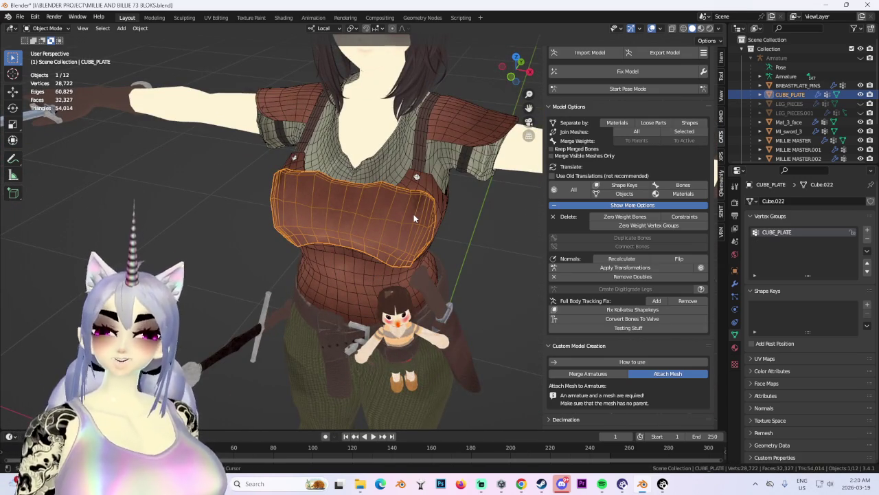
Duplicate the chest plate, box-select its left section and separate it into CUBE_PLATE.002.
{"action": "key", "text": "shift+d"}
{"action": "right_click", "coordinate": [339, 254]}
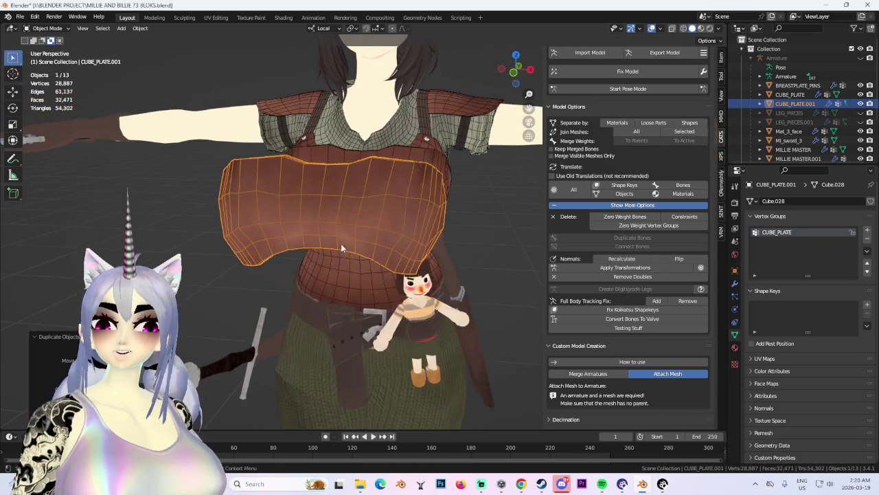
{"action": "left_click", "coordinate": [47, 28]}
{"action": "left_click", "coordinate": [47, 41]}
{"action": "middle_click_drag", "start_coordinate": [412, 202], "coordinate": [426, 215]}
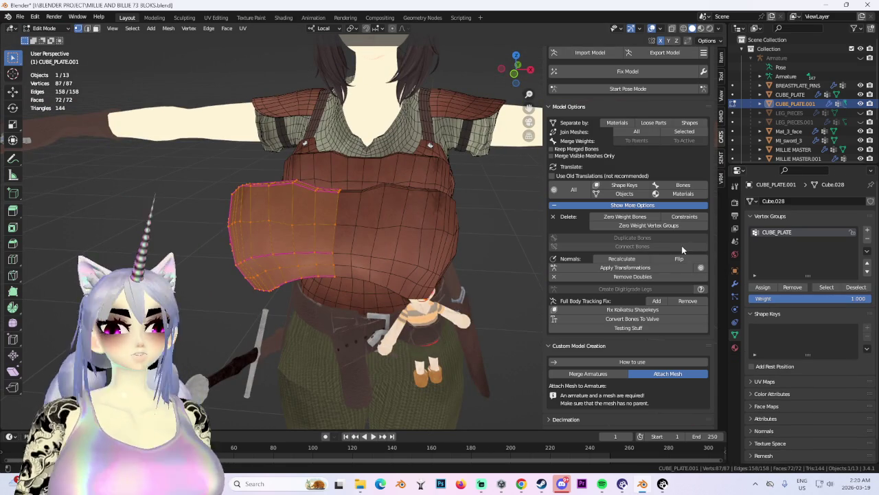
{"action": "key", "text": "p"}
{"action": "left_click", "coordinate": [498, 257]}
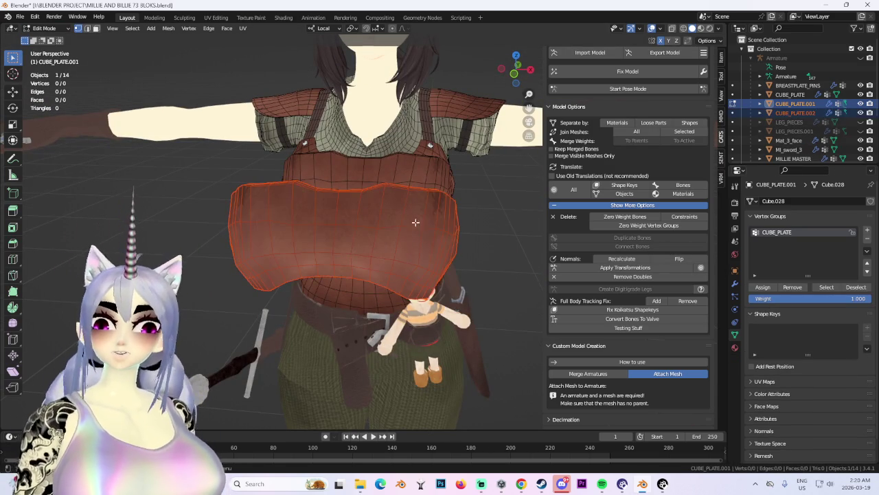
{"action": "key", "text": "Tab"}
{"action": "left_click", "coordinate": [367, 204]}
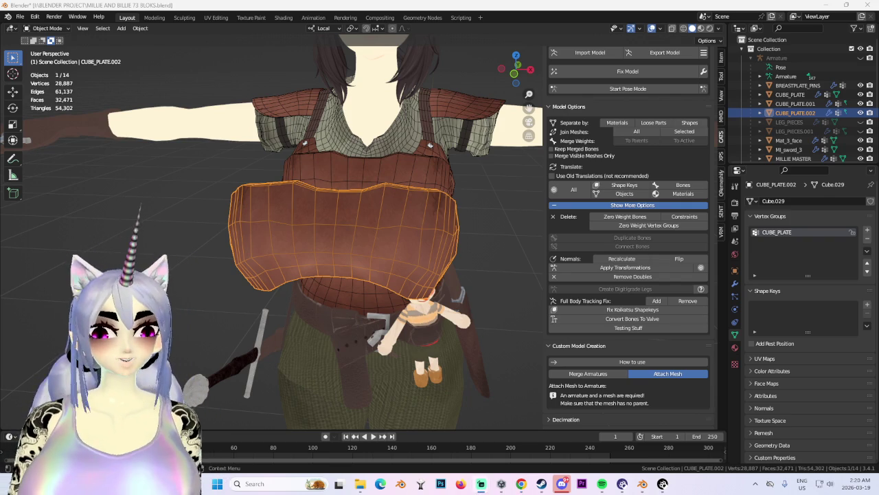
Apply the Armature modifier on CUBE_PLATE.002.
{"action": "left_click", "coordinate": [735, 283]}
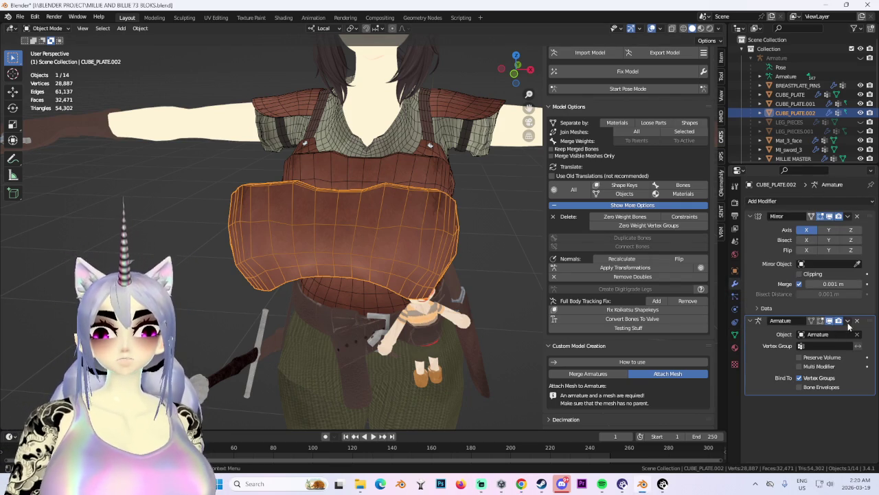
{"action": "left_click", "coordinate": [848, 322]}
{"action": "left_click", "coordinate": [830, 327]}
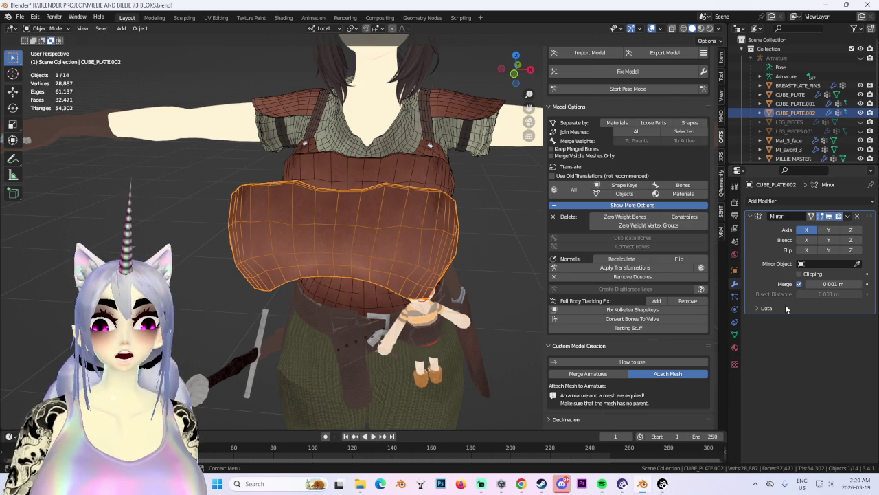
{"action": "middle_click_drag", "start_coordinate": [358, 226], "coordinate": [367, 218]}
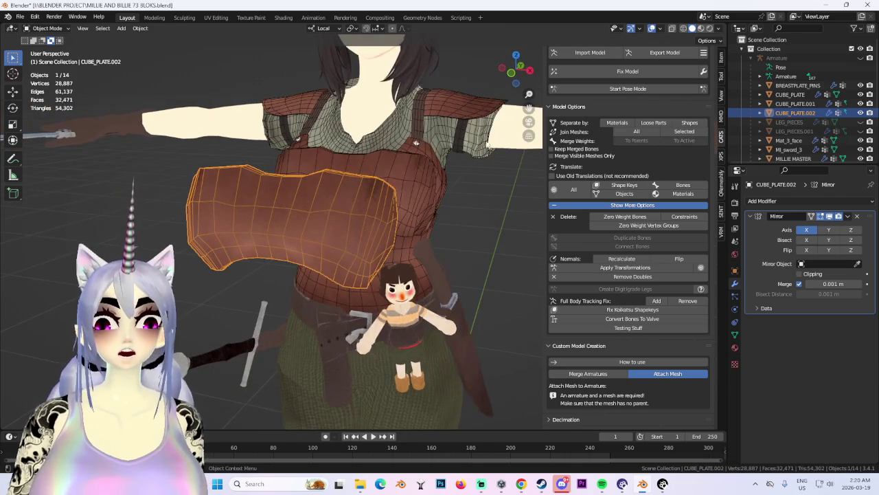
Apply the Mirror modifier and switch CUBE_PLATE.002 into Edit Mode.
{"action": "left_click", "coordinate": [847, 217]}
{"action": "left_click", "coordinate": [829, 227]}
{"action": "left_click", "coordinate": [783, 202]}
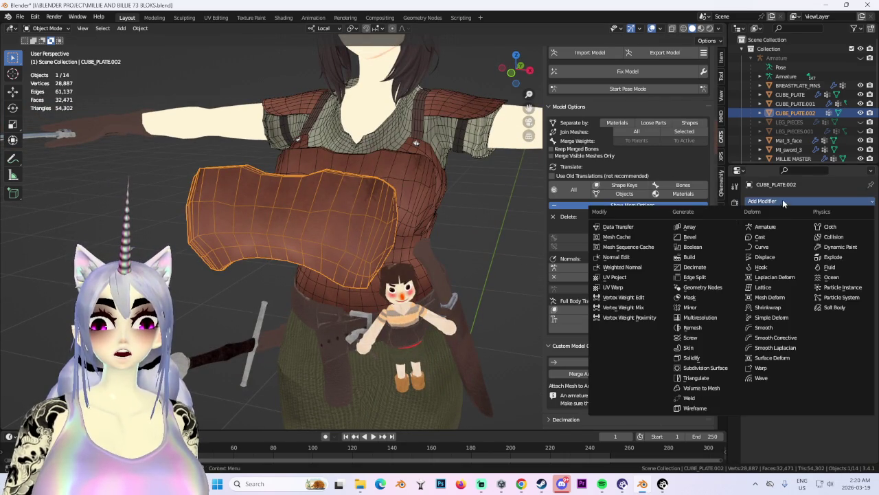
{"action": "left_click", "coordinate": [47, 29]}
{"action": "left_click", "coordinate": [43, 44]}
{"action": "middle_click_drag", "start_coordinate": [376, 188], "coordinate": [371, 158]}
Select the whole plate mesh, fill its holes and decimate the geometry.
{"action": "key", "text": "a"}
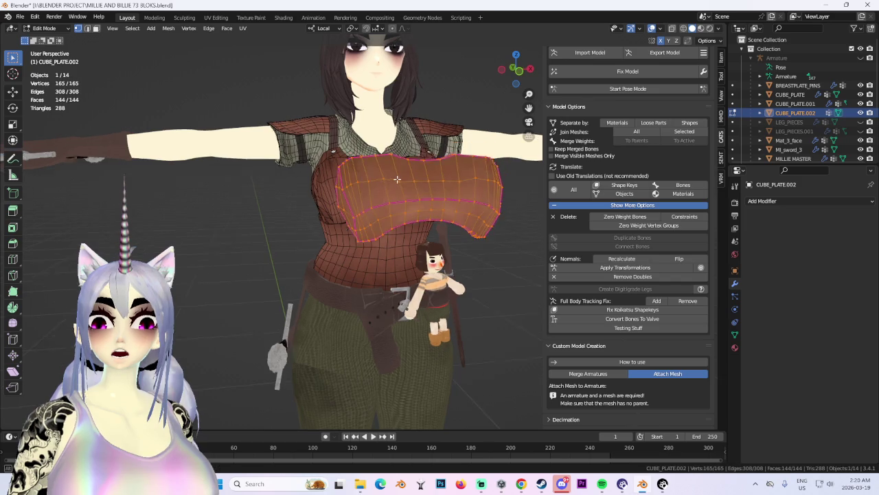
{"action": "left_click", "coordinate": [168, 28]}
{"action": "mouse_move", "coordinate": [184, 238]}
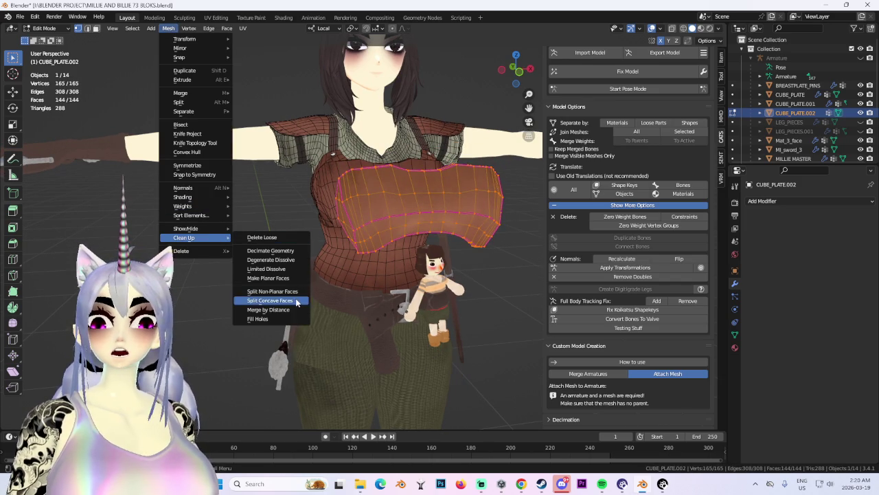
{"action": "left_click", "coordinate": [272, 319]}
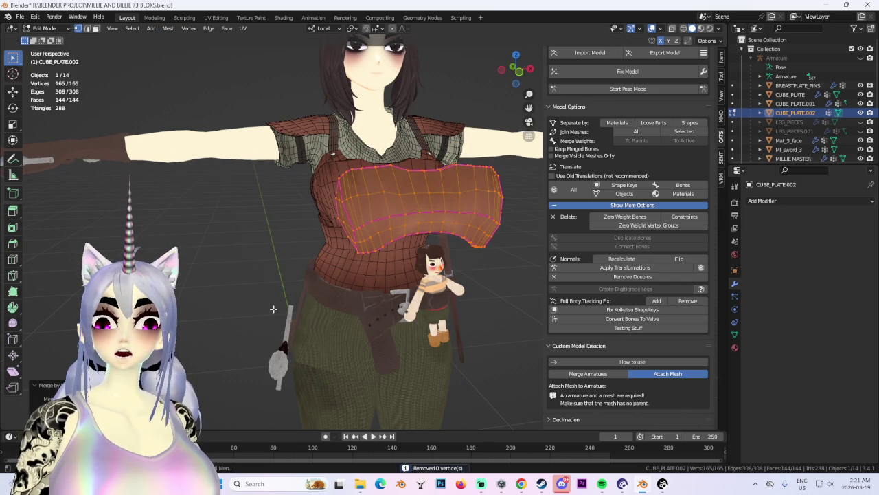
{"action": "left_click", "coordinate": [168, 28]}
{"action": "mouse_move", "coordinate": [184, 238]}
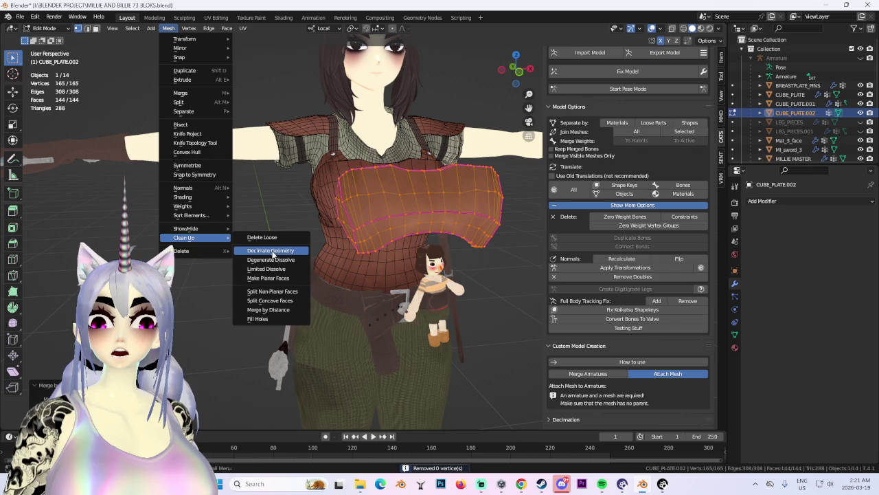
{"action": "left_click", "coordinate": [271, 250]}
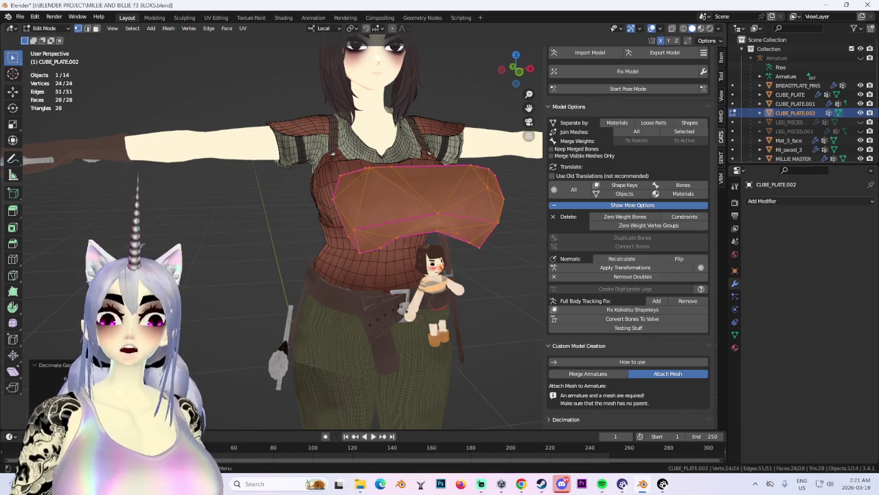
{"action": "key", "text": "shift+r"}
{"action": "mouse_move", "coordinate": [440, 227]}
{"action": "middle_mouse_down"}
{"action": "mouse_move", "coordinate": [414, 234]}
{"action": "mouse_move", "coordinate": [465, 206]}
{"action": "mouse_move", "coordinate": [505, 212]}
{"action": "mouse_move", "coordinate": [383, 291]}
{"action": "middle_mouse_up"}
{"action": "left_click", "coordinate": [414, 234]}
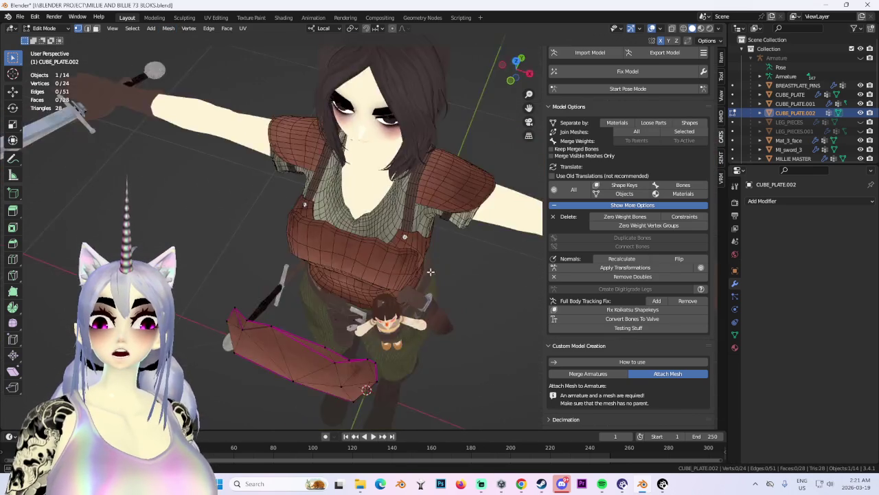
Undo the first decimation and redo it with a higher ratio, leaving 92 vertices.
{"action": "key", "text": "a"}
{"action": "key", "text": "ctrl+z"}
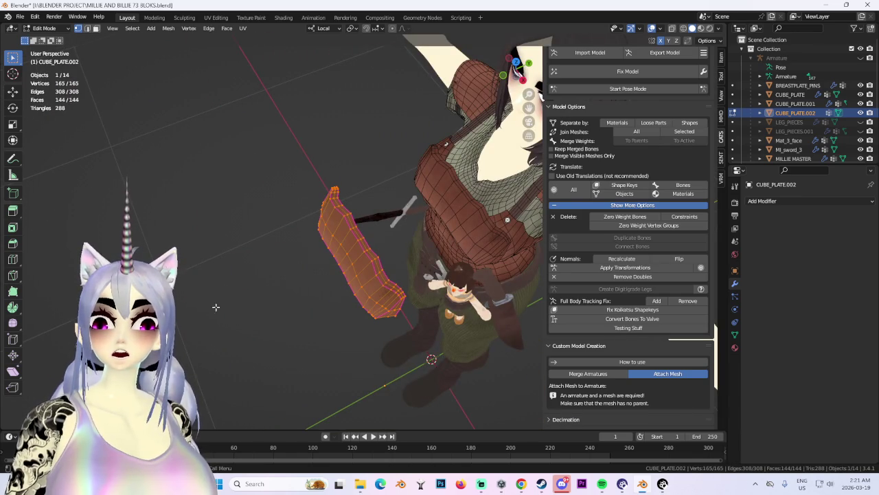
{"action": "left_click", "coordinate": [169, 28]}
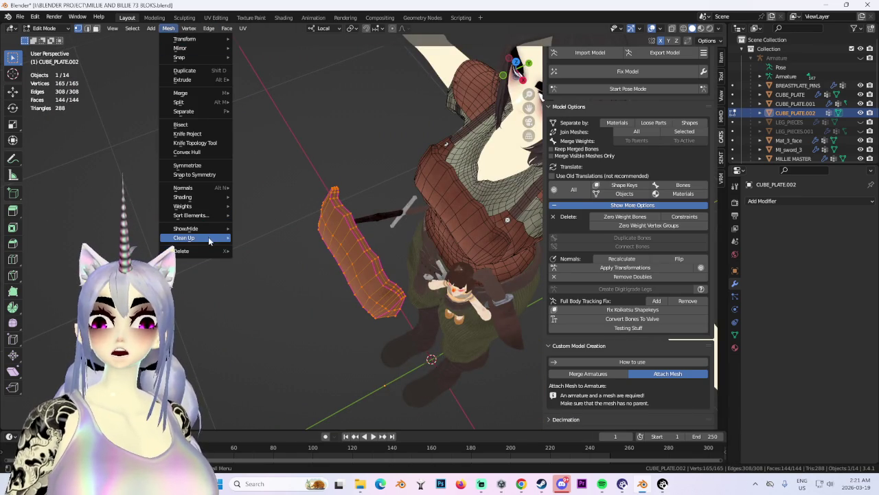
{"action": "left_click", "coordinate": [274, 252]}
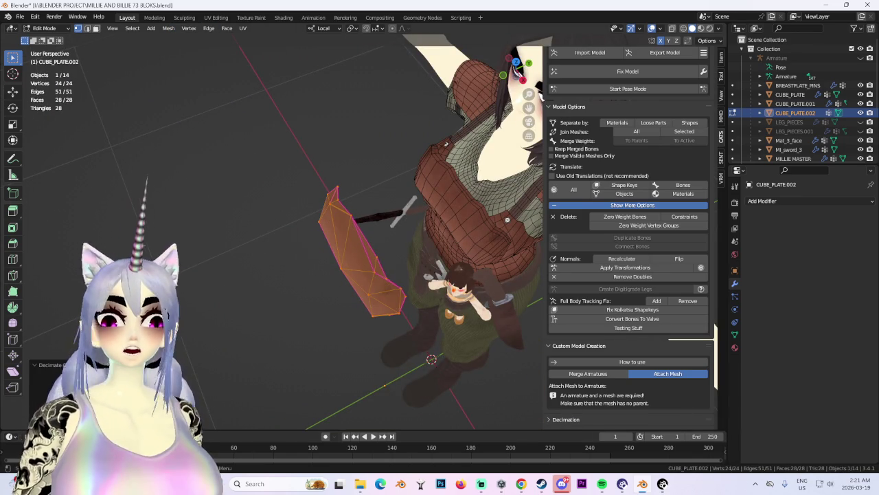
{"action": "left_click_drag", "start_coordinate": [76, 382], "coordinate": [103, 382]}
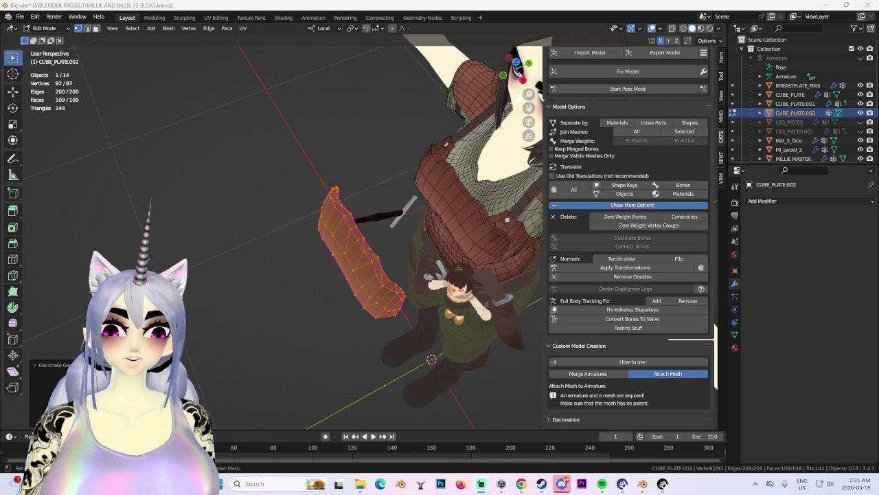
{"action": "key", "text": "KP_1"}
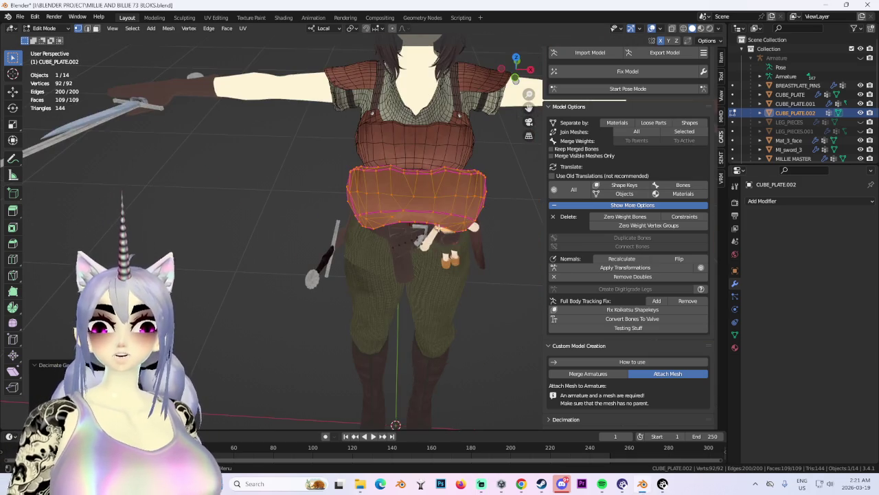
Move the plate mesh down from the chest and switch to a front orthographic view.
{"action": "scroll", "coordinate": [445, 219], "scroll_direction": "up", "scroll_amount": 2}
{"action": "middle_click_drag", "start_coordinate": [440, 226], "coordinate": [451, 221]}
{"action": "scroll", "coordinate": [445, 218], "scroll_direction": "down", "scroll_amount": 2}
{"action": "scroll", "coordinate": [446, 219], "scroll_direction": "up", "scroll_amount": 2}
{"action": "key", "text": "g"}
{"action": "left_click", "coordinate": [451, 374]}
{"action": "key", "text": "KP_1"}
{"action": "scroll", "coordinate": [377, 272], "scroll_direction": "down", "scroll_amount": 2}
{"action": "scroll", "coordinate": [377, 272], "scroll_direction": "up", "scroll_amount": 2}
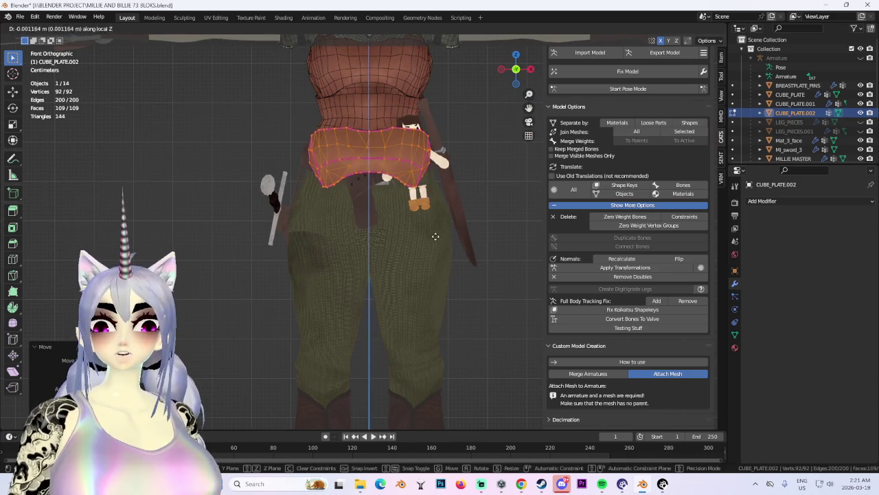
Undo a sideways X-axis move and drag the plate down toward the lower legs.
{"action": "key", "text": "g"}
{"action": "key", "text": "x"}
{"action": "left_click", "coordinate": [414, 249]}
{"action": "key", "text": "ctrl+z"}
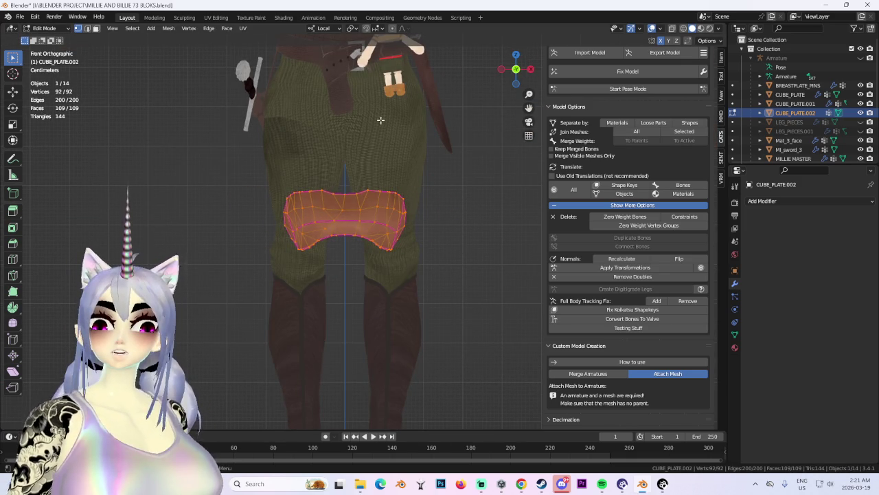
{"action": "scroll", "coordinate": [361, 223], "scroll_direction": "up", "scroll_amount": 2}
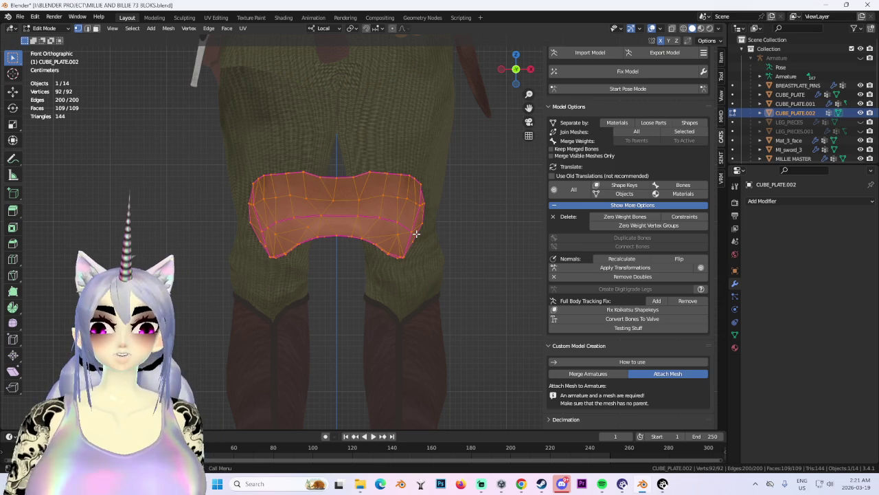
{"action": "mouse_move", "coordinate": [415, 234]}
{"action": "middle_mouse_down"}
{"action": "mouse_move", "coordinate": [373, 275]}
{"action": "mouse_move", "coordinate": [387, 290]}
{"action": "middle_mouse_up"}
Move the plate down toward the boots and return to Object Mode.
{"action": "key", "text": "g"}
{"action": "key", "text": "KP_1"}
{"action": "left_click", "coordinate": [379, 249]}
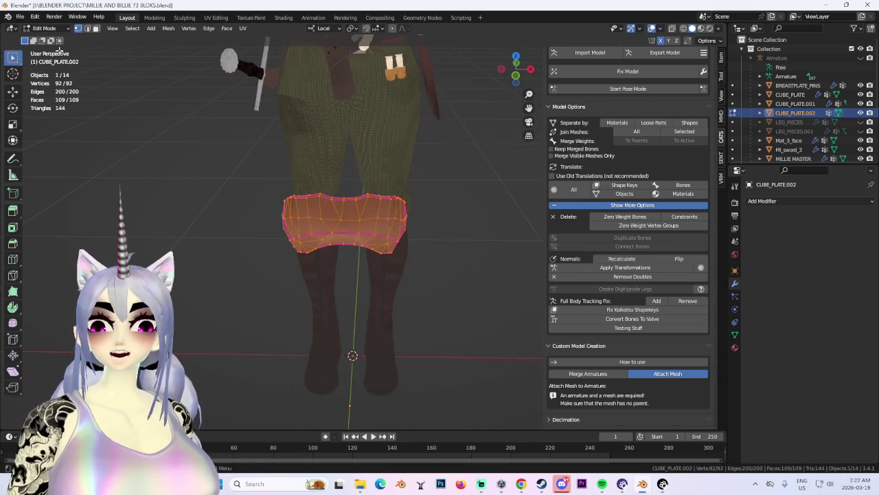
{"action": "left_click", "coordinate": [44, 28]}
{"action": "left_click", "coordinate": [60, 39]}
{"action": "right_click", "coordinate": [388, 278]}
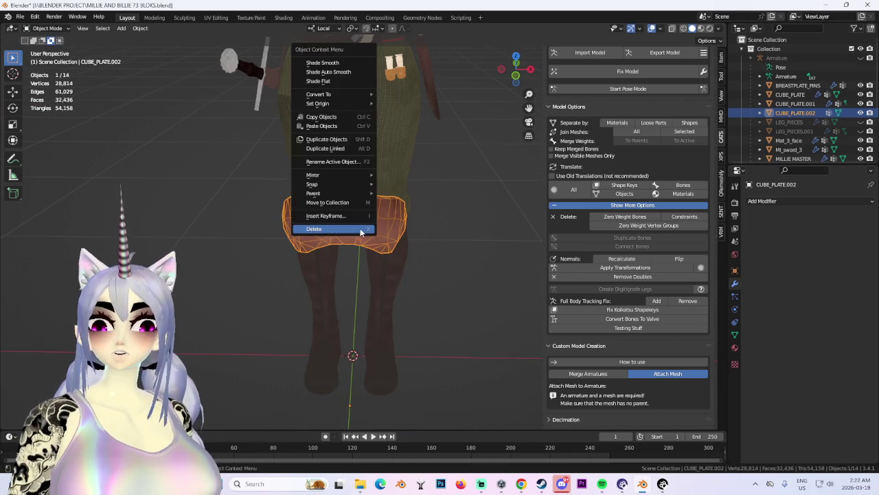
Delete the separated plate, select the original CUBE_PLATE and snap to a front view.
{"action": "left_click", "coordinate": [363, 284]}
{"action": "scroll", "coordinate": [359, 232], "scroll_direction": "down", "scroll_amount": 3}
{"action": "scroll", "coordinate": [360, 194], "scroll_direction": "down", "scroll_amount": 3}
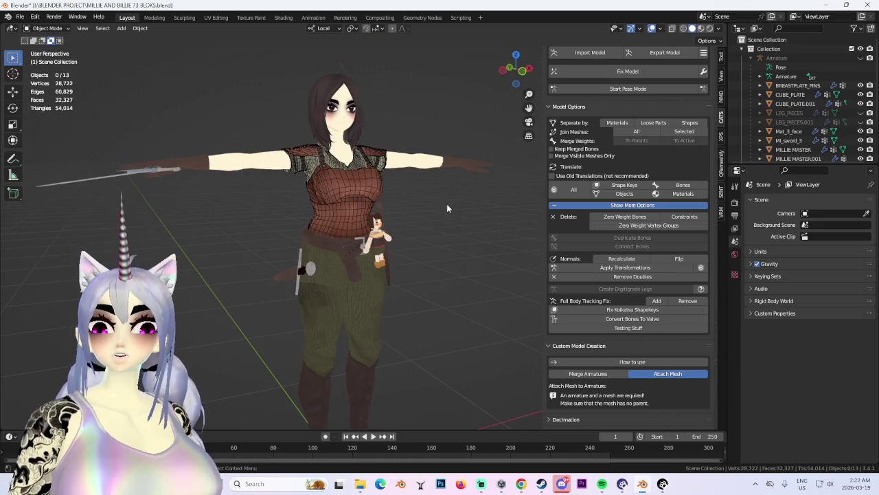
{"action": "middle_click_drag", "start_coordinate": [522, 275], "coordinate": [454, 279]}
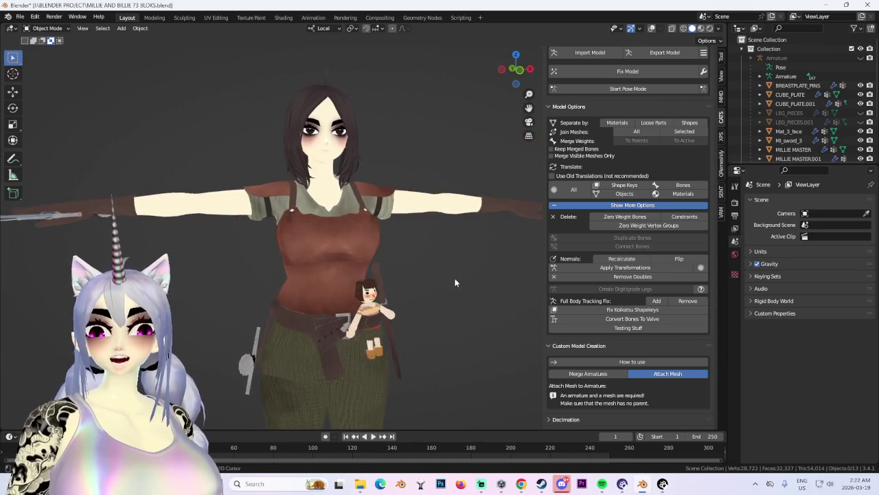
{"action": "scroll", "coordinate": [282, 255], "scroll_direction": "up", "scroll_amount": 2}
{"action": "left_click", "coordinate": [282, 255]}
{"action": "mouse_move", "coordinate": [283, 255]}
{"action": "middle_mouse_down"}
{"action": "mouse_move", "coordinate": [382, 249]}
{"action": "mouse_move", "coordinate": [301, 252]}
{"action": "mouse_move", "coordinate": [373, 273]}
{"action": "mouse_move", "coordinate": [388, 238]}
{"action": "mouse_move", "coordinate": [384, 337]}
{"action": "middle_mouse_up"}
{"action": "scroll", "coordinate": [373, 273], "scroll_direction": "down", "scroll_amount": 3}
{"action": "left_click", "coordinate": [510, 77]}
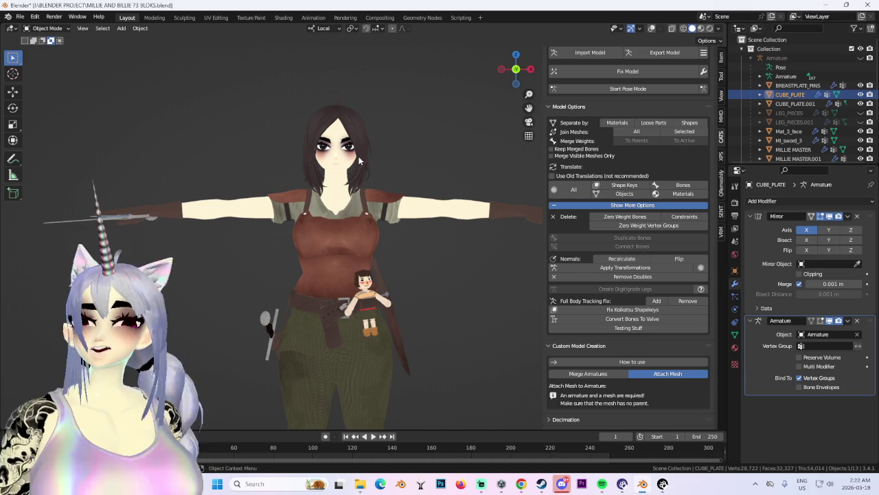
Zoom in and orbit around the character's belt, waist and torso.
{"action": "scroll", "coordinate": [400, 268], "scroll_direction": "up", "scroll_amount": 2}
{"action": "scroll", "coordinate": [452, 338], "scroll_direction": "up", "scroll_amount": 2}
{"action": "scroll", "coordinate": [400, 287], "scroll_direction": "up", "scroll_amount": 3}
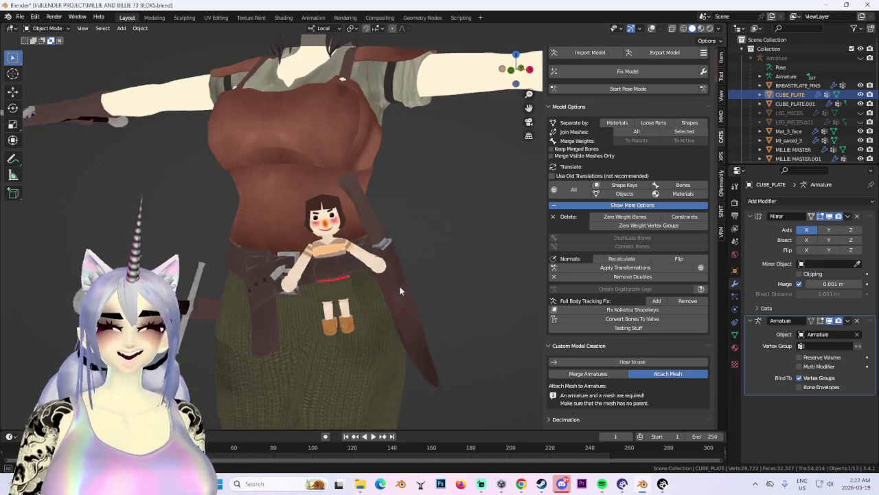
{"action": "scroll", "coordinate": [368, 316], "scroll_direction": "up", "scroll_amount": 3}
{"action": "mouse_move", "coordinate": [368, 319]}
{"action": "middle_mouse_down"}
{"action": "mouse_move", "coordinate": [407, 268]}
{"action": "mouse_move", "coordinate": [362, 275]}
{"action": "mouse_move", "coordinate": [396, 263]}
{"action": "mouse_move", "coordinate": [392, 250]}
{"action": "mouse_move", "coordinate": [335, 258]}
{"action": "mouse_move", "coordinate": [425, 210]}
{"action": "mouse_move", "coordinate": [367, 228]}
{"action": "middle_mouse_up"}
{"action": "scroll", "coordinate": [402, 270], "scroll_direction": "down", "scroll_amount": 2}
{"action": "scroll", "coordinate": [412, 279], "scroll_direction": "down", "scroll_amount": 2}
{"action": "scroll", "coordinate": [407, 268], "scroll_direction": "up", "scroll_amount": 2}
{"action": "scroll", "coordinate": [407, 264], "scroll_direction": "down", "scroll_amount": 2}
{"action": "scroll", "coordinate": [367, 227], "scroll_direction": "down", "scroll_amount": 3}
{"action": "middle_click_drag", "start_coordinate": [373, 159], "coordinate": [348, 201]}
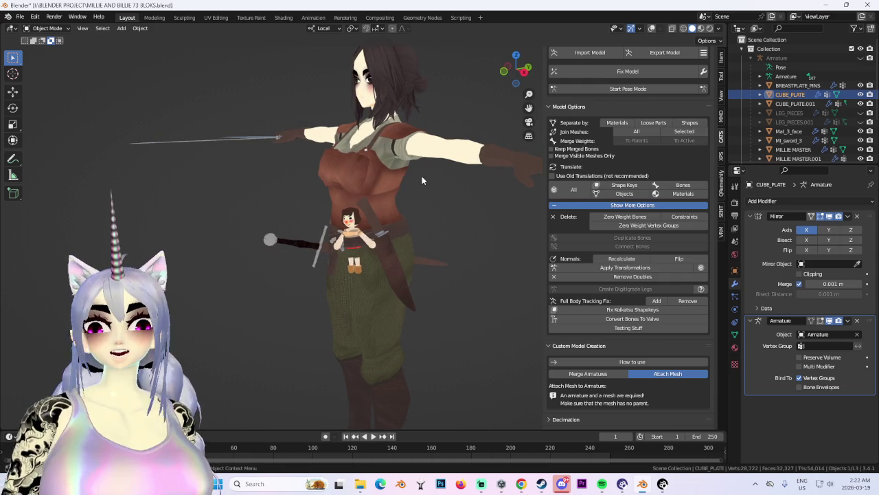
Frame the torso close-up from the front and open CUBE_PLATE in Edit Mode.
{"action": "key", "text": "KP_1"}
{"action": "scroll", "coordinate": [406, 187], "scroll_direction": "up", "scroll_amount": 2}
{"action": "mouse_move", "coordinate": [356, 230]}
{"action": "middle_mouse_down"}
{"action": "mouse_move", "coordinate": [353, 198]}
{"action": "mouse_move", "coordinate": [368, 152]}
{"action": "mouse_move", "coordinate": [327, 132]}
{"action": "middle_mouse_up"}
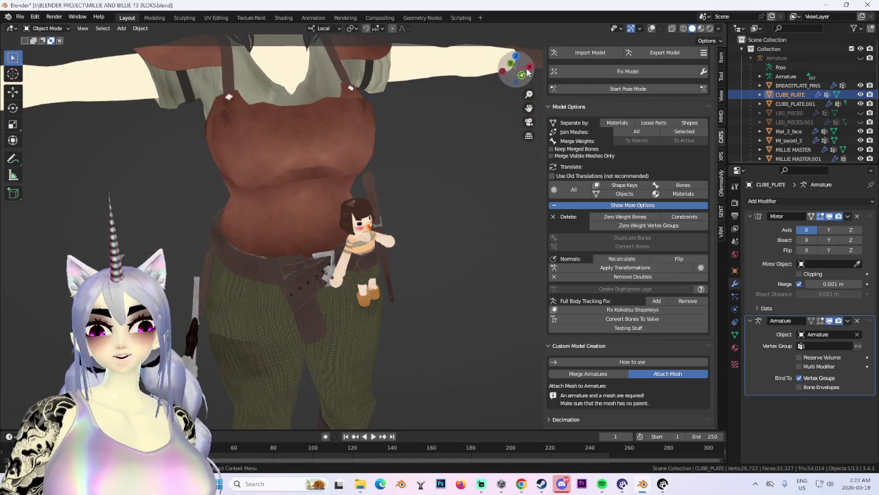
{"action": "left_click", "coordinate": [521, 71]}
{"action": "scroll", "coordinate": [370, 209], "scroll_direction": "up", "scroll_amount": 3}
{"action": "mouse_move", "coordinate": [369, 209]}
{"action": "middle_mouse_down"}
{"action": "mouse_move", "coordinate": [351, 219]}
{"action": "mouse_move", "coordinate": [397, 258]}
{"action": "mouse_move", "coordinate": [463, 277]}
{"action": "mouse_move", "coordinate": [441, 238]}
{"action": "mouse_move", "coordinate": [418, 257]}
{"action": "mouse_move", "coordinate": [425, 256]}
{"action": "mouse_move", "coordinate": [388, 215]}
{"action": "mouse_move", "coordinate": [317, 204]}
{"action": "mouse_move", "coordinate": [342, 163]}
{"action": "middle_mouse_up"}
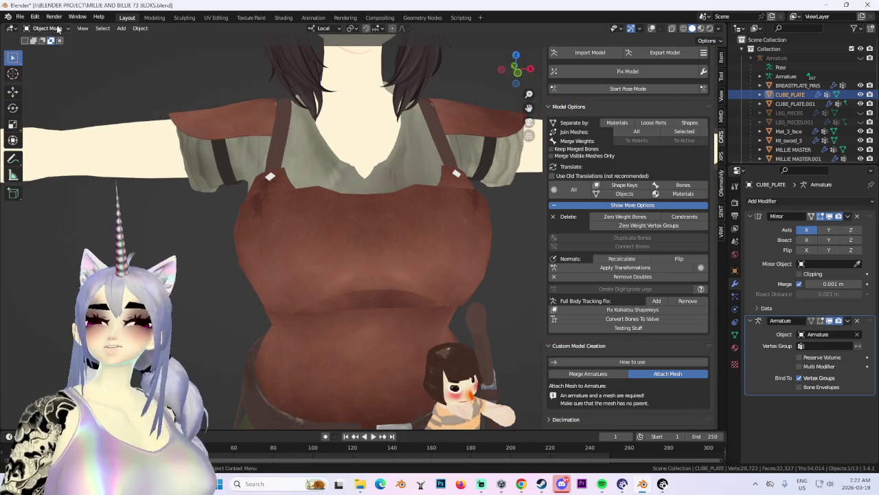
{"action": "left_click", "coordinate": [62, 29]}
{"action": "left_click", "coordinate": [42, 46]}
{"action": "mouse_move", "coordinate": [323, 226]}
{"action": "middle_mouse_down"}
{"action": "mouse_move", "coordinate": [365, 240]}
{"action": "mouse_move", "coordinate": [361, 223]}
{"action": "middle_mouse_up"}
Show the wireframe and stats overlays, then apply CUBE_PLATE's Mirror modifier in Object Mode.
{"action": "left_click", "coordinate": [652, 28]}
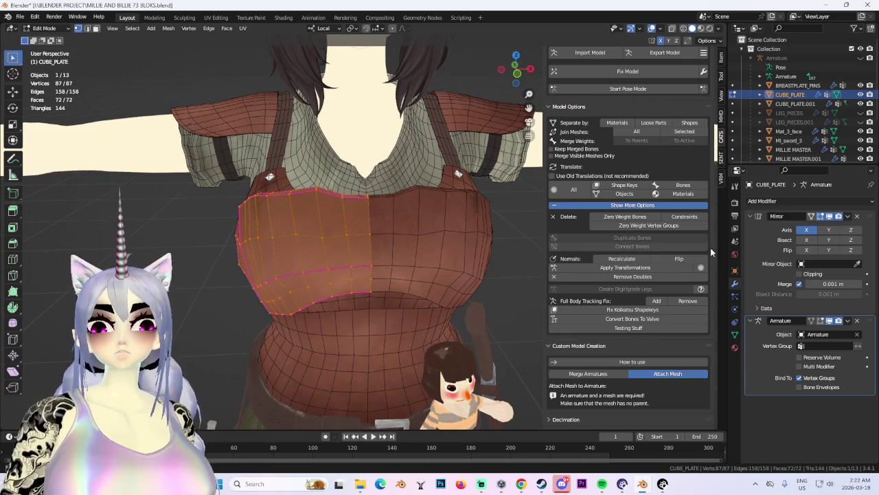
{"action": "left_click", "coordinate": [849, 217]}
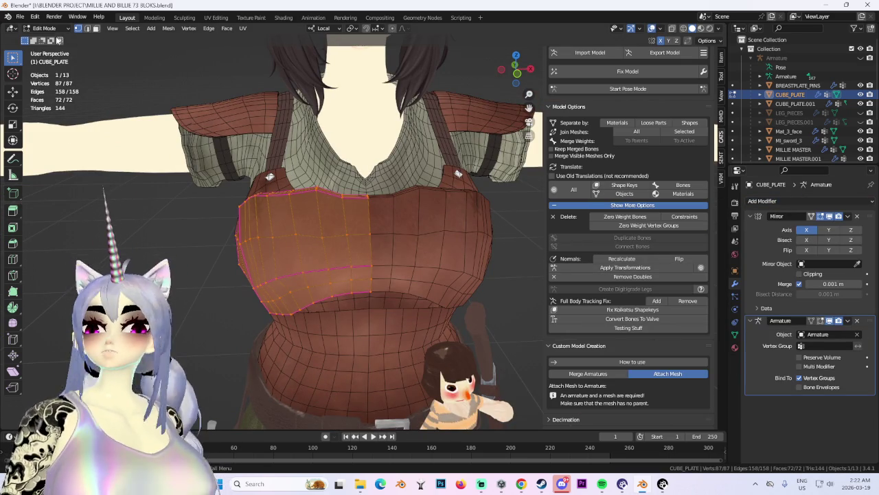
{"action": "left_click", "coordinate": [45, 29]}
{"action": "left_click", "coordinate": [43, 37]}
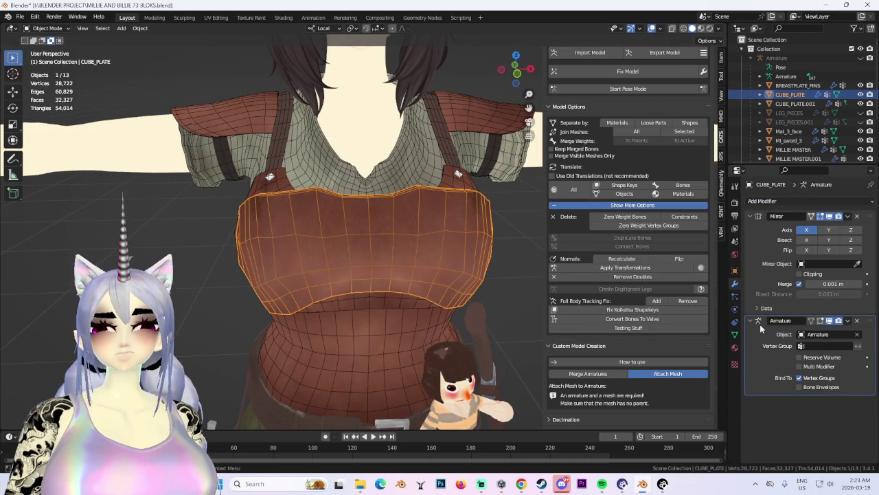
{"action": "left_click", "coordinate": [808, 227]}
Re-enter Edit Mode on the full plate, face the front and move to UV Editing.
{"action": "middle_click_drag", "start_coordinate": [460, 244], "coordinate": [412, 241]}
{"action": "left_click", "coordinate": [46, 28]}
{"action": "left_click", "coordinate": [43, 44]}
{"action": "middle_click_drag", "start_coordinate": [467, 62], "coordinate": [494, 54]}
{"action": "left_click", "coordinate": [507, 72]}
{"action": "left_click", "coordinate": [216, 17]}
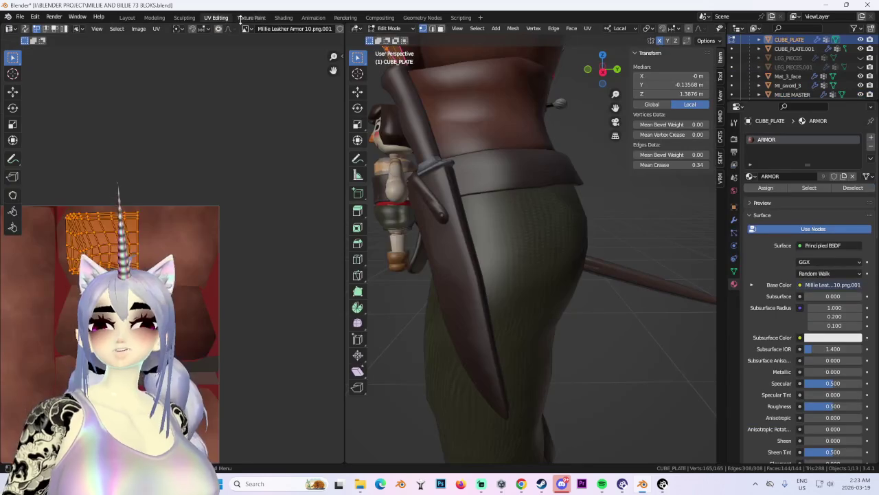
In wireframe, select the chest plate's right half and unwrap it in the UV editor.
{"action": "left_click", "coordinate": [127, 17]}
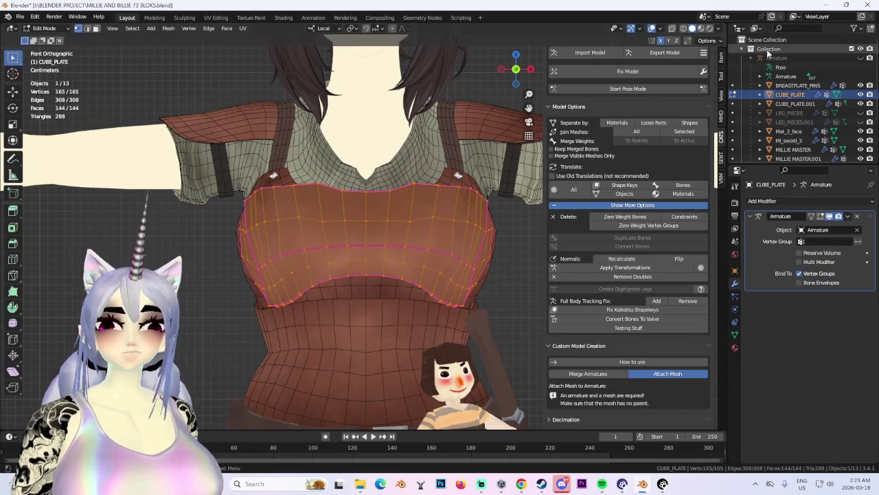
{"action": "left_click", "coordinate": [673, 28]}
{"action": "left_click_drag", "start_coordinate": [363, 160], "coordinate": [524, 413]}
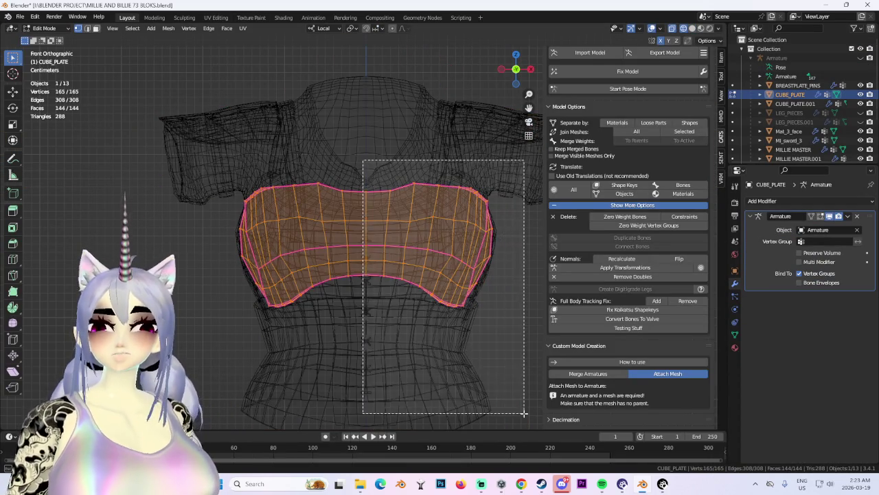
{"action": "left_click", "coordinate": [216, 17]}
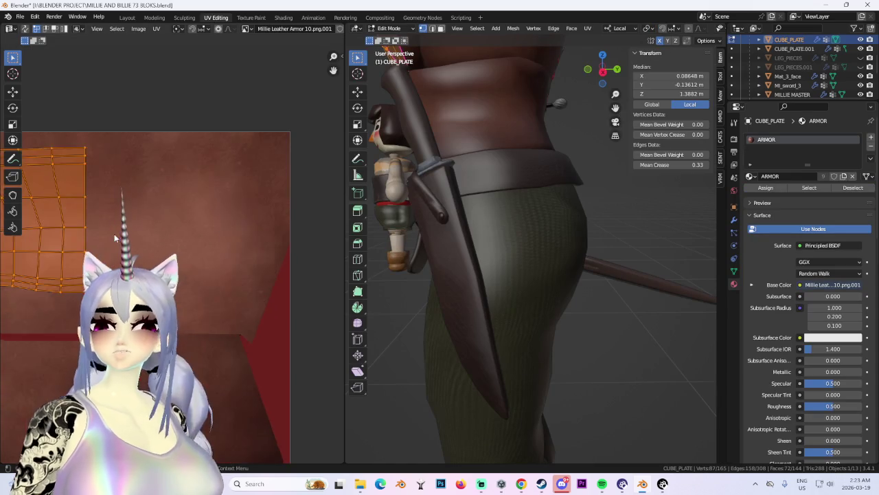
{"action": "middle_click_drag", "start_coordinate": [114, 233], "coordinate": [204, 232]}
{"action": "left_click", "coordinate": [24, 29]}
{"action": "scroll", "coordinate": [298, 301], "scroll_direction": "down", "scroll_amount": 3}
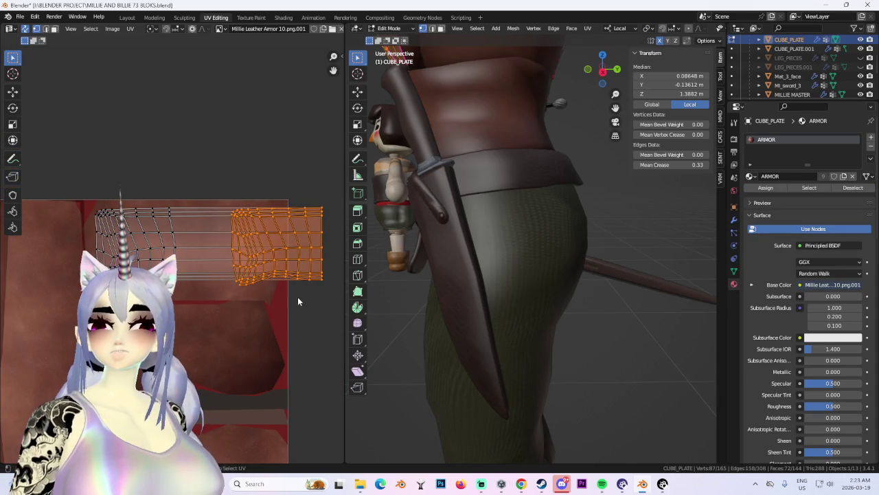
{"action": "right_click", "coordinate": [149, 254]}
{"action": "left_click", "coordinate": [118, 245]}
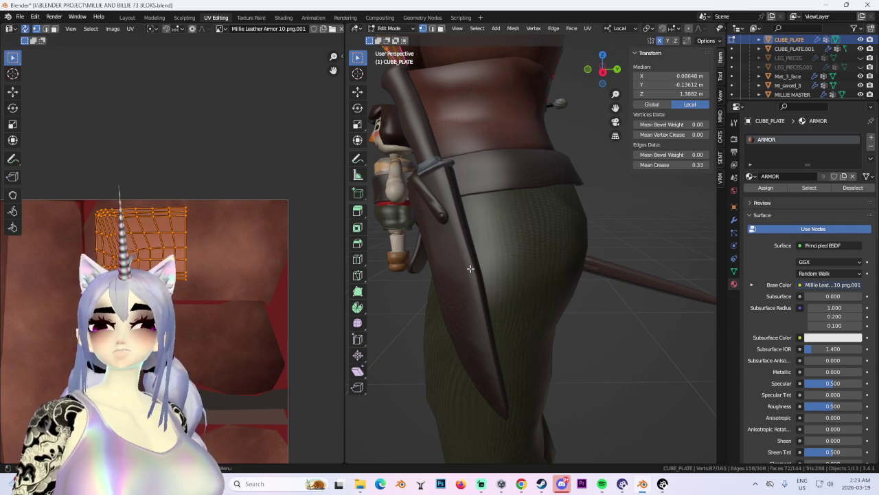
Select the whole chest plate and project its UVs from the front orthographic view.
{"action": "scroll", "coordinate": [428, 242], "scroll_direction": "down", "scroll_amount": 5}
{"action": "middle_click_drag", "start_coordinate": [427, 241], "coordinate": [543, 249]}
{"action": "key", "text": "a"}
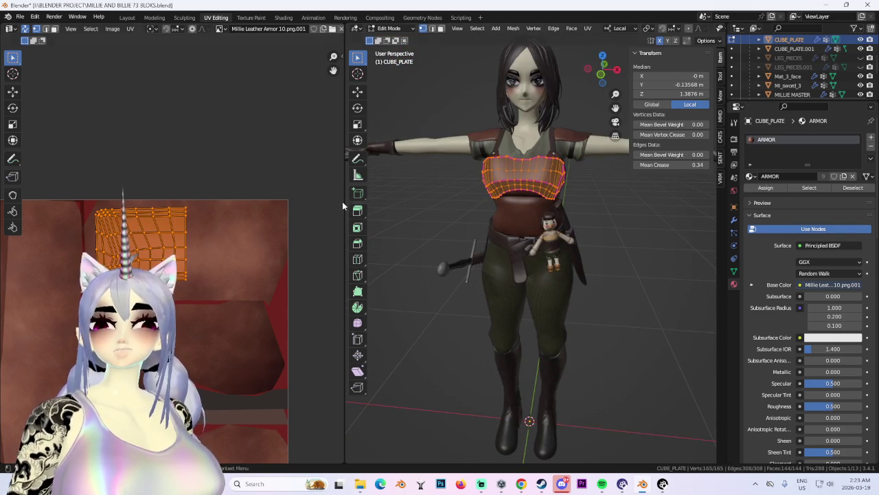
{"action": "left_click", "coordinate": [591, 84]}
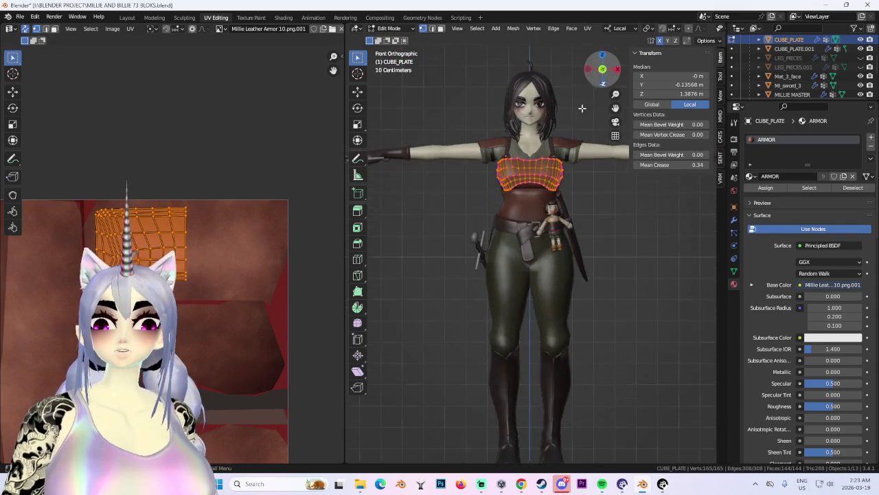
{"action": "scroll", "coordinate": [537, 256], "scroll_direction": "up", "scroll_amount": 2}
{"action": "left_click", "coordinate": [588, 31]}
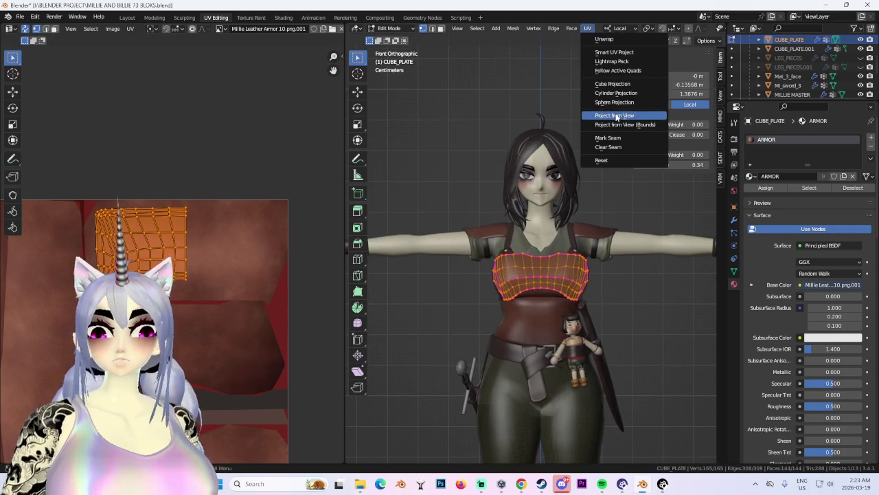
{"action": "left_click", "coordinate": [617, 116]}
Stretch the UV island horizontally and move it down over the leather texture.
{"action": "scroll", "coordinate": [206, 267], "scroll_direction": "up", "scroll_amount": 2}
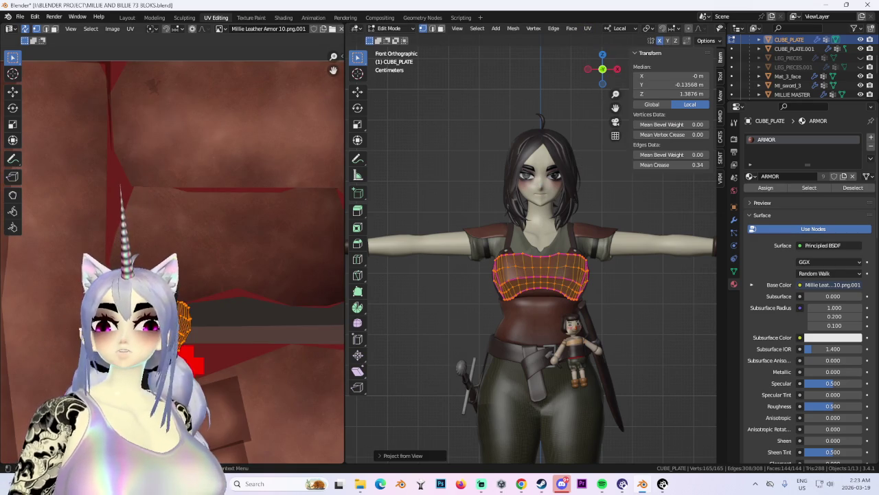
{"action": "scroll", "coordinate": [172, 261], "scroll_direction": "down", "scroll_amount": 2}
{"action": "scroll", "coordinate": [171, 261], "scroll_direction": "down", "scroll_amount": 2}
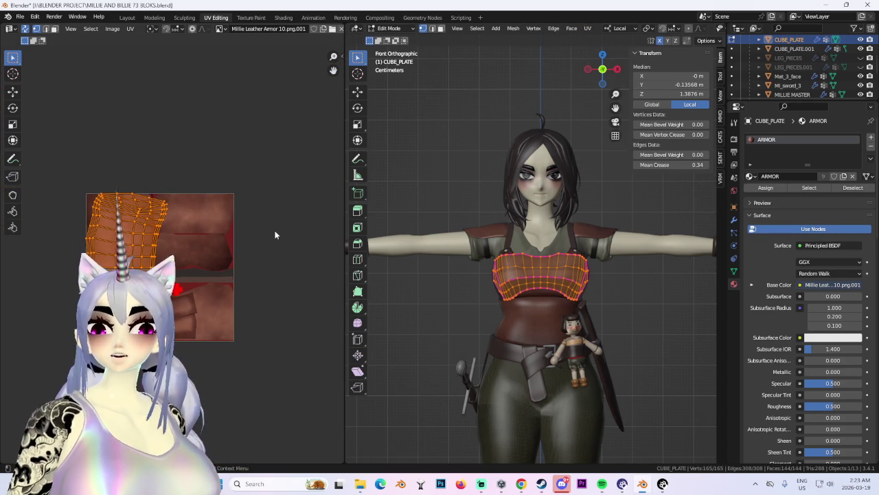
{"action": "key", "text": "s"}
{"action": "key", "text": "x"}
{"action": "key", "text": "g"}
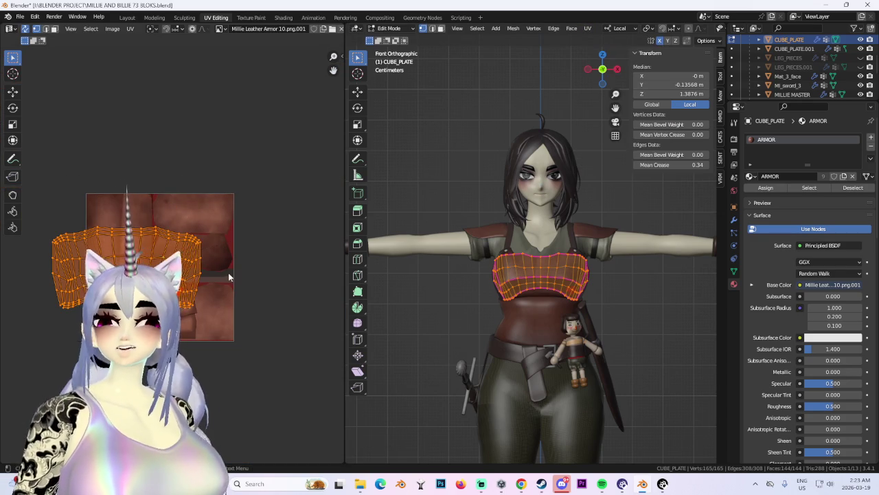
{"action": "scroll", "coordinate": [228, 274], "scroll_direction": "up", "scroll_amount": 3}
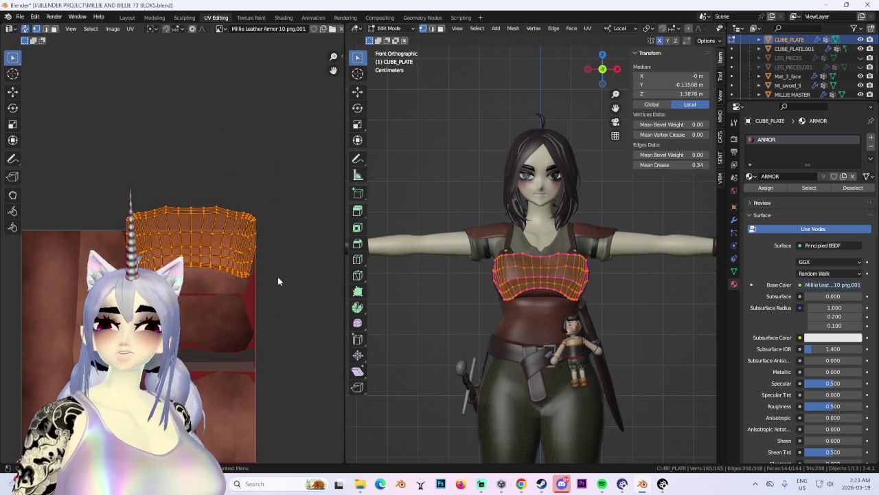
{"action": "scroll", "coordinate": [277, 285], "scroll_direction": "up", "scroll_amount": 2}
Rotate the UV island 180° and move it into place on the leather texture.
{"action": "key", "text": "g"}
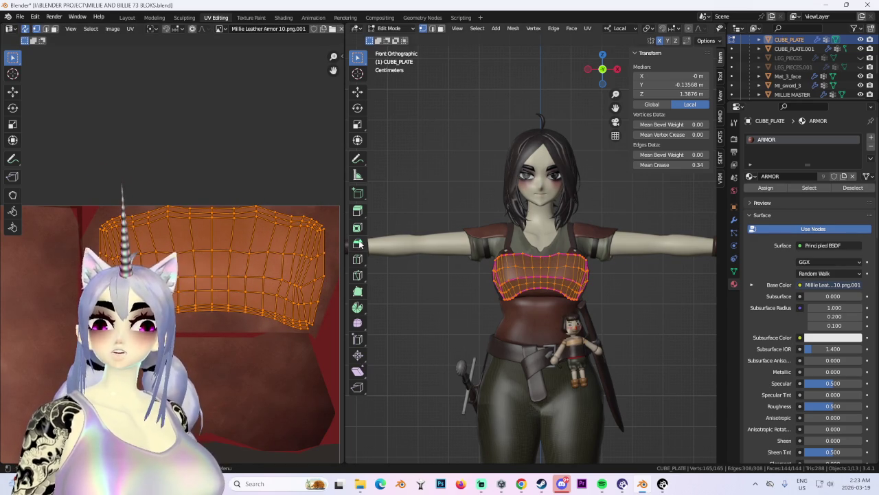
{"action": "key", "text": "g"}
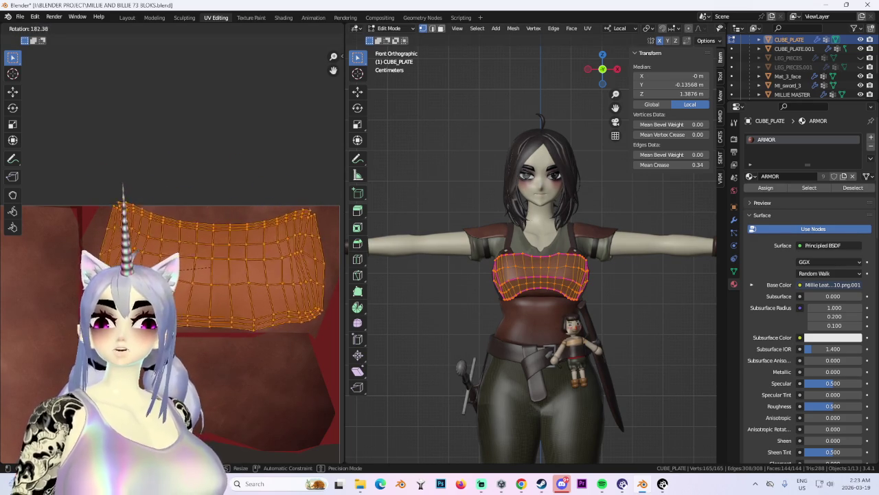
{"action": "key", "text": "Escape"}
{"action": "key", "text": "g"}
{"action": "left_click", "coordinate": [259, 385]}
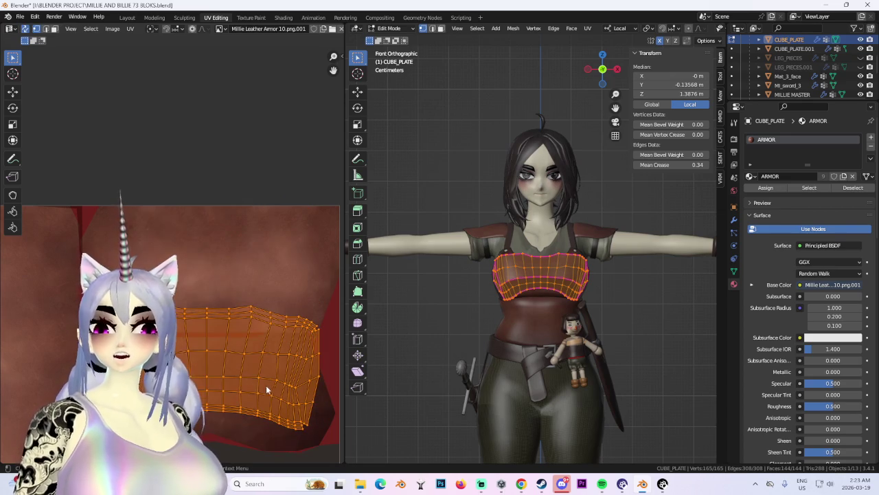
{"action": "type", "text": "r180"}
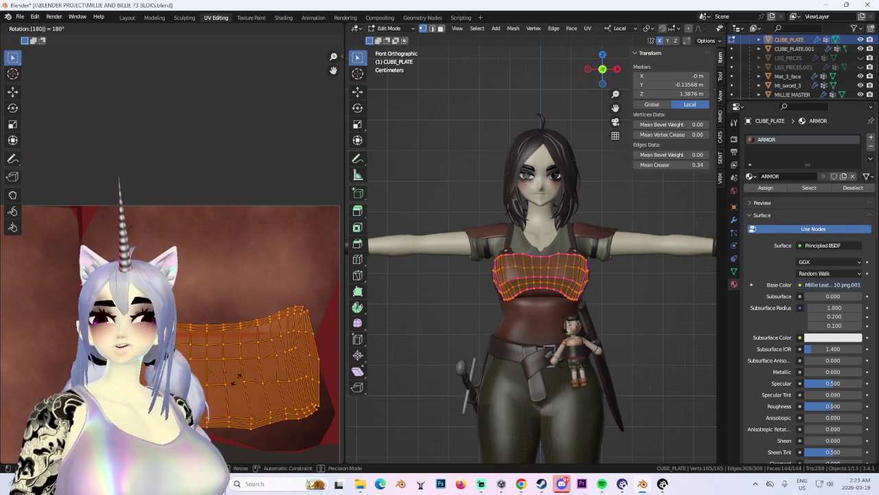
{"action": "type", "text": "s"}
{"action": "key", "text": "ctrl+z"}
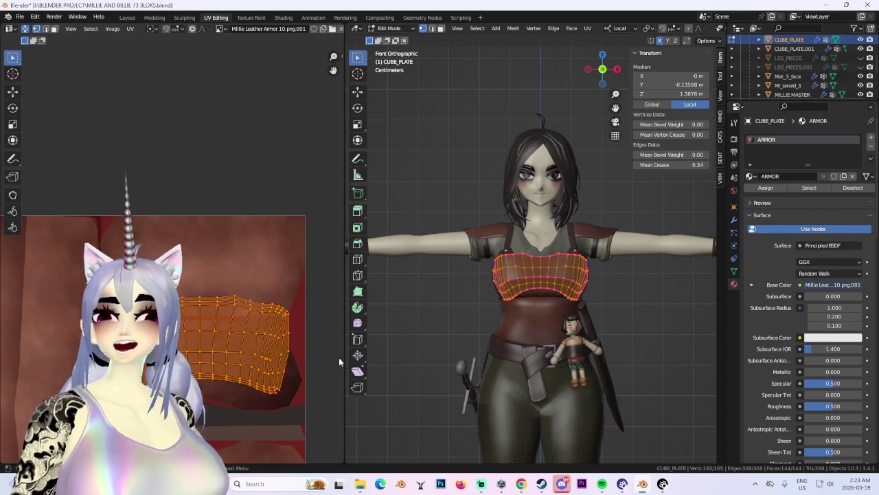
{"action": "key", "text": "g"}
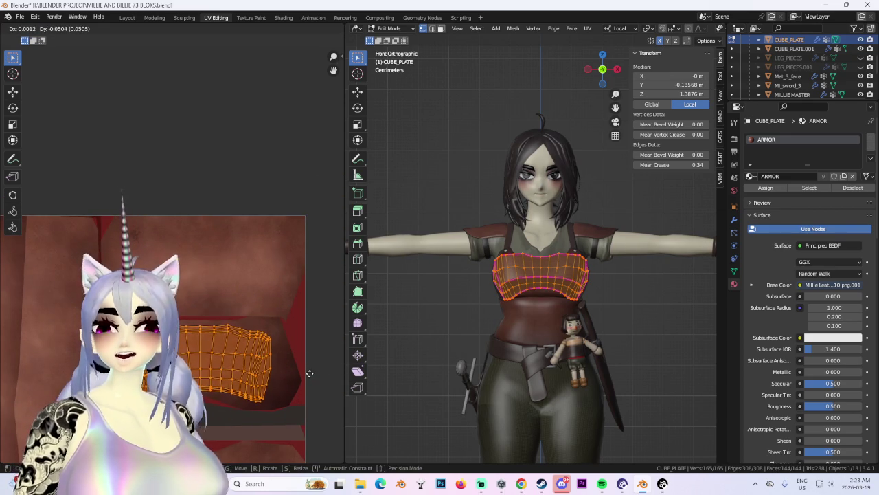
{"action": "left_click", "coordinate": [127, 17]}
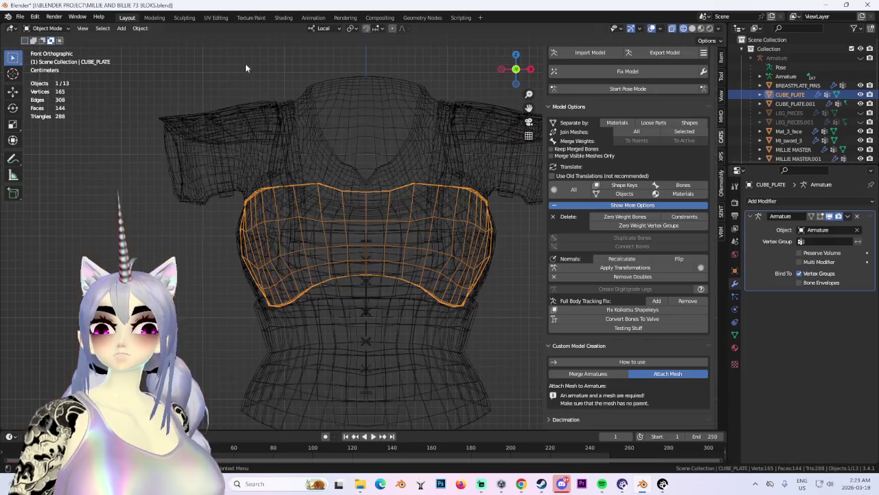
Return to textured shading, select the chest plate, and hide the wireframe overlays.
{"action": "left_click", "coordinate": [692, 28]}
{"action": "scroll", "coordinate": [456, 120], "scroll_direction": "down", "scroll_amount": 3}
{"action": "key", "text": "alt+a"}
{"action": "mouse_move", "coordinate": [456, 120]}
{"action": "middle_mouse_down"}
{"action": "mouse_move", "coordinate": [489, 142]}
{"action": "mouse_move", "coordinate": [431, 162]}
{"action": "middle_mouse_up"}
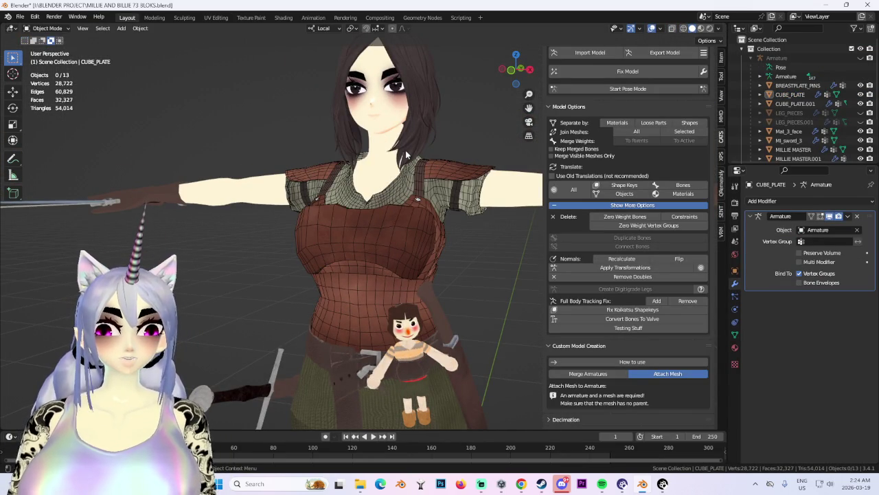
{"action": "middle_click_drag", "start_coordinate": [397, 259], "coordinate": [421, 239]}
{"action": "left_click", "coordinate": [421, 239]}
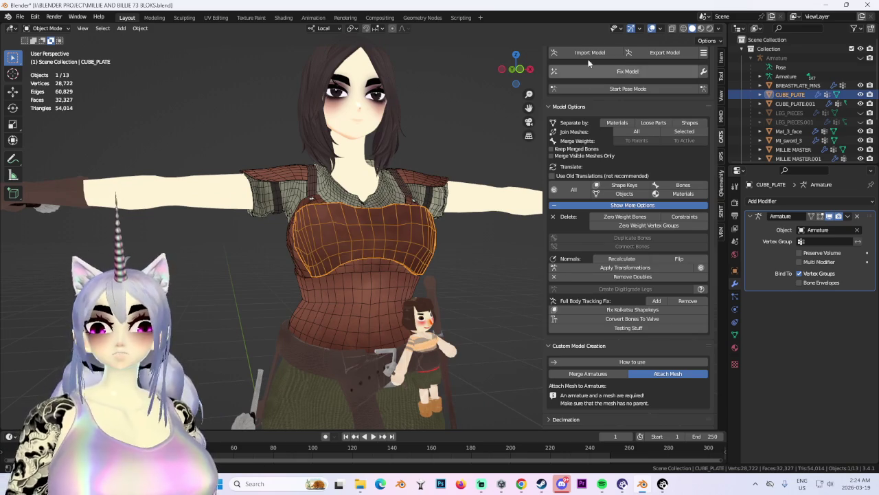
{"action": "left_click", "coordinate": [659, 28]}
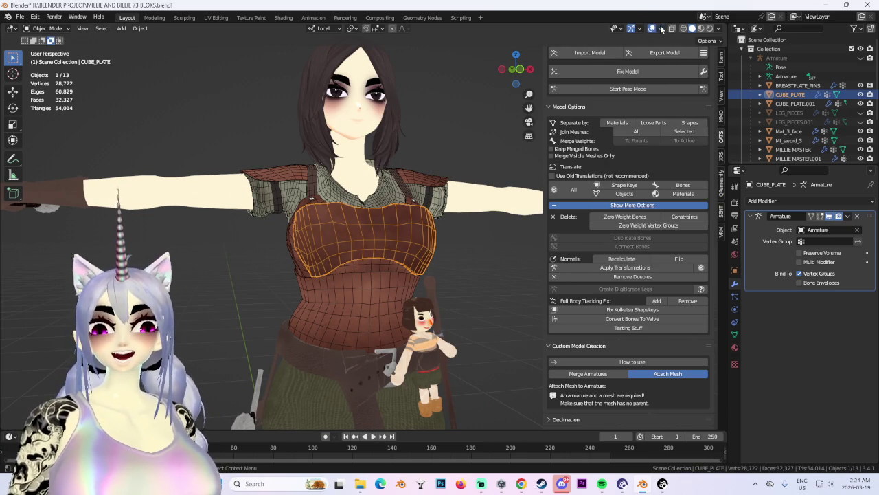
{"action": "left_click", "coordinate": [651, 28]}
Orbit to a three-quarter view and enter Edit Mode on the breastplate.
{"action": "mouse_move", "coordinate": [425, 293]}
{"action": "middle_mouse_down"}
{"action": "mouse_move", "coordinate": [397, 217]}
{"action": "mouse_move", "coordinate": [507, 234]}
{"action": "middle_mouse_up"}
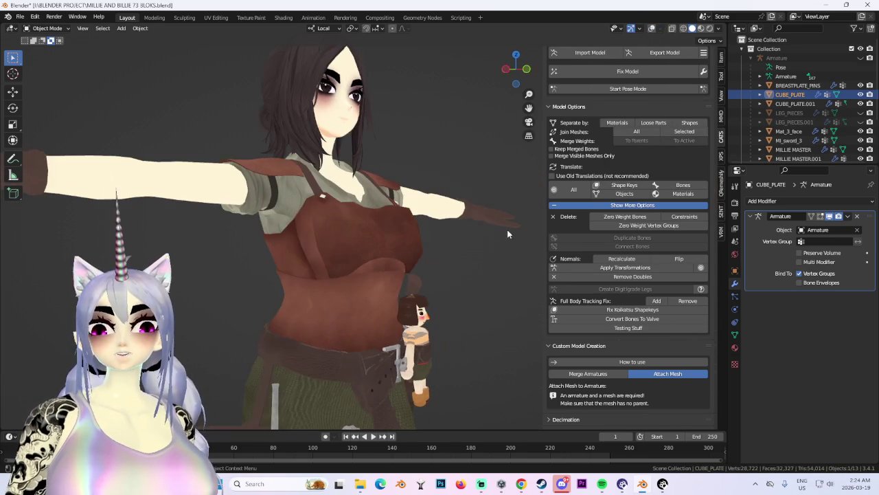
{"action": "middle_click_drag", "start_coordinate": [479, 259], "coordinate": [499, 372]}
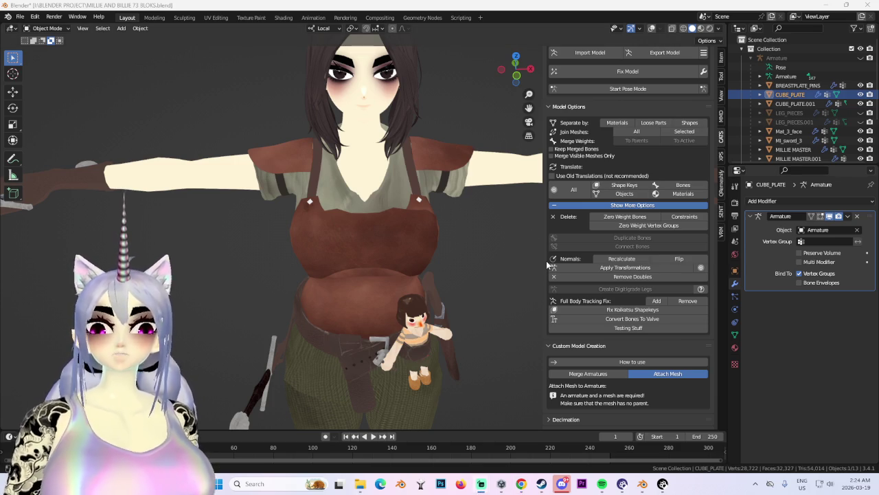
{"action": "mouse_move", "coordinate": [415, 233]}
{"action": "middle_mouse_down"}
{"action": "mouse_move", "coordinate": [393, 298]}
{"action": "mouse_move", "coordinate": [509, 276]}
{"action": "mouse_move", "coordinate": [430, 288]}
{"action": "mouse_move", "coordinate": [442, 279]}
{"action": "middle_mouse_up"}
{"action": "key", "text": "Tab"}
{"action": "scroll", "coordinate": [427, 193], "scroll_direction": "up", "scroll_amount": 2}
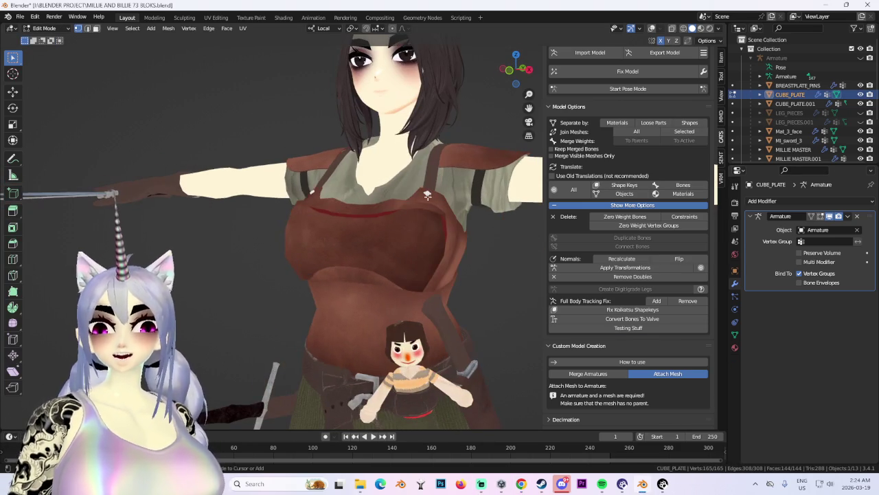
Scale the breastplate's UV island and move it to a new spot on the leather texture.
{"action": "left_click", "coordinate": [216, 18]}
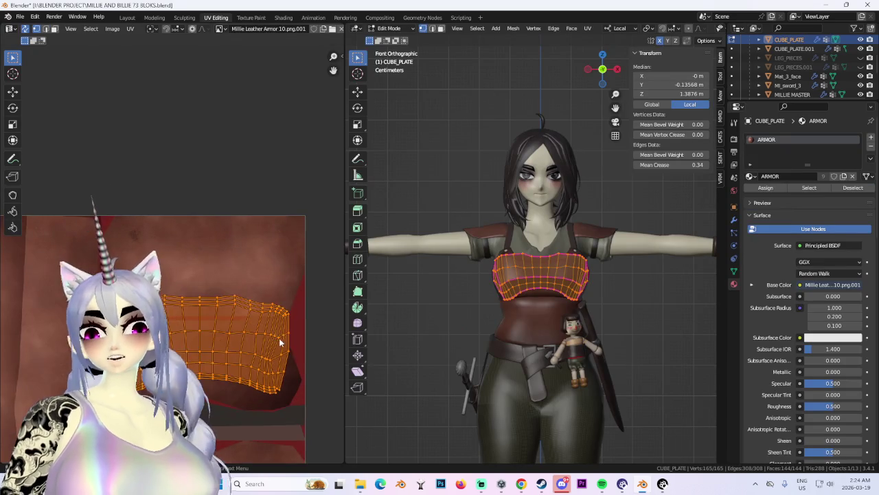
{"action": "scroll", "coordinate": [279, 338], "scroll_direction": "up", "scroll_amount": 2}
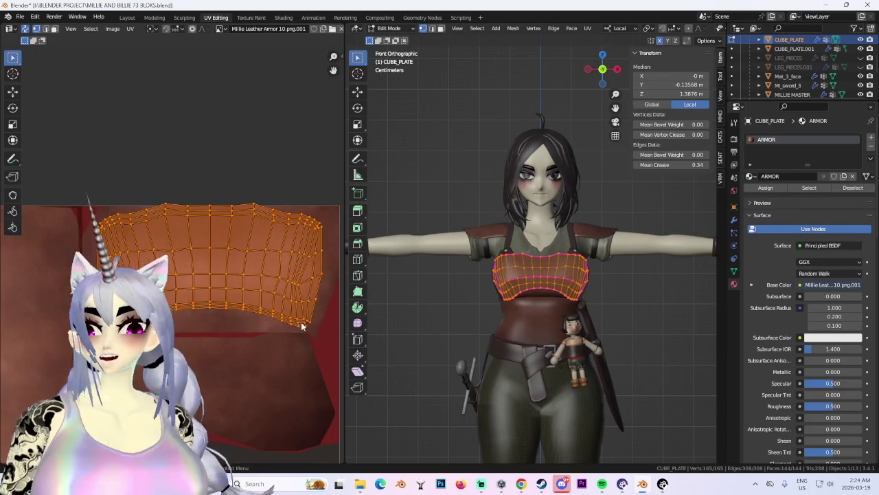
{"action": "key", "text": "s"}
{"action": "left_click", "coordinate": [313, 317]}
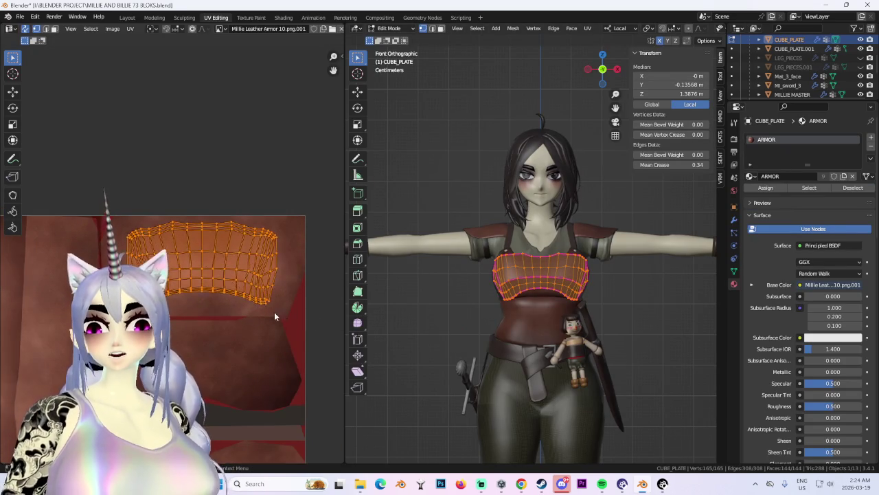
{"action": "scroll", "coordinate": [309, 323], "scroll_direction": "up", "scroll_amount": 2}
{"action": "key", "text": "g"}
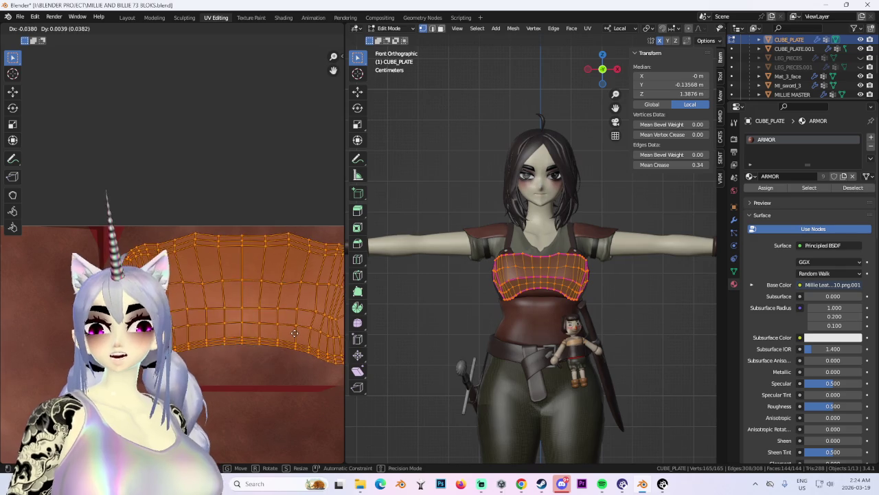
{"action": "left_click", "coordinate": [293, 339]}
{"action": "scroll", "coordinate": [281, 343], "scroll_direction": "down", "scroll_amount": 3}
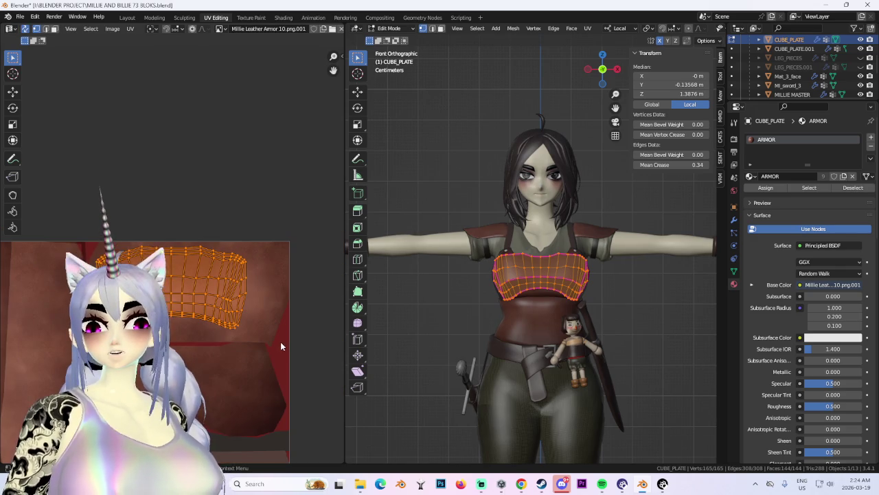
{"action": "scroll", "coordinate": [280, 342], "scroll_direction": "down", "scroll_amount": 3}
{"action": "scroll", "coordinate": [281, 337], "scroll_direction": "up", "scroll_amount": 2}
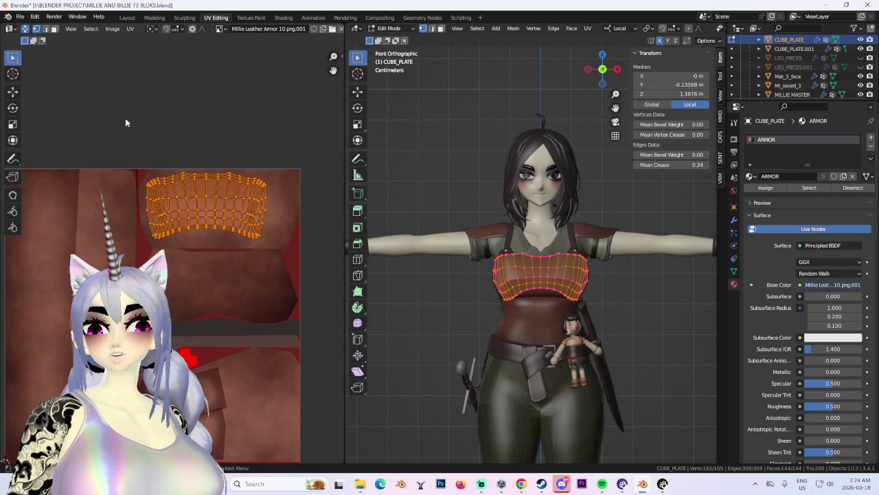
Check the plate in Layout, then move the UV island again in the UV editor.
{"action": "left_click", "coordinate": [127, 18]}
{"action": "scroll", "coordinate": [336, 301], "scroll_direction": "up", "scroll_amount": 2}
{"action": "mouse_move", "coordinate": [339, 300]}
{"action": "middle_mouse_down"}
{"action": "mouse_move", "coordinate": [355, 301]}
{"action": "mouse_move", "coordinate": [337, 284]}
{"action": "mouse_move", "coordinate": [303, 282]}
{"action": "middle_mouse_up"}
{"action": "scroll", "coordinate": [404, 288], "scroll_direction": "up", "scroll_amount": 2}
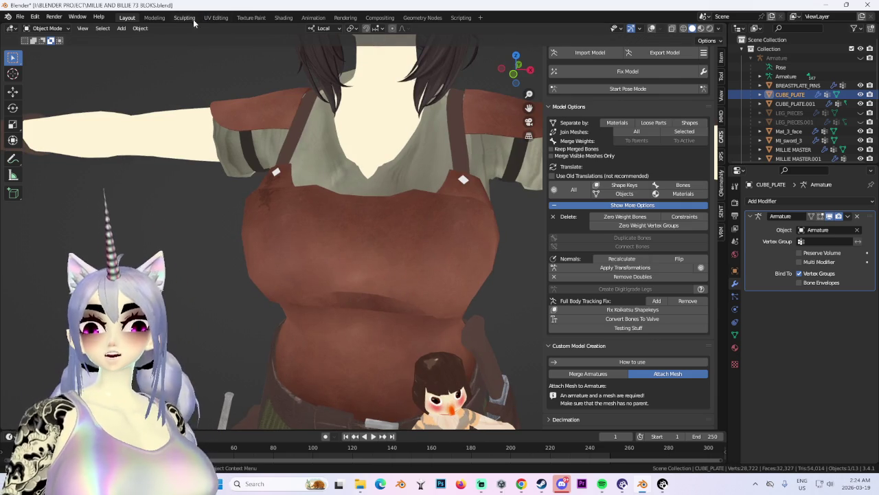
{"action": "left_click", "coordinate": [215, 17]}
{"action": "scroll", "coordinate": [212, 254], "scroll_direction": "down", "scroll_amount": 1}
{"action": "scroll", "coordinate": [237, 234], "scroll_direction": "down", "scroll_amount": 1}
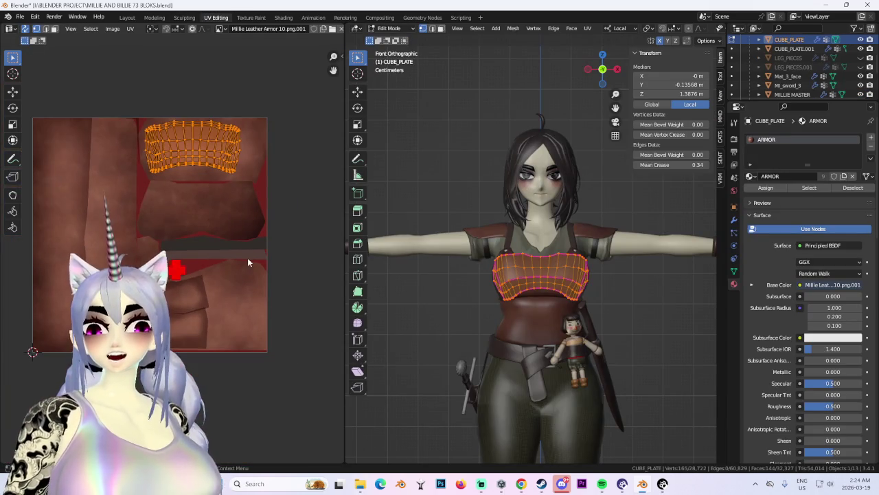
{"action": "key", "text": "g"}
{"action": "left_click", "coordinate": [290, 399]}
Rotate the UV island upright, then resize and reposition it on the texture.
{"action": "key", "text": "r"}
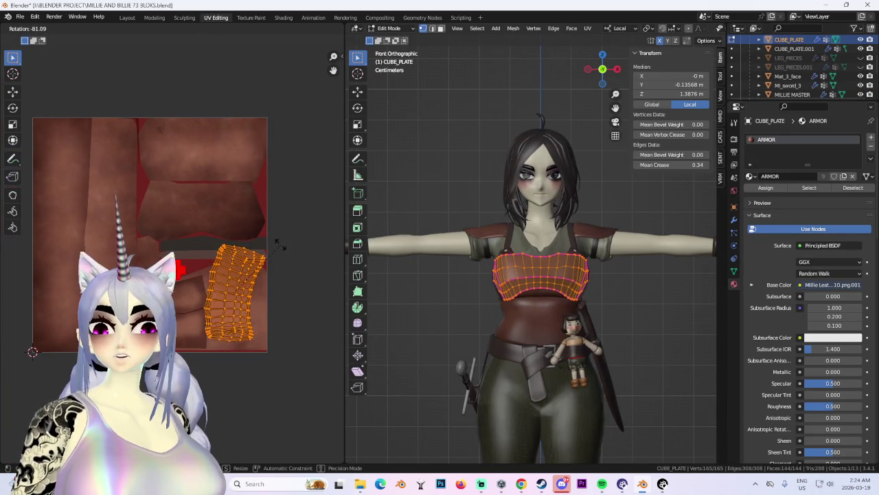
{"action": "key", "text": "Escape"}
{"action": "scroll", "coordinate": [296, 264], "scroll_direction": "up", "scroll_amount": 1}
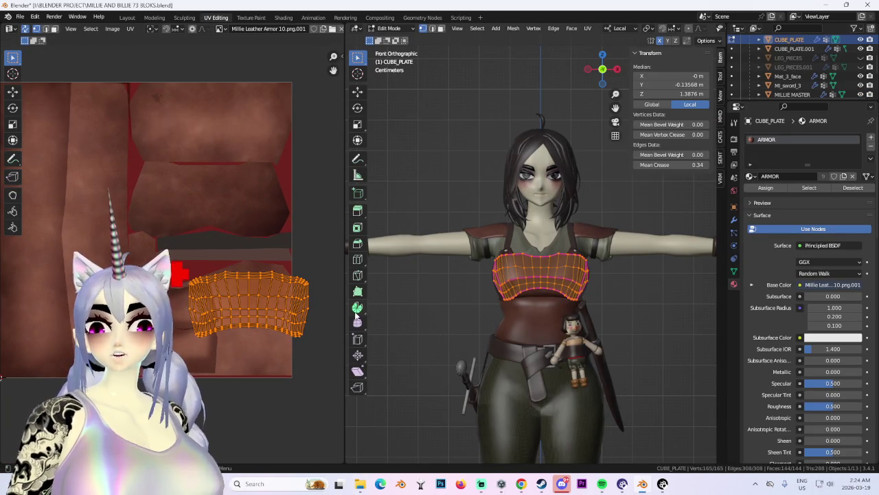
{"action": "key", "text": "r"}
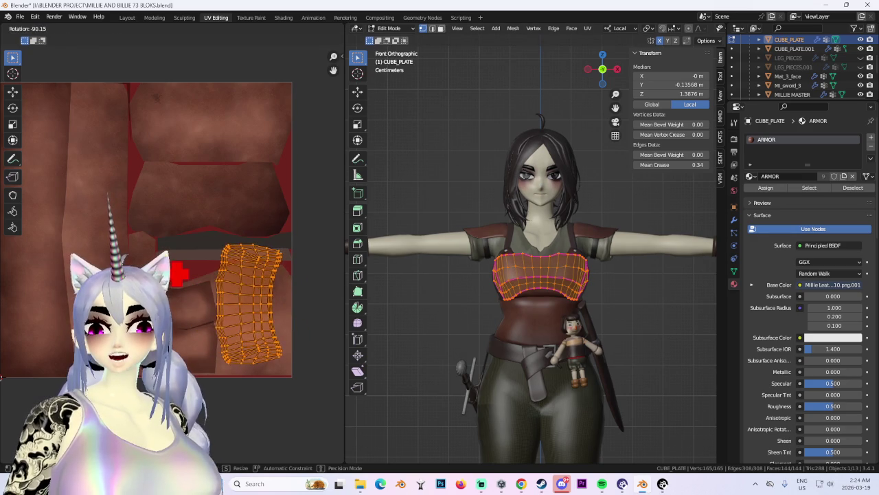
{"action": "left_click", "coordinate": [302, 264]}
{"action": "key", "text": "s"}
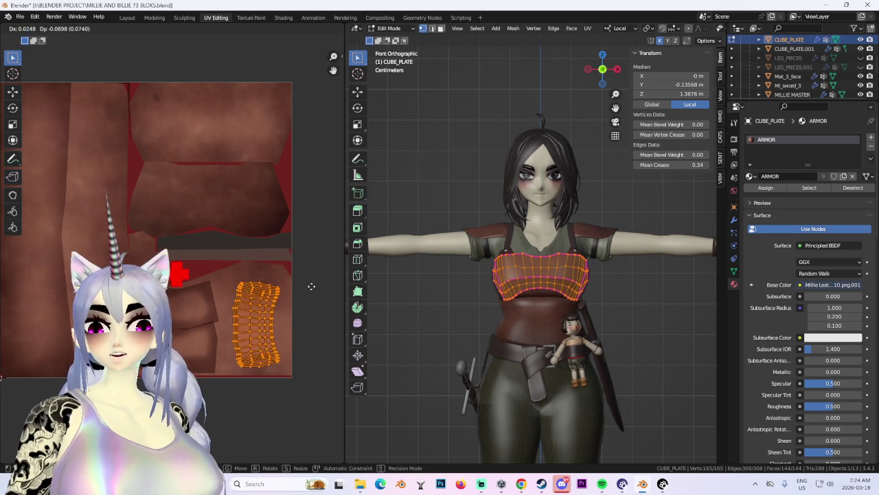
{"action": "left_click", "coordinate": [329, 283]}
{"action": "key", "text": "g"}
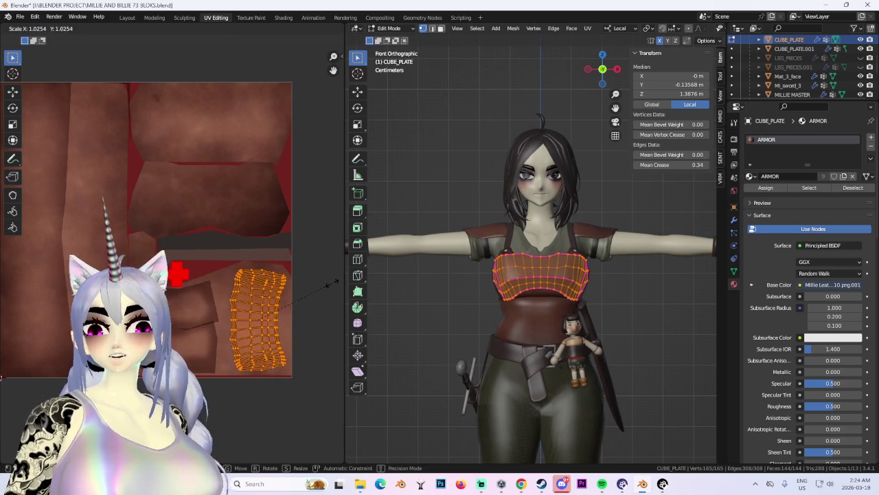
{"action": "left_click", "coordinate": [330, 282]}
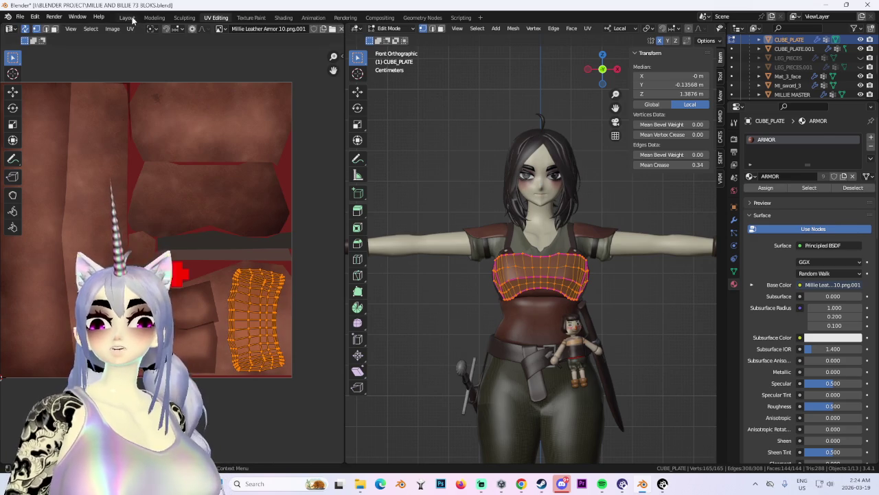
Inspect the plate from the front, then undo the island back to its earlier placement.
{"action": "left_click", "coordinate": [127, 17]}
{"action": "scroll", "coordinate": [491, 261], "scroll_direction": "down", "scroll_amount": 2}
{"action": "mouse_move", "coordinate": [485, 275]}
{"action": "middle_mouse_down"}
{"action": "mouse_move", "coordinate": [433, 250]}
{"action": "mouse_move", "coordinate": [352, 258]}
{"action": "middle_mouse_up"}
{"action": "key", "text": "Tab"}
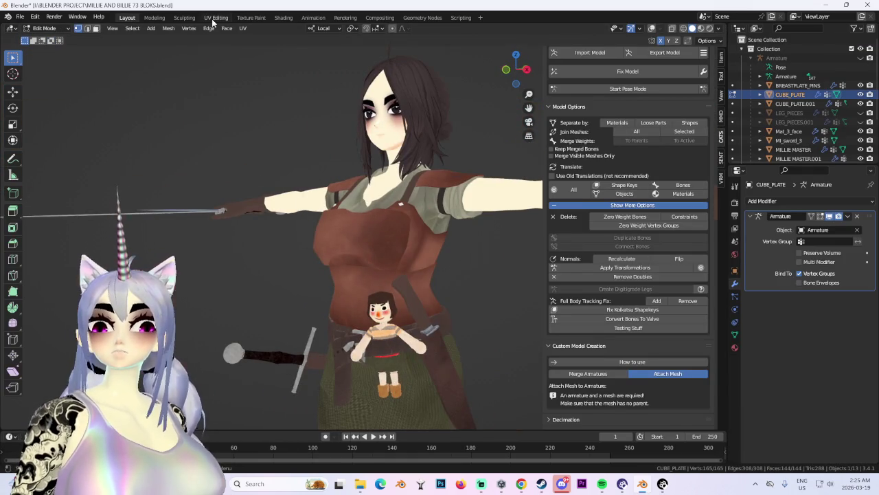
{"action": "left_click", "coordinate": [213, 21]}
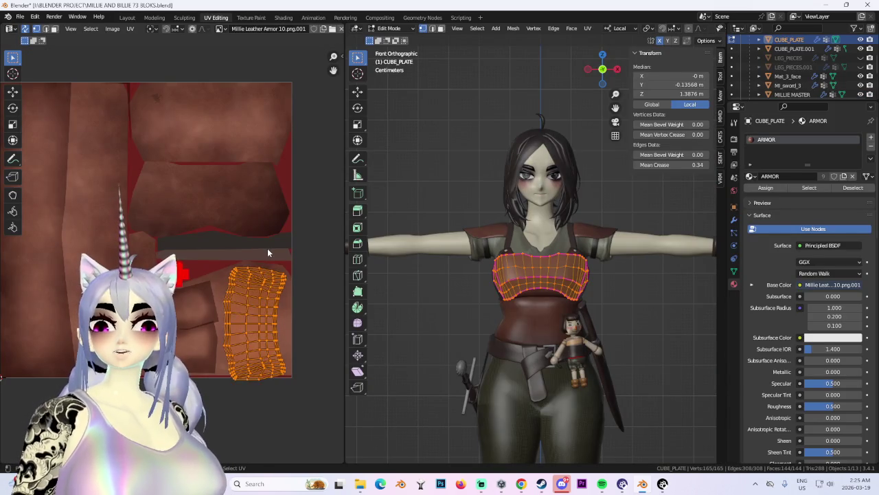
{"action": "key", "text": "ctrl+z"}
{"action": "key", "text": "ctrl+z"}
{"action": "key", "text": "ctrl+z"}
Move and enlarge the UV island over a wider leather area, then view the torso.
{"action": "scroll", "coordinate": [195, 199], "scroll_direction": "up", "scroll_amount": 4, "text": "shift"}
{"action": "key", "text": "g"}
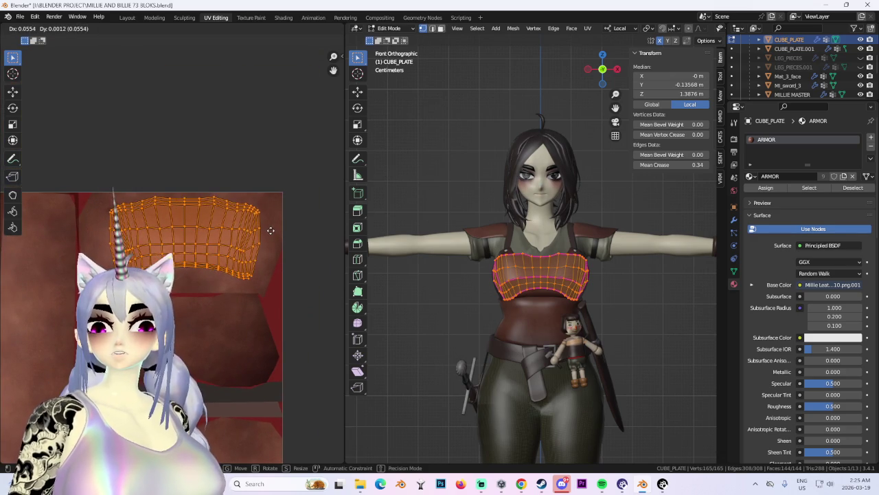
{"action": "key", "text": "s"}
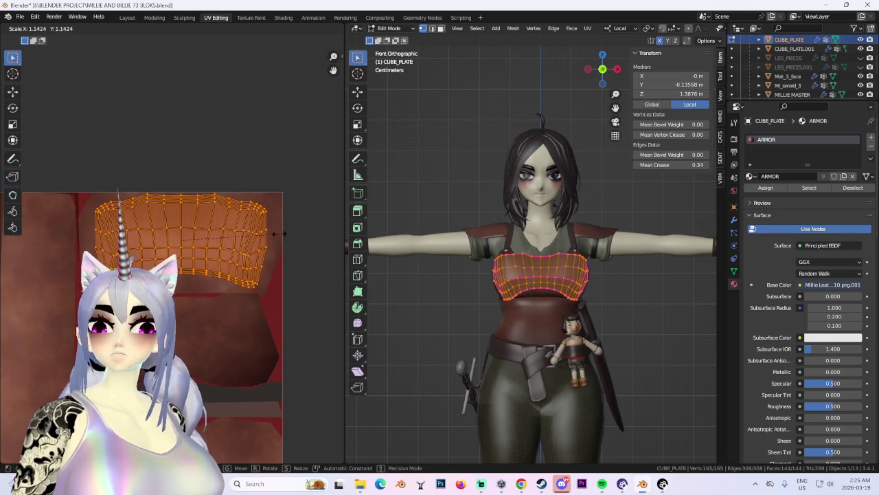
{"action": "scroll", "coordinate": [270, 237], "scroll_direction": "up", "scroll_amount": 2}
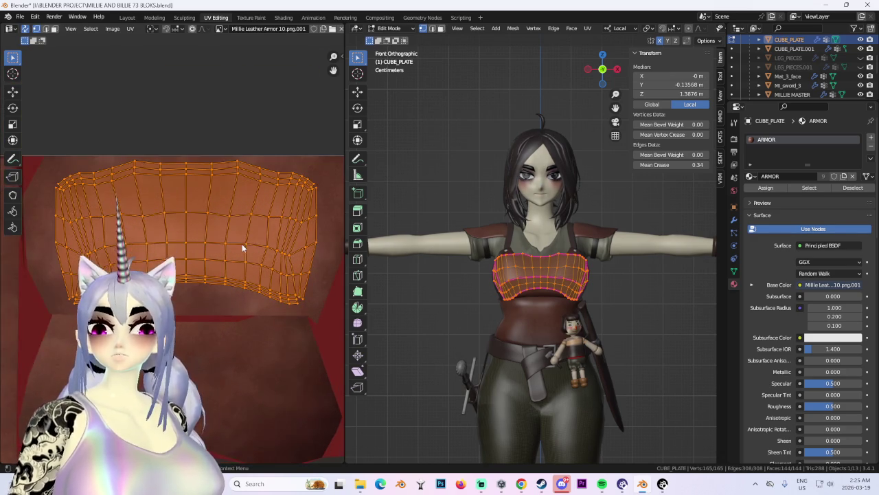
{"action": "left_click", "coordinate": [256, 286]}
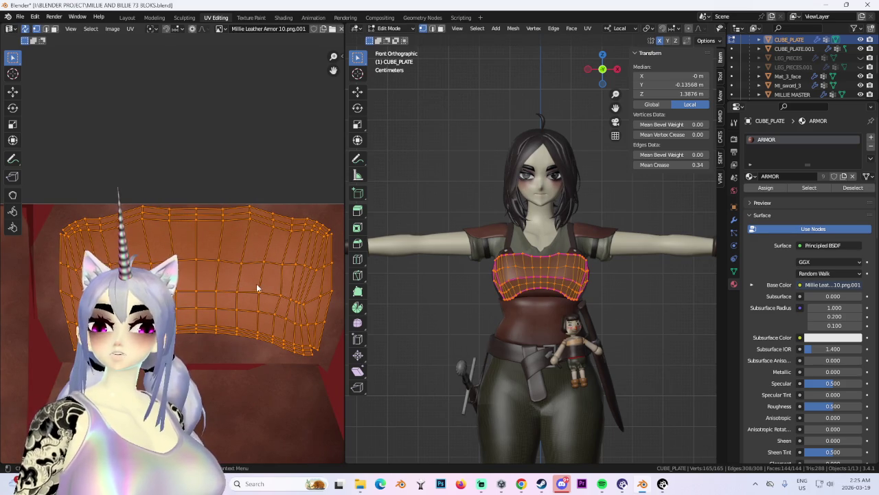
{"action": "left_click", "coordinate": [126, 17]}
{"action": "scroll", "coordinate": [368, 236], "scroll_direction": "up", "scroll_amount": 4}
{"action": "mouse_move", "coordinate": [437, 260]}
{"action": "middle_mouse_down"}
{"action": "mouse_move", "coordinate": [342, 233]}
{"action": "mouse_move", "coordinate": [303, 245]}
{"action": "middle_mouse_up"}
Orbit around the character to inspect it from the front, back and side.
{"action": "scroll", "coordinate": [404, 250], "scroll_direction": "down", "scroll_amount": 5}
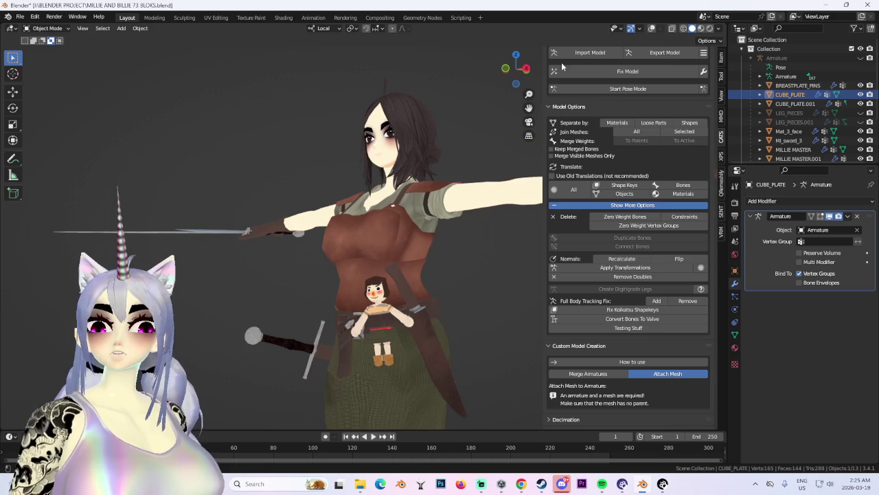
{"action": "mouse_move", "coordinate": [347, 249]}
{"action": "middle_mouse_down"}
{"action": "mouse_move", "coordinate": [269, 318]}
{"action": "mouse_move", "coordinate": [310, 288]}
{"action": "middle_mouse_up"}
{"action": "left_click_drag", "start_coordinate": [512, 79], "coordinate": [476, 338]}
{"action": "key", "text": "ctrl+KP_1"}
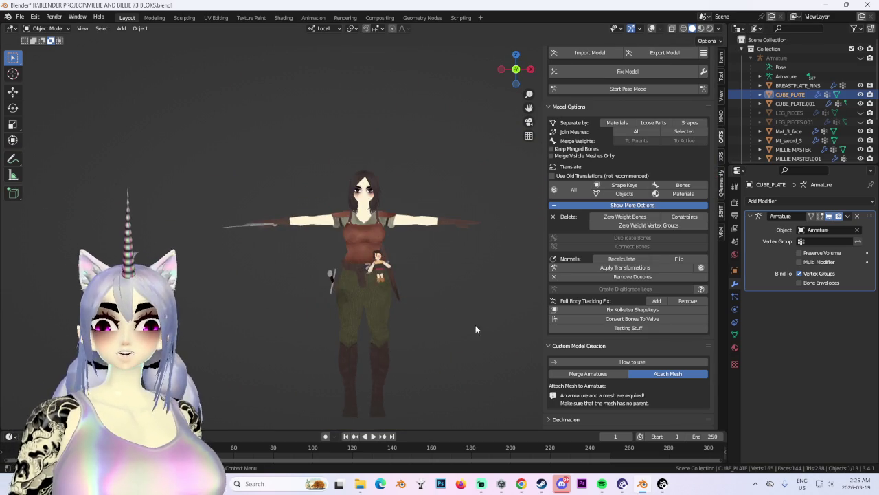
{"action": "scroll", "coordinate": [476, 338], "scroll_direction": "up", "scroll_amount": 3}
{"action": "mouse_move", "coordinate": [340, 299]}
{"action": "middle_mouse_down"}
{"action": "mouse_move", "coordinate": [400, 303]}
{"action": "mouse_move", "coordinate": [320, 296]}
{"action": "middle_mouse_up"}
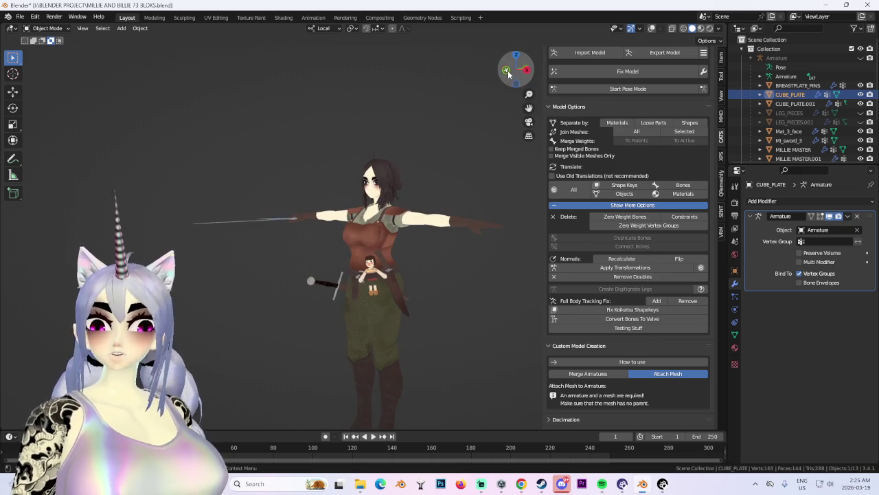
{"action": "left_click_drag", "start_coordinate": [509, 77], "coordinate": [457, 256]}
{"action": "middle_click_drag", "start_coordinate": [427, 340], "coordinate": [461, 289]}
{"action": "scroll", "coordinate": [460, 294], "scroll_direction": "up", "scroll_amount": 3}
{"action": "mouse_move", "coordinate": [397, 271]}
{"action": "middle_mouse_down"}
{"action": "mouse_move", "coordinate": [463, 275]}
{"action": "mouse_move", "coordinate": [343, 271]}
{"action": "mouse_move", "coordinate": [724, 93]}
{"action": "middle_mouse_up"}
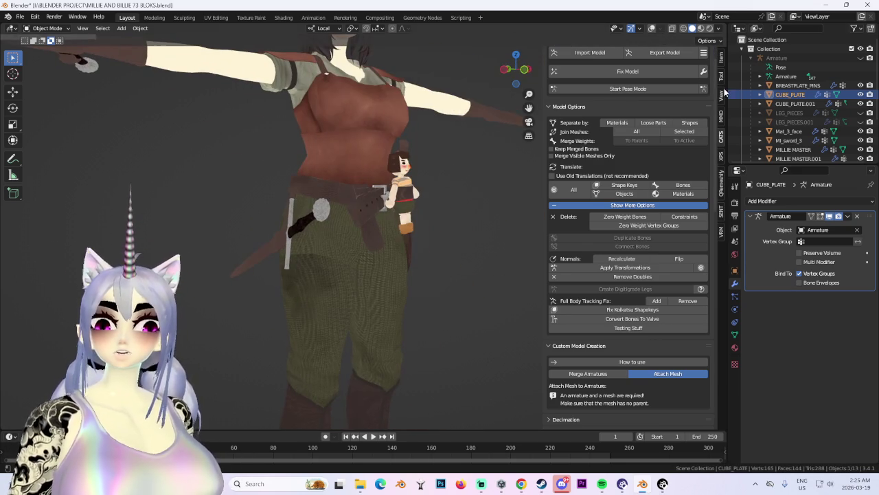
Unhide the LEG_PIECES object and select it.
{"action": "left_click", "coordinate": [860, 112]}
{"action": "mouse_move", "coordinate": [495, 216]}
{"action": "middle_mouse_down"}
{"action": "mouse_move", "coordinate": [390, 246]}
{"action": "mouse_move", "coordinate": [360, 209]}
{"action": "mouse_move", "coordinate": [317, 230]}
{"action": "mouse_move", "coordinate": [385, 226]}
{"action": "middle_mouse_up"}
{"action": "scroll", "coordinate": [364, 241], "scroll_direction": "down", "scroll_amount": 3}
{"action": "scroll", "coordinate": [351, 235], "scroll_direction": "up", "scroll_amount": 3}
{"action": "left_click", "coordinate": [360, 210]}
{"action": "scroll", "coordinate": [384, 226], "scroll_direction": "up", "scroll_amount": 3}
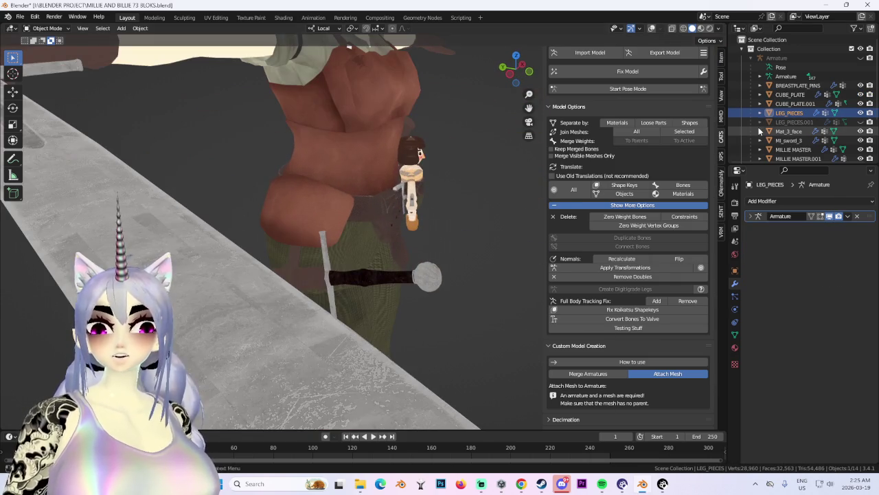
Hide LEG_PIECES, show and select LEG_PIECES.001, and turn viewport overlays back on.
{"action": "left_click", "coordinate": [860, 112]}
{"action": "left_click", "coordinate": [861, 121]}
{"action": "scroll", "coordinate": [340, 231], "scroll_direction": "down", "scroll_amount": 3}
{"action": "mouse_move", "coordinate": [507, 209]}
{"action": "middle_mouse_down"}
{"action": "mouse_move", "coordinate": [341, 232]}
{"action": "mouse_move", "coordinate": [444, 231]}
{"action": "mouse_move", "coordinate": [496, 221]}
{"action": "mouse_move", "coordinate": [424, 214]}
{"action": "mouse_move", "coordinate": [319, 238]}
{"action": "mouse_move", "coordinate": [456, 136]}
{"action": "middle_mouse_up"}
{"action": "scroll", "coordinate": [371, 228], "scroll_direction": "up", "scroll_amount": 2}
{"action": "scroll", "coordinate": [370, 239], "scroll_direction": "down", "scroll_amount": 2}
{"action": "left_click", "coordinate": [319, 239]}
{"action": "left_click", "coordinate": [651, 29]}
{"action": "mouse_move", "coordinate": [474, 190]}
{"action": "middle_mouse_down"}
{"action": "mouse_move", "coordinate": [342, 245]}
{"action": "mouse_move", "coordinate": [411, 242]}
{"action": "middle_mouse_up"}
{"action": "scroll", "coordinate": [410, 242], "scroll_direction": "up", "scroll_amount": 3}
{"action": "middle_click_drag", "start_coordinate": [369, 212], "coordinate": [343, 206]}
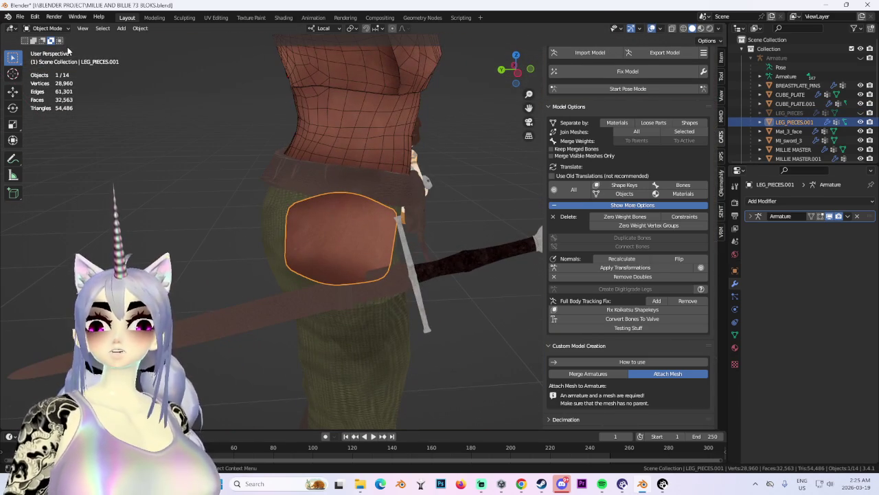
In Edit Mode, nudge a block of pouch faces using proportional editing.
{"action": "key", "text": "Tab"}
{"action": "mouse_move", "coordinate": [457, 209]}
{"action": "middle_mouse_down"}
{"action": "mouse_move", "coordinate": [447, 216]}
{"action": "mouse_move", "coordinate": [504, 220]}
{"action": "mouse_move", "coordinate": [428, 216]}
{"action": "mouse_move", "coordinate": [419, 199]}
{"action": "middle_mouse_up"}
{"action": "left_click_drag", "start_coordinate": [305, 210], "coordinate": [359, 251]}
{"action": "key", "text": "g"}
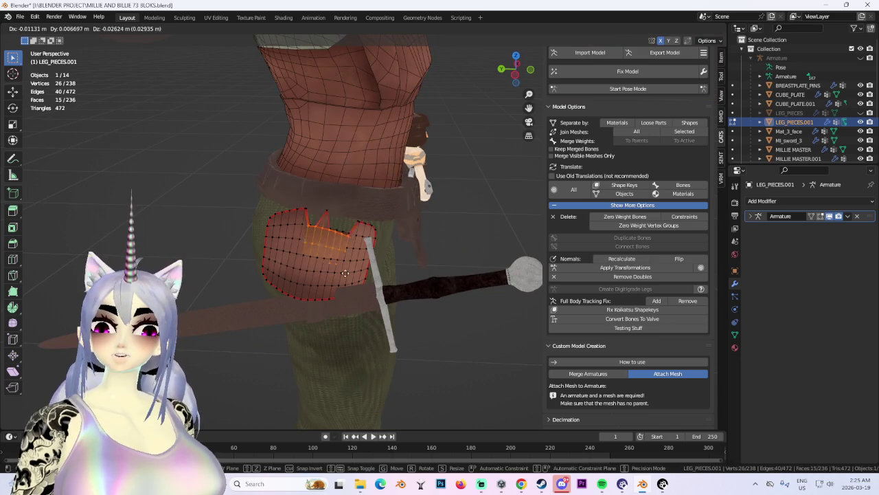
{"action": "left_click", "coordinate": [347, 264]}
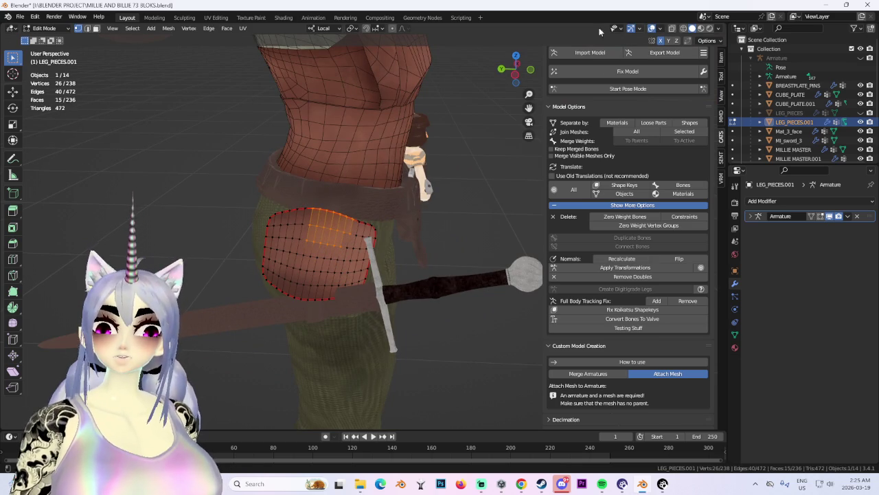
{"action": "key", "text": "g"}
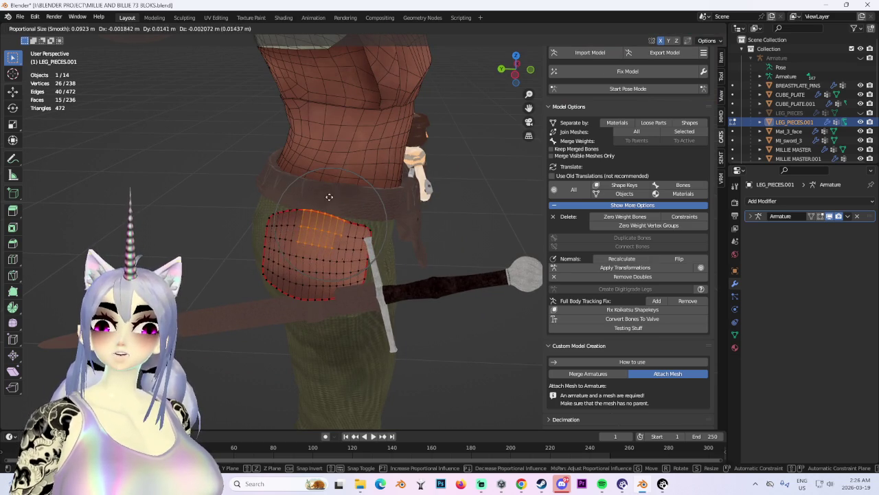
{"action": "left_click", "coordinate": [347, 201]}
Select and delete the entire leg-piece mesh, then snap to front orthographic view.
{"action": "mouse_move", "coordinate": [353, 196]}
{"action": "middle_mouse_down"}
{"action": "mouse_move", "coordinate": [476, 226]}
{"action": "mouse_move", "coordinate": [397, 220]}
{"action": "middle_mouse_up"}
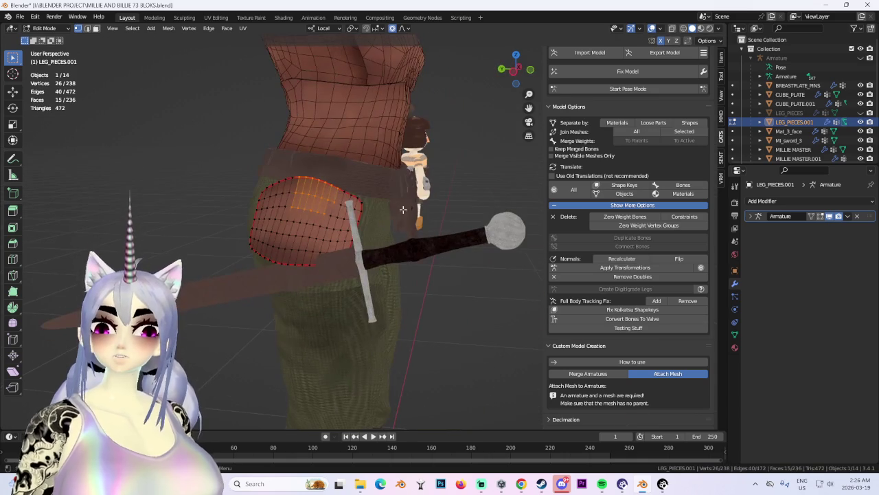
{"action": "key", "text": "a"}
{"action": "middle_click_drag", "start_coordinate": [390, 190], "coordinate": [375, 196]}
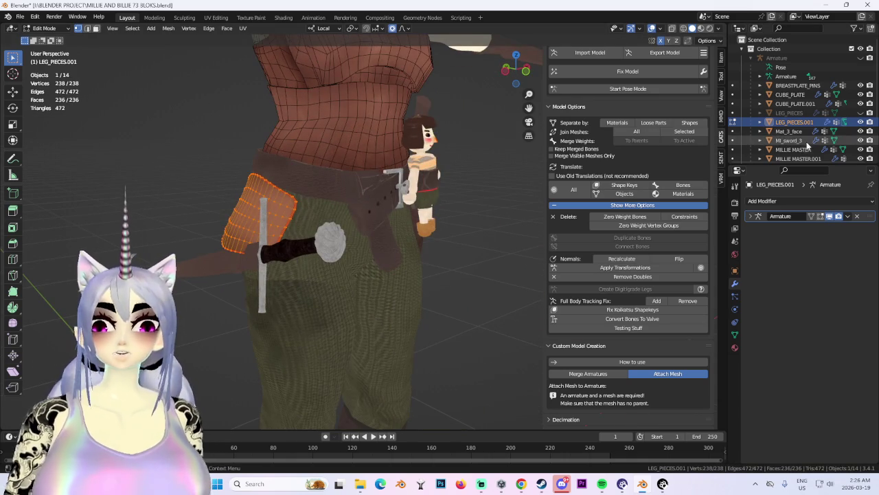
{"action": "key", "text": "x"}
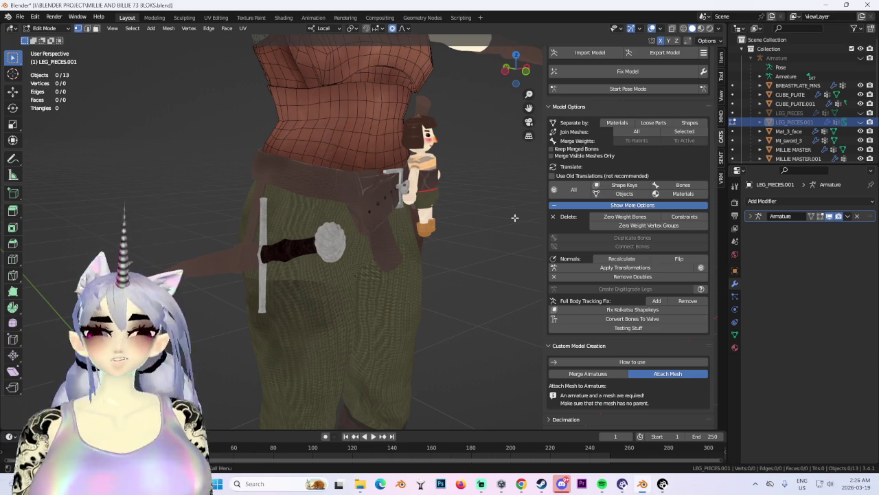
{"action": "scroll", "coordinate": [349, 262], "scroll_direction": "down", "scroll_amount": 3}
{"action": "mouse_move", "coordinate": [350, 262]}
{"action": "middle_mouse_down"}
{"action": "mouse_move", "coordinate": [310, 254]}
{"action": "mouse_move", "coordinate": [542, 242]}
{"action": "mouse_move", "coordinate": [519, 93]}
{"action": "middle_mouse_up"}
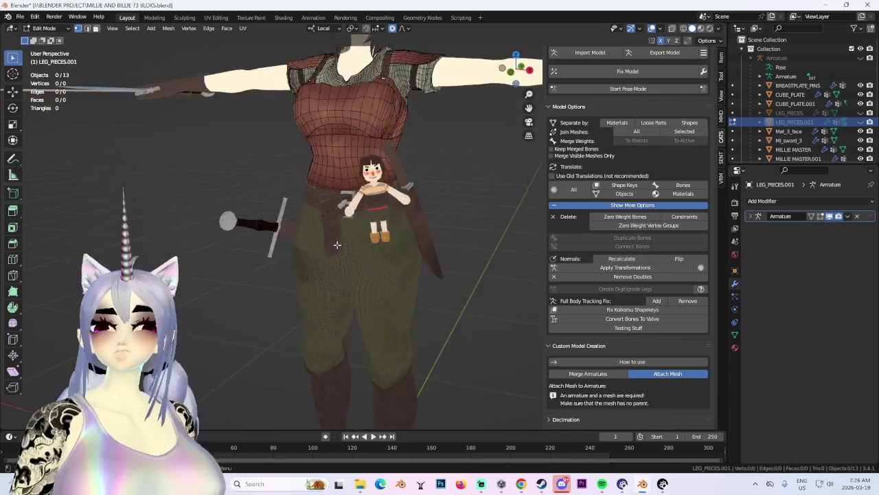
{"action": "left_click", "coordinate": [508, 72]}
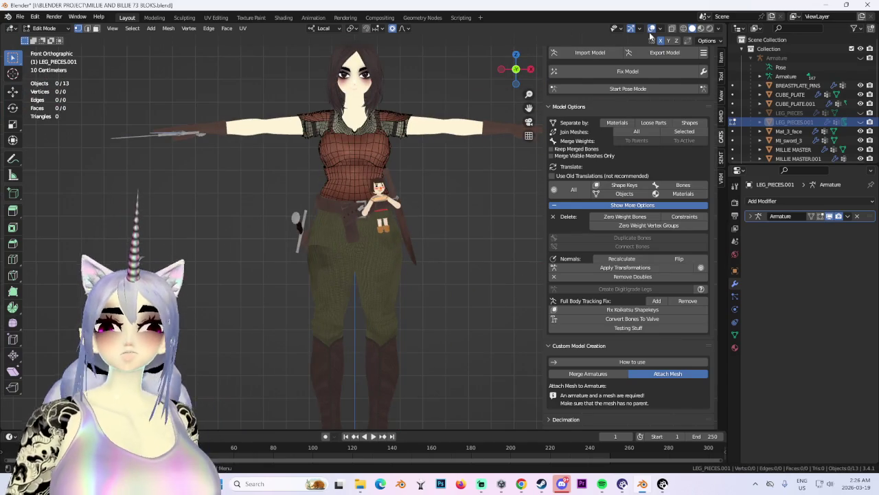
Hide the character's wireframe overlay, return to Object Mode and add a new cube.
{"action": "left_click", "coordinate": [651, 30]}
{"action": "left_click", "coordinate": [44, 28]}
{"action": "left_click", "coordinate": [43, 35]}
{"action": "left_click", "coordinate": [122, 29]}
{"action": "mouse_move", "coordinate": [134, 39]}
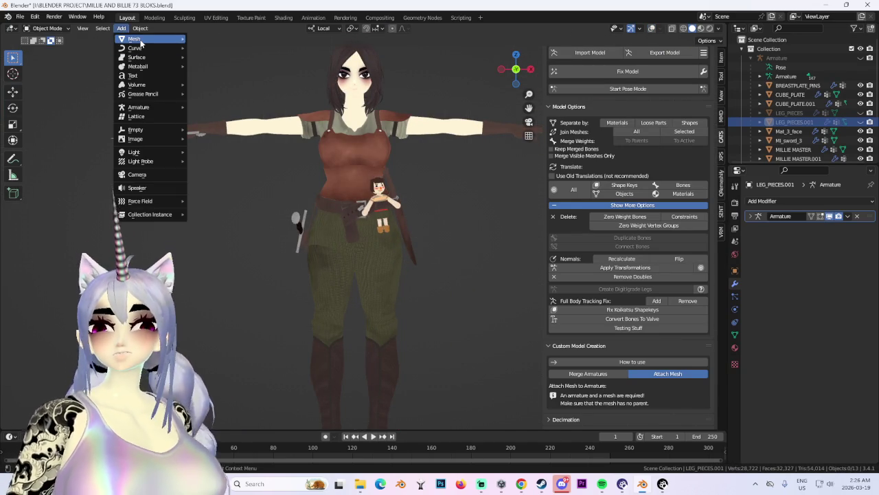
{"action": "left_click", "coordinate": [216, 53]}
{"action": "scroll", "coordinate": [447, 310], "scroll_direction": "down", "scroll_amount": 10}
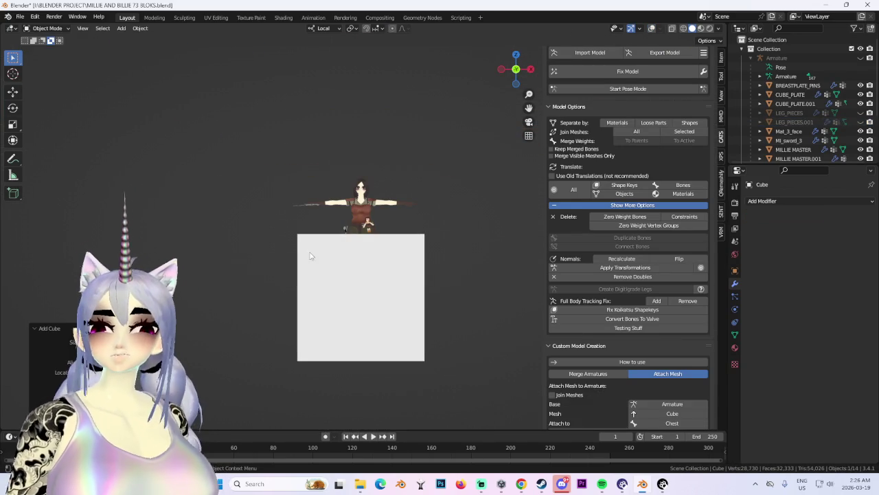
Put the new cube in Edit Mode with solid shading and overlays shown.
{"action": "left_click", "coordinate": [55, 30]}
{"action": "left_click", "coordinate": [47, 38]}
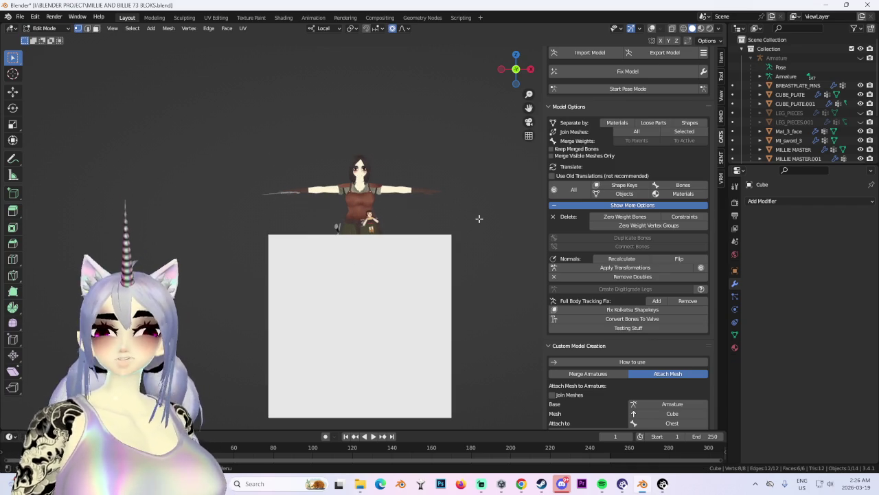
{"action": "left_click", "coordinate": [692, 28]}
{"action": "scroll", "coordinate": [686, 43], "scroll_direction": "up", "scroll_amount": 5}
{"action": "middle_click_drag", "start_coordinate": [660, 83], "coordinate": [686, 43]}
{"action": "left_click", "coordinate": [652, 28]}
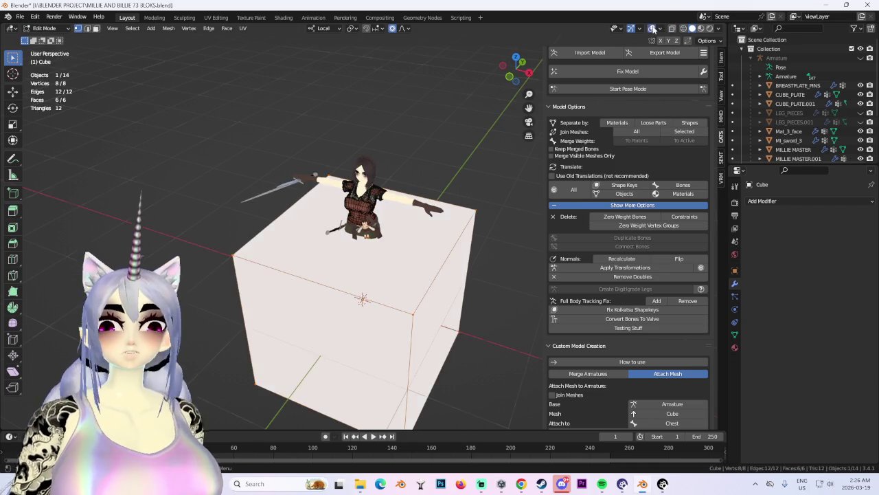
Loop-cut the cube down its middle and scale it down to 0.1714 for foot size.
{"action": "key", "text": "ctrl+r"}
{"action": "left_click", "coordinate": [316, 408]}
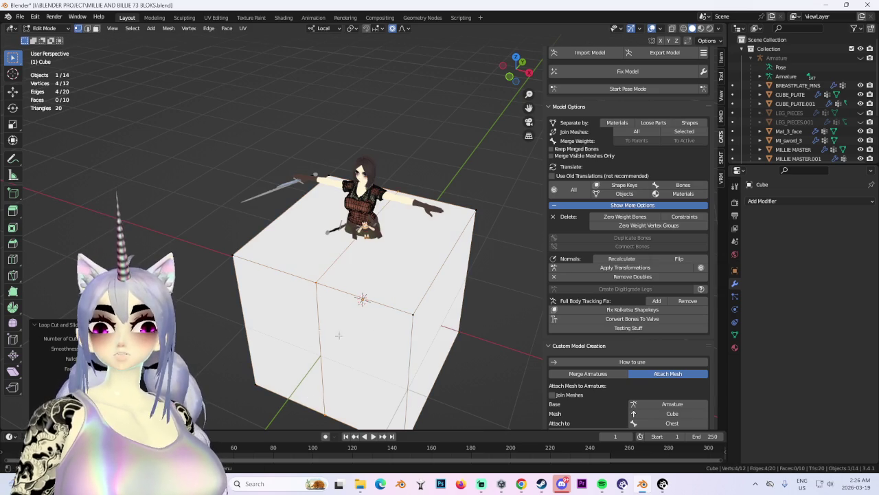
{"action": "middle_click_drag", "start_coordinate": [315, 408], "coordinate": [308, 263]}
{"action": "key", "text": "KP_1"}
{"action": "scroll", "coordinate": [474, 301], "scroll_direction": "down", "scroll_amount": 3}
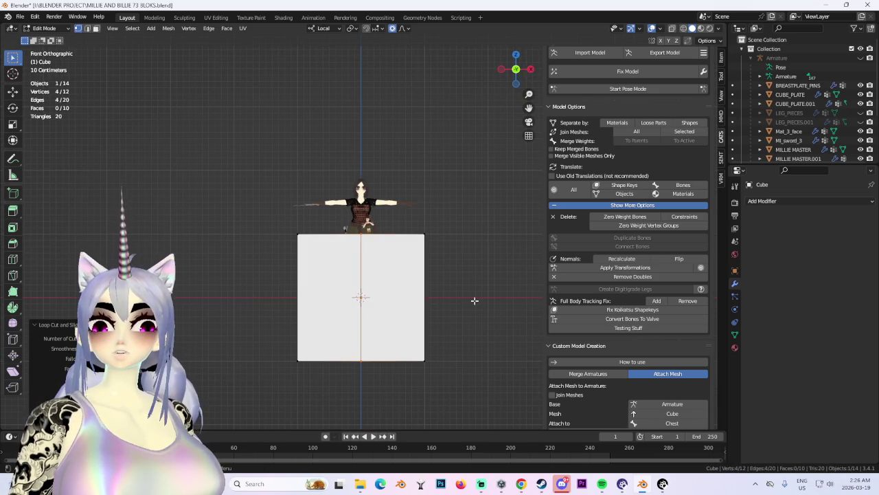
{"action": "key", "text": "a"}
{"action": "key", "text": "s"}
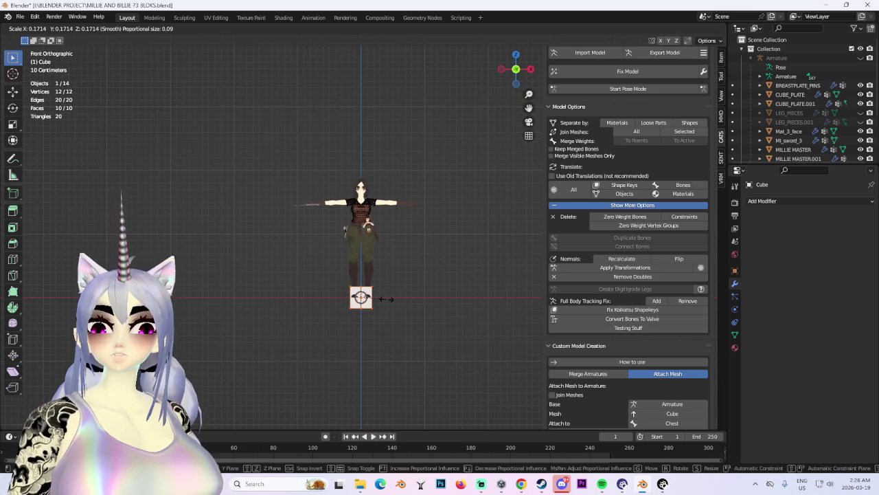
{"action": "left_click", "coordinate": [386, 298]}
{"action": "key", "text": "KP_Decimal"}
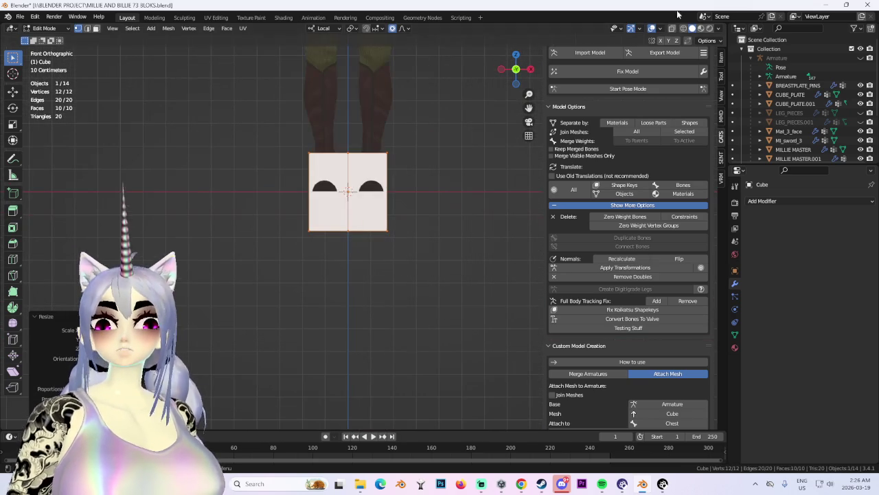
Delete the cube's left-half faces, leaving a half cube of 8 vertices and 5 faces.
{"action": "left_click", "coordinate": [348, 285]}
{"action": "middle_click_drag", "start_coordinate": [347, 284], "coordinate": [375, 285]}
{"action": "key", "text": "x"}
{"action": "left_click", "coordinate": [378, 286]}
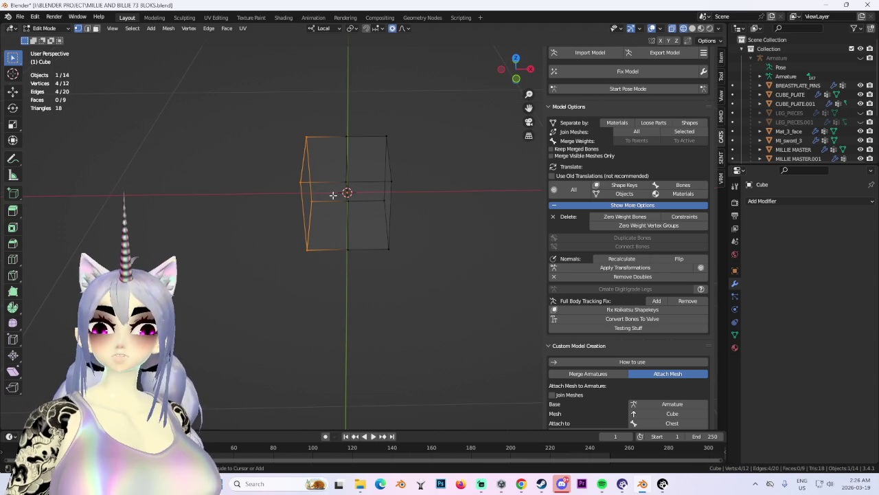
{"action": "left_click_drag", "start_coordinate": [243, 92], "coordinate": [350, 291]}
{"action": "key", "text": "x"}
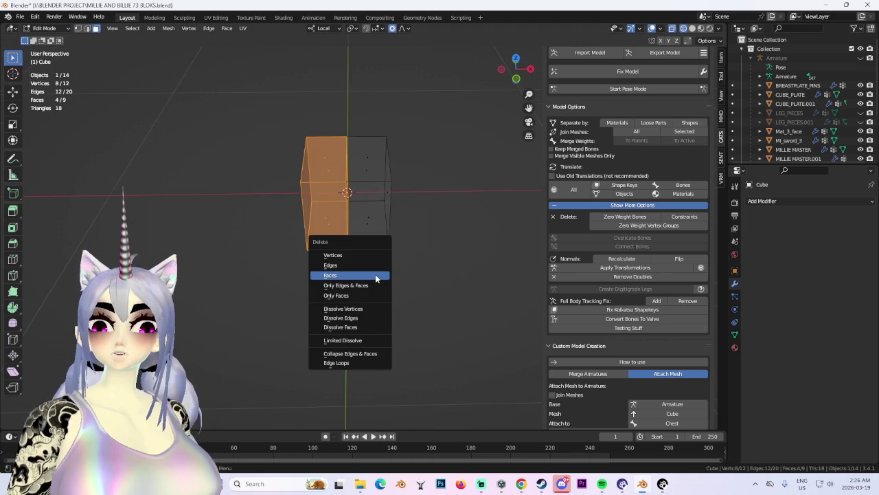
{"action": "left_click", "coordinate": [376, 277]}
{"action": "middle_click_drag", "start_coordinate": [376, 278], "coordinate": [451, 301]}
{"action": "left_click", "coordinate": [811, 201]}
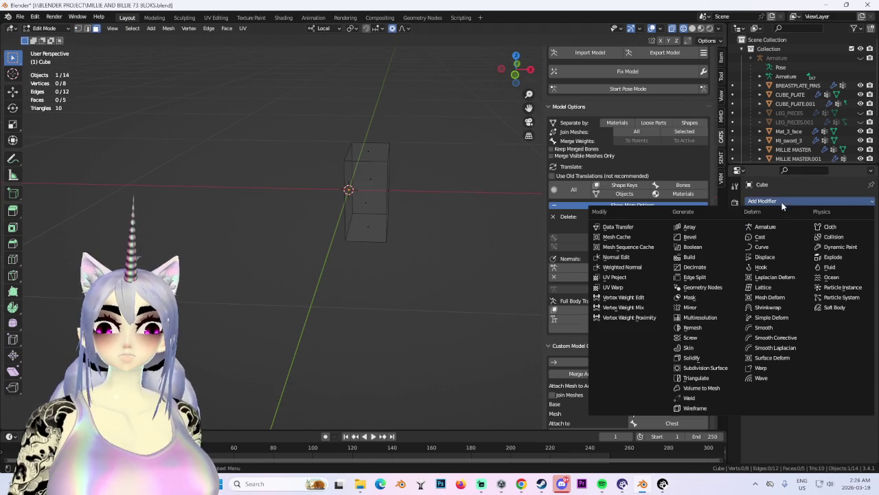
Add an X-axis Mirror modifier to the half cube and scale it thinner along Y.
{"action": "left_click", "coordinate": [709, 309]}
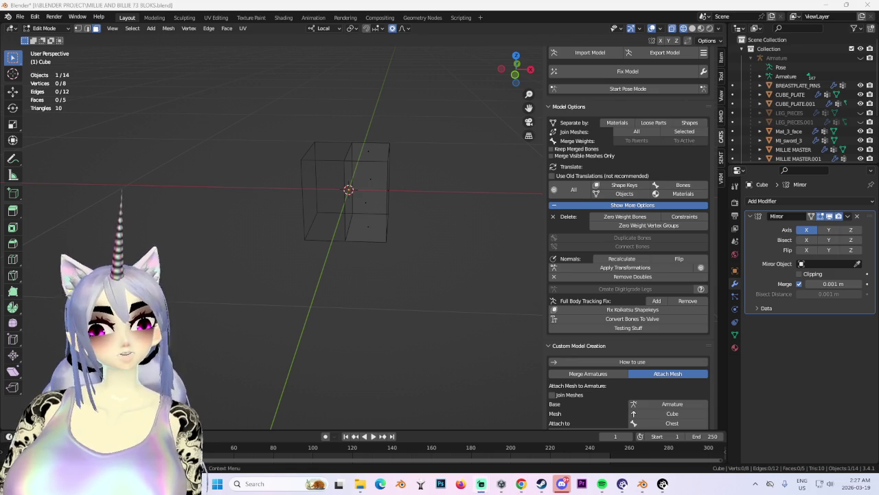
{"action": "middle_click_drag", "start_coordinate": [333, 240], "coordinate": [302, 173]}
{"action": "key", "text": "a"}
{"action": "middle_click_drag", "start_coordinate": [487, 283], "coordinate": [463, 276]}
{"action": "key", "text": "s"}
{"action": "key", "text": "y"}
{"action": "key", "text": "y"}
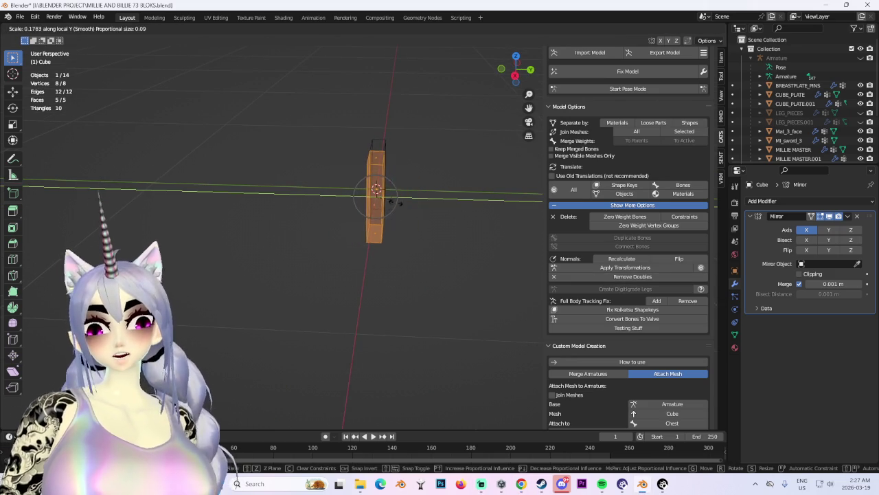
{"action": "left_click", "coordinate": [392, 199]}
From front view, raise the mirrored blocks along Z so they surround the character's feet.
{"action": "middle_click_drag", "start_coordinate": [392, 249], "coordinate": [326, 348]}
{"action": "scroll", "coordinate": [325, 348], "scroll_direction": "up", "scroll_amount": 4}
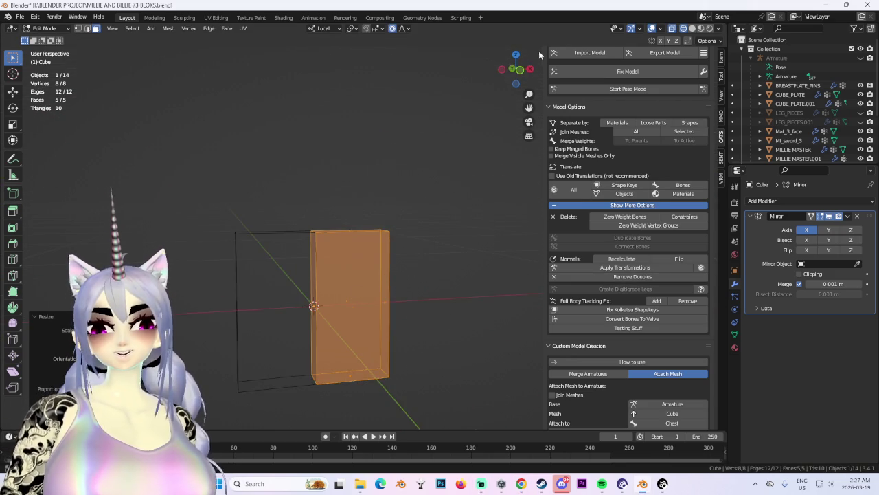
{"action": "left_click", "coordinate": [512, 69]}
{"action": "scroll", "coordinate": [388, 268], "scroll_direction": "down", "scroll_amount": 4}
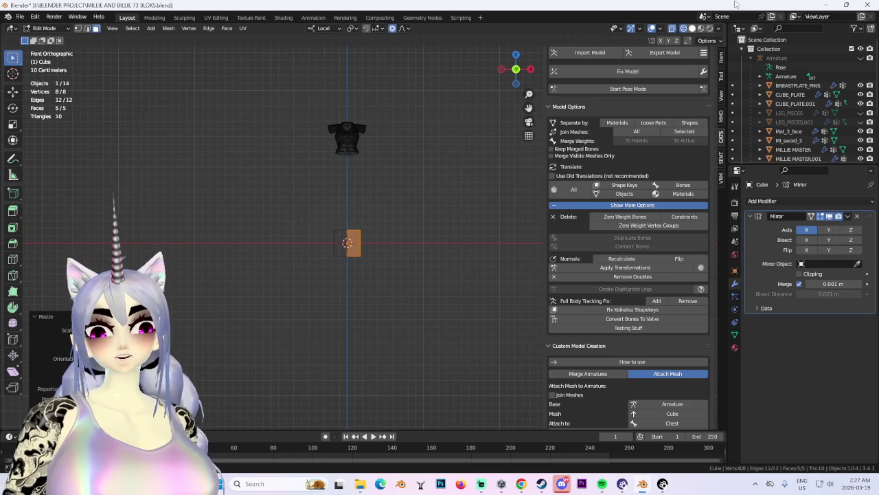
{"action": "scroll", "coordinate": [500, 221], "scroll_direction": "up", "scroll_amount": 5}
{"action": "scroll", "coordinate": [506, 222], "scroll_direction": "up", "scroll_amount": 3}
{"action": "key", "text": "g"}
{"action": "key", "text": "z"}
{"action": "left_click", "coordinate": [431, 122]}
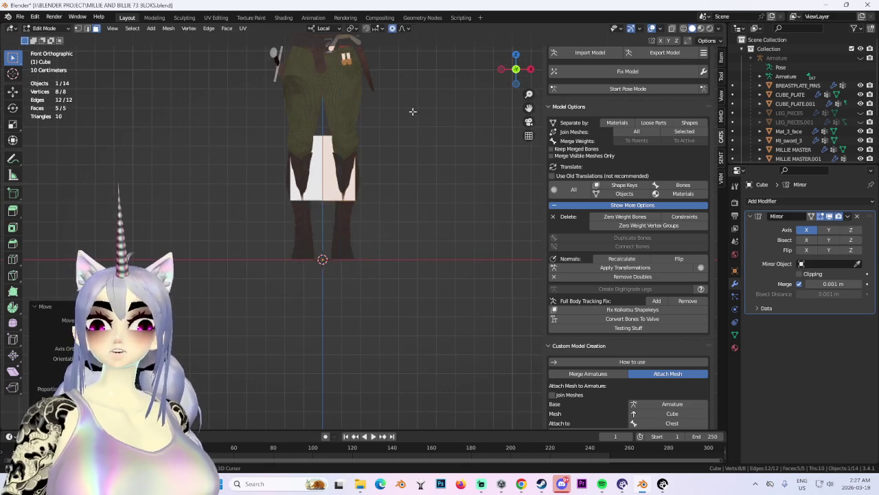
{"action": "middle_click_drag", "start_coordinate": [431, 121], "coordinate": [408, 268], "text": "shift"}
{"action": "middle_click_drag", "start_coordinate": [457, 222], "coordinate": [360, 330]}
{"action": "scroll", "coordinate": [360, 330], "scroll_direction": "up", "scroll_amount": 5}
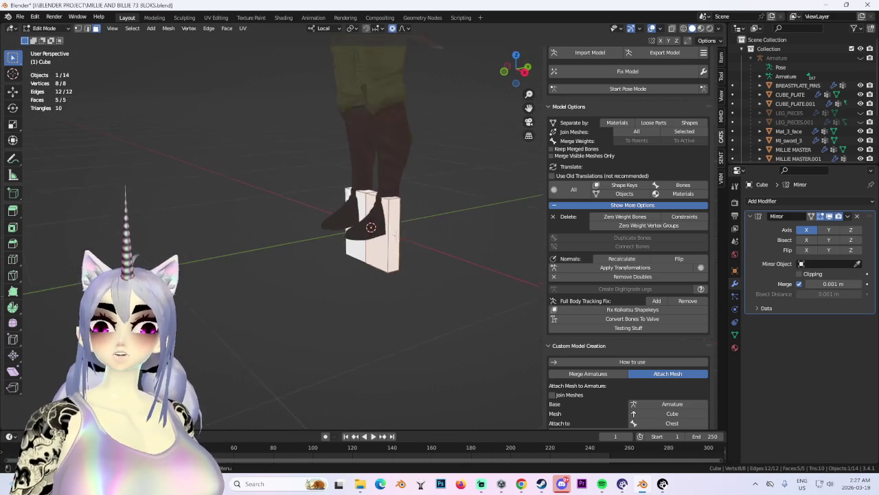
{"action": "middle_click_drag", "start_coordinate": [459, 201], "coordinate": [457, 221]}
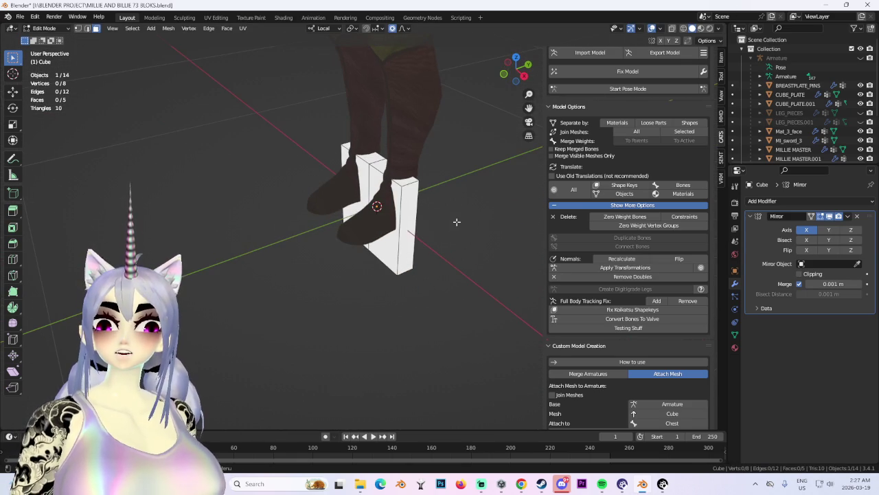